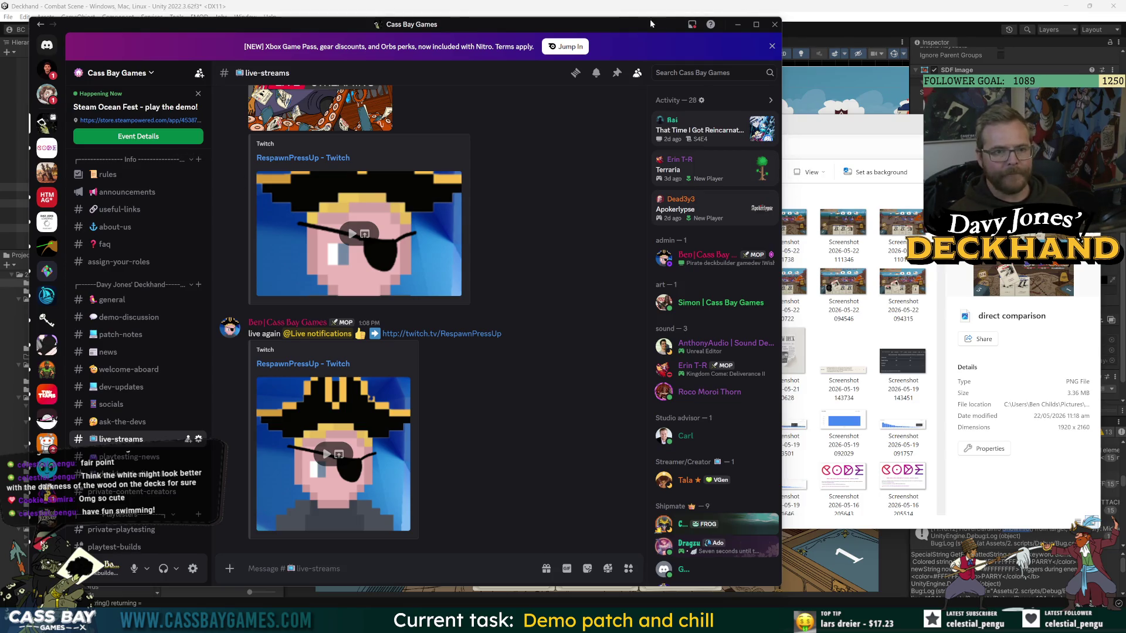
Minimize the Discord chat and bring the Unity editor with the running combat scene forward.
click(738, 24)
click(349, 435)
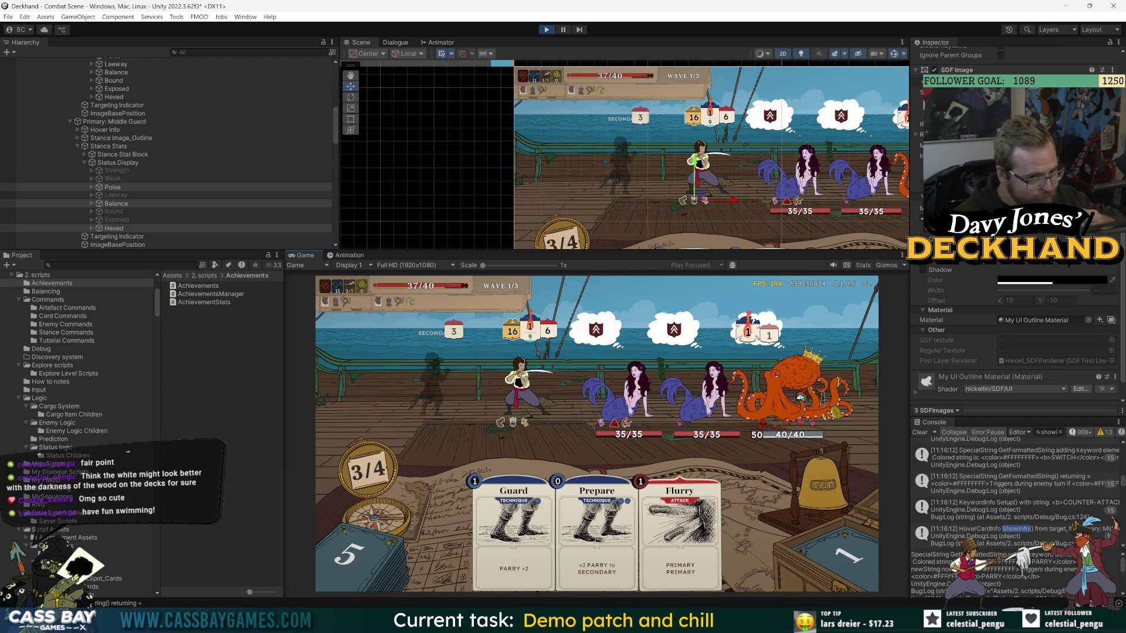
Resize the project and inspector panels so the Game view gets more room.
click(1050, 530)
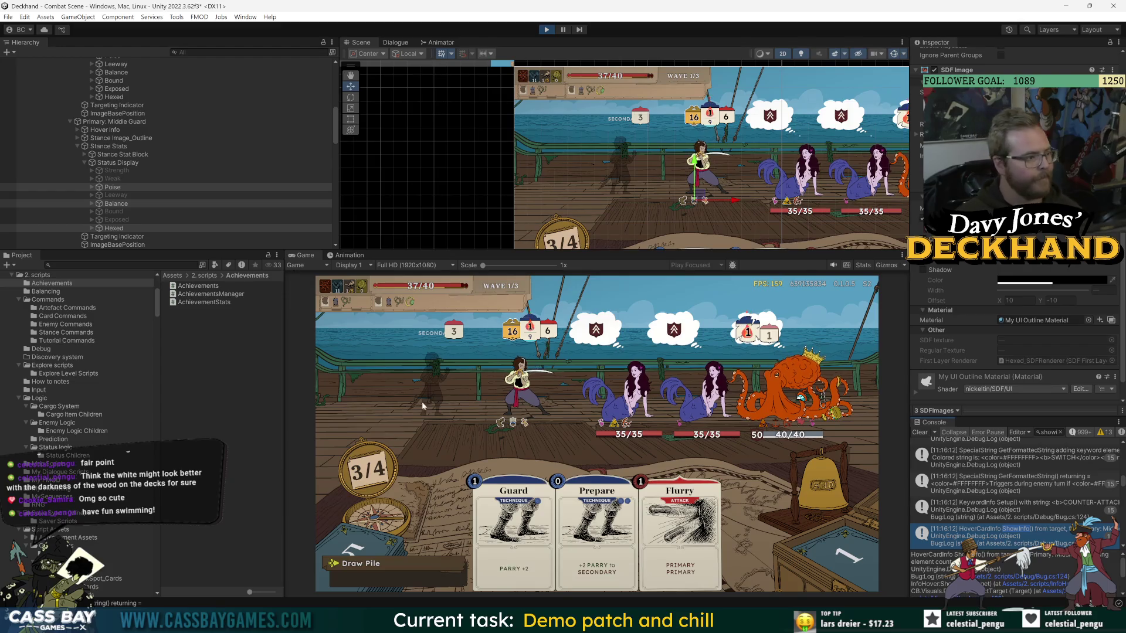
drag(285, 363, 353, 363)
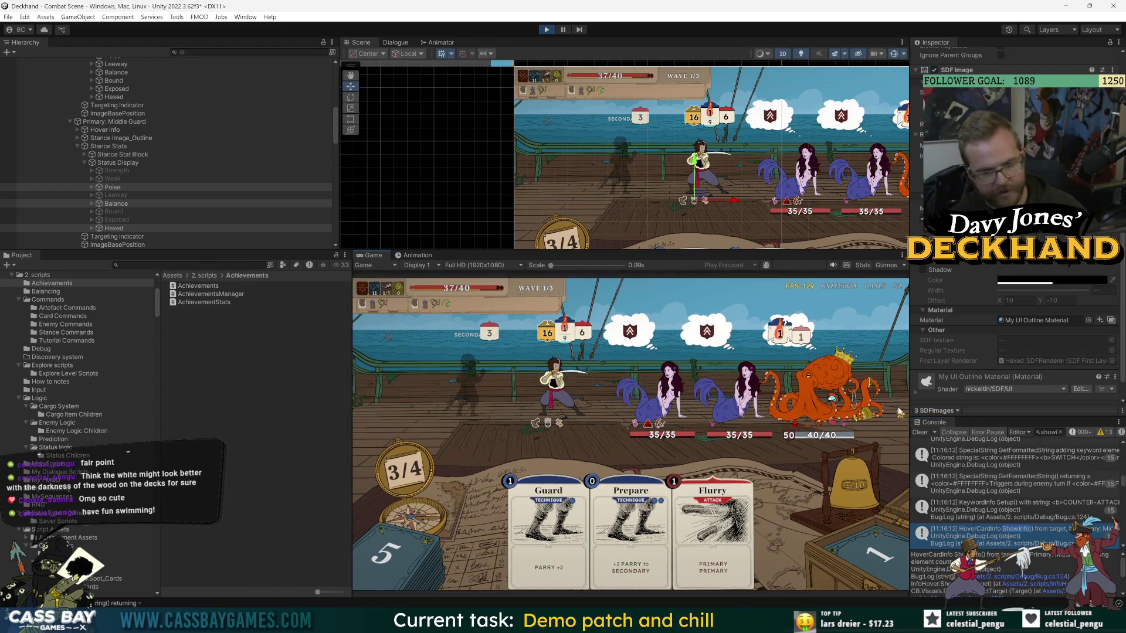
drag(911, 444, 947, 444)
drag(366, 316, 332, 316)
drag(598, 251, 597, 252)
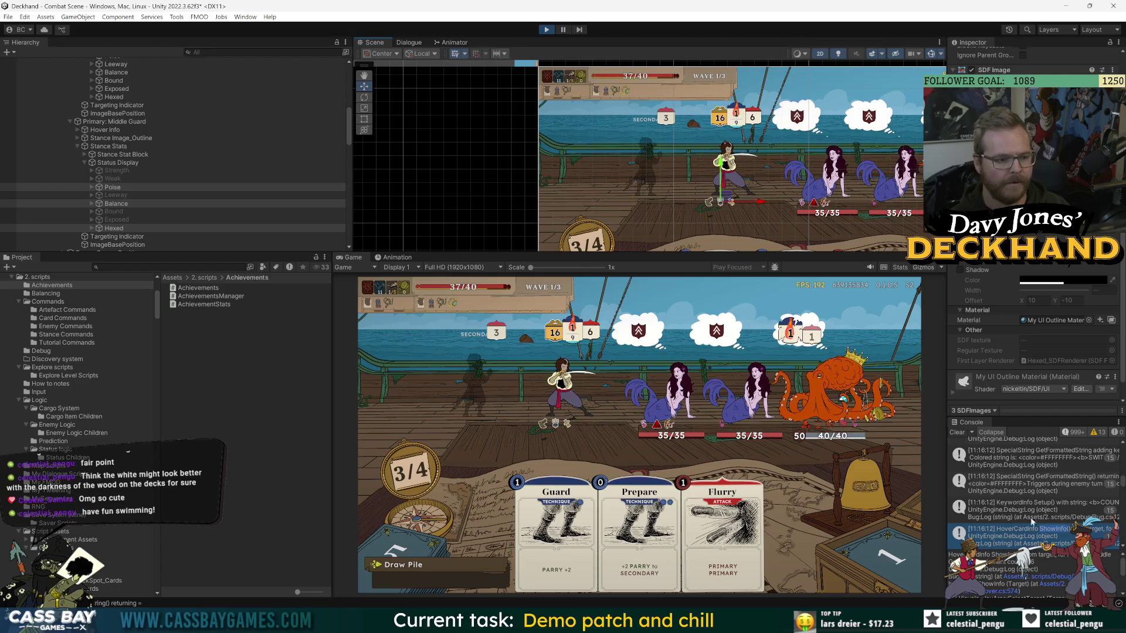
Snip a screenshot of the combat scene in the Game view and exit Play mode.
key(super+shift+s)
drag(360, 278, 924, 598)
click(241, 439)
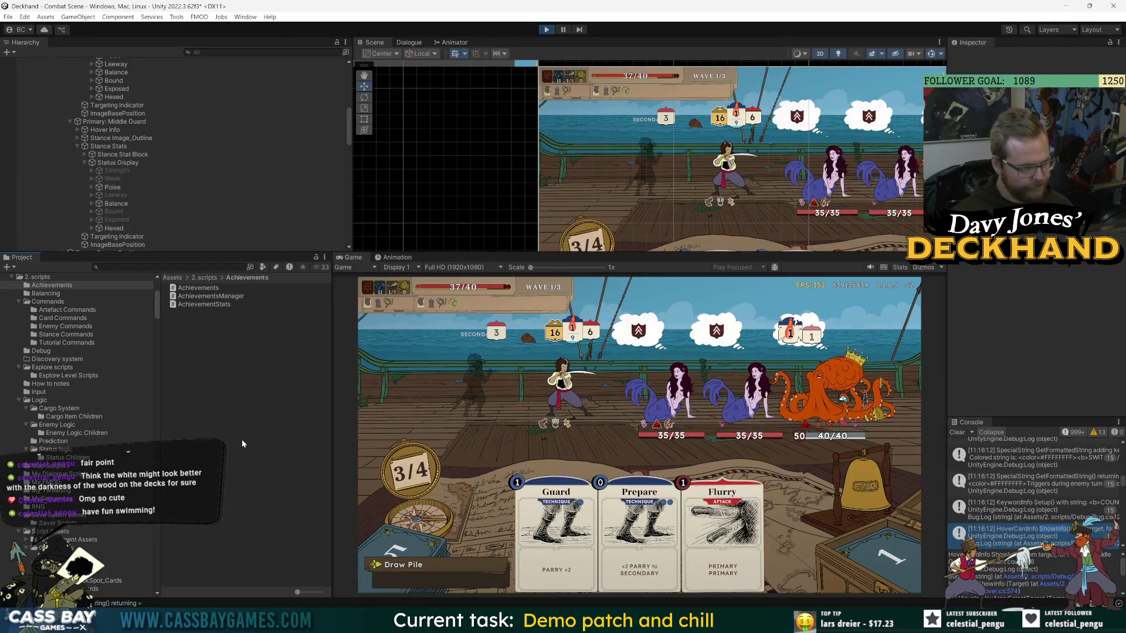
key(ctrl+p)
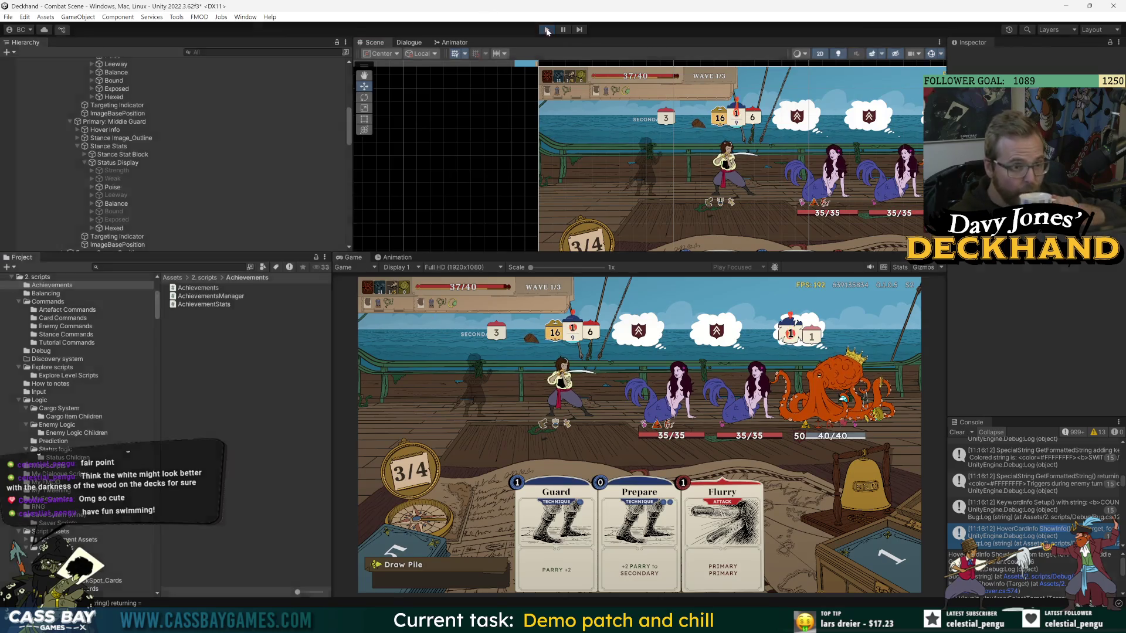
Search the project for 'combat scene', reopen the Combat Scene, and return to the Screenshots folder window.
mouse_move(565, 623)
click(522, 565)
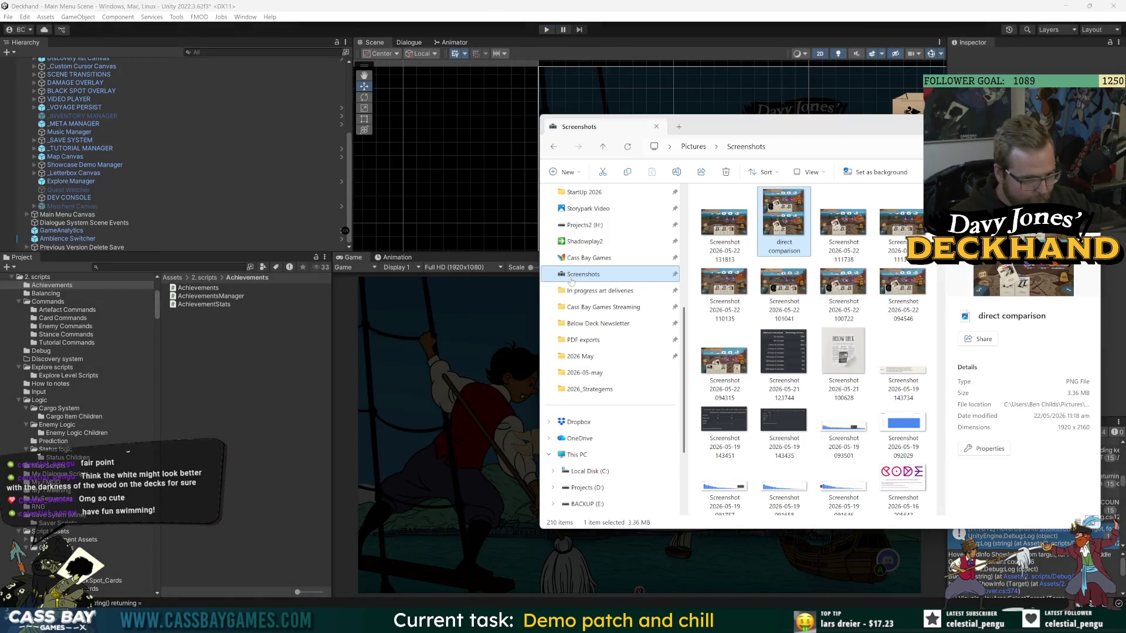
click(254, 374)
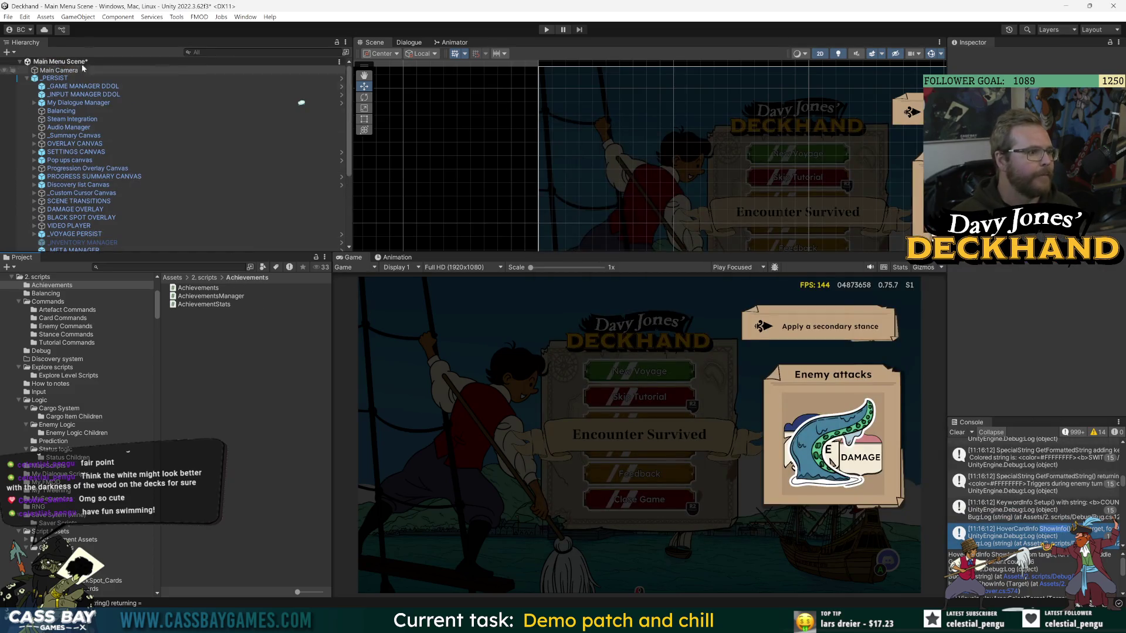
click(166, 268)
text(combat sc)
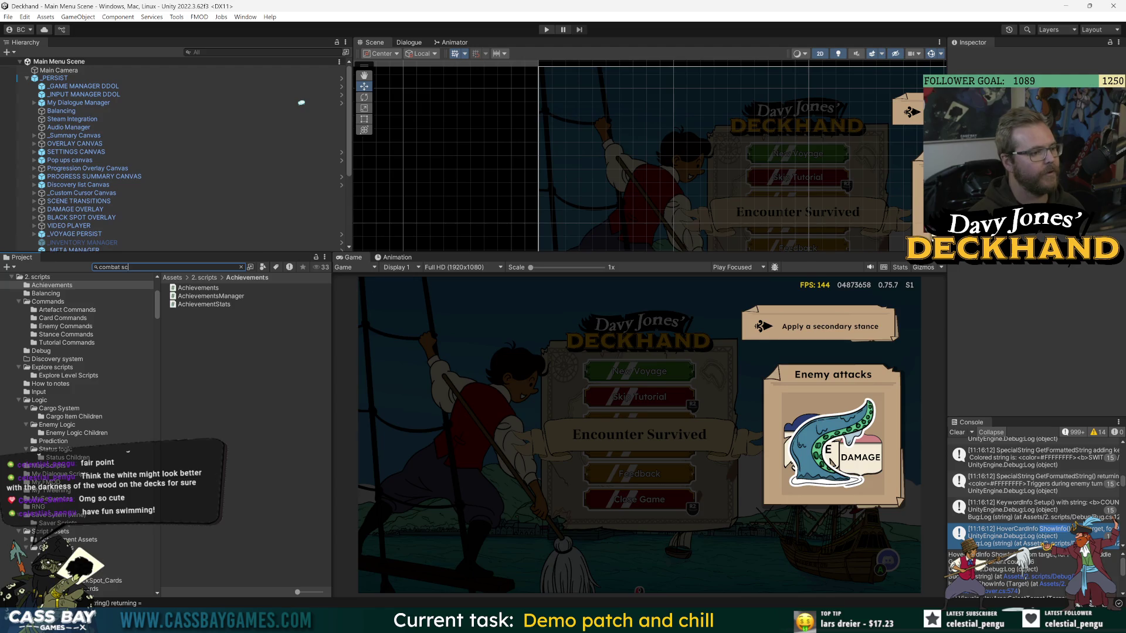
text(en)
click(196, 286)
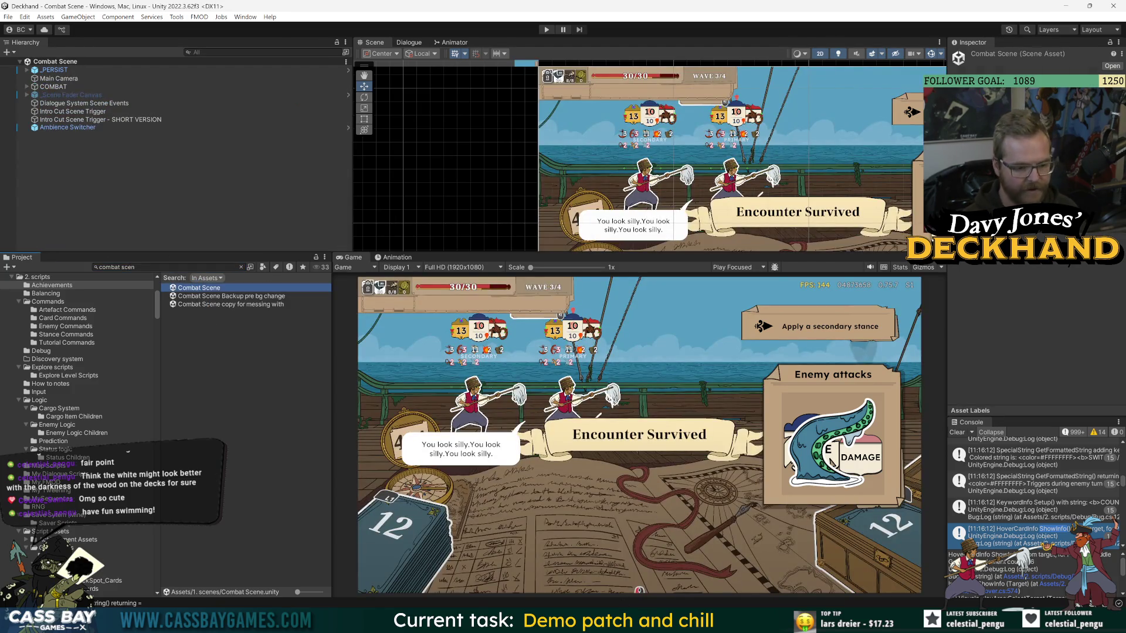
key(alt+Tab)
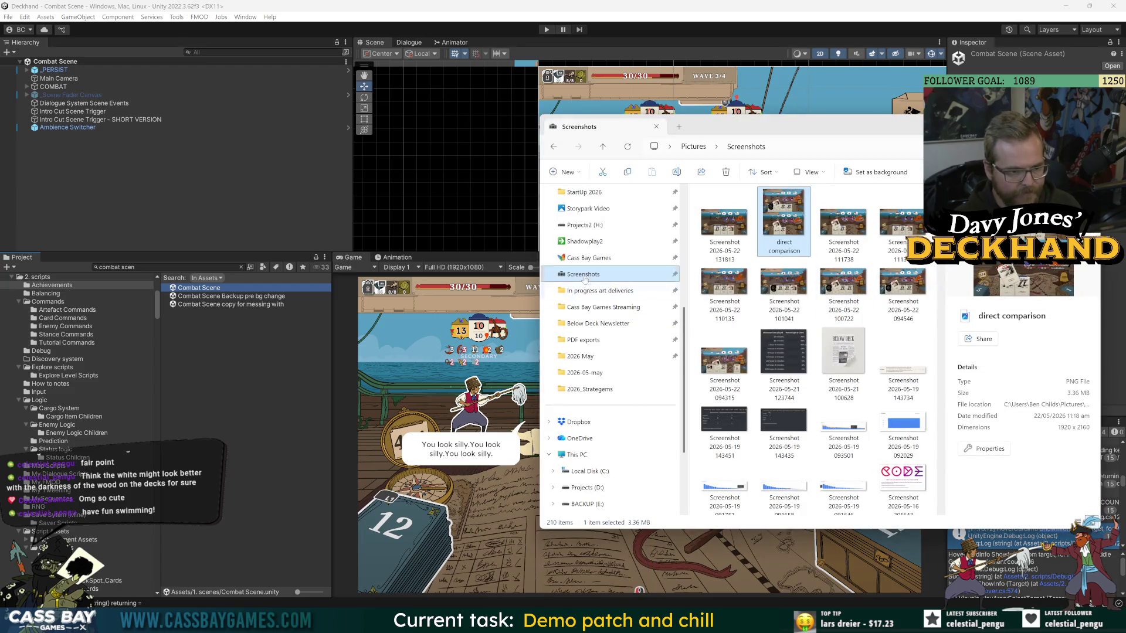
Browse Projects2 (H:) > Davy Jones' Deckhand Tepene Assets > DjDH Tep Drive full.
click(586, 258)
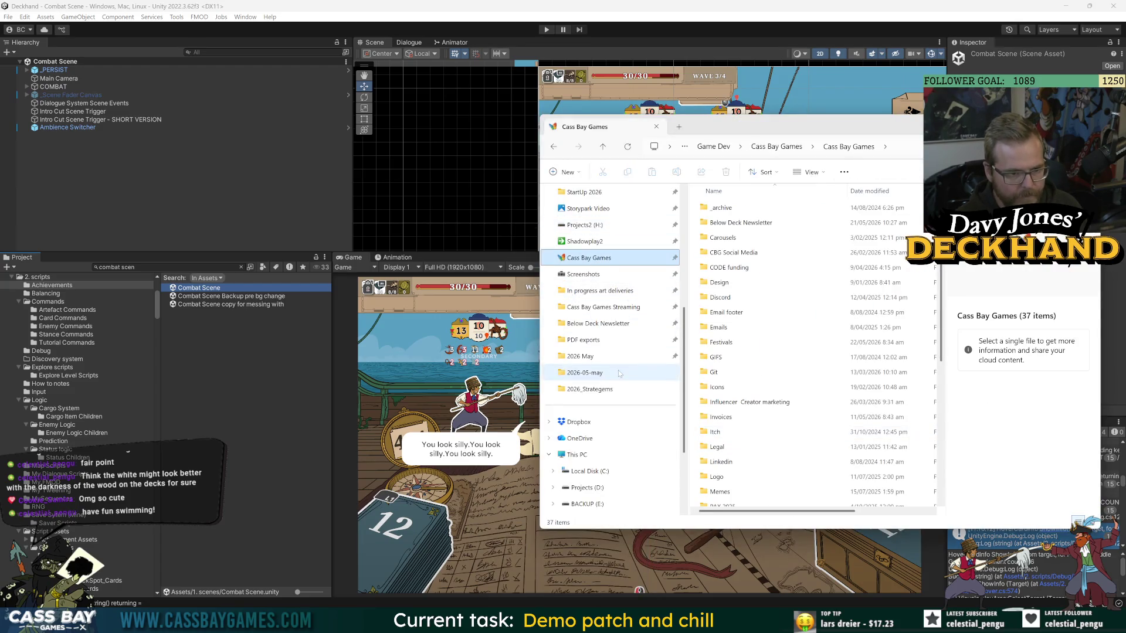
scroll(613, 439, down, 2)
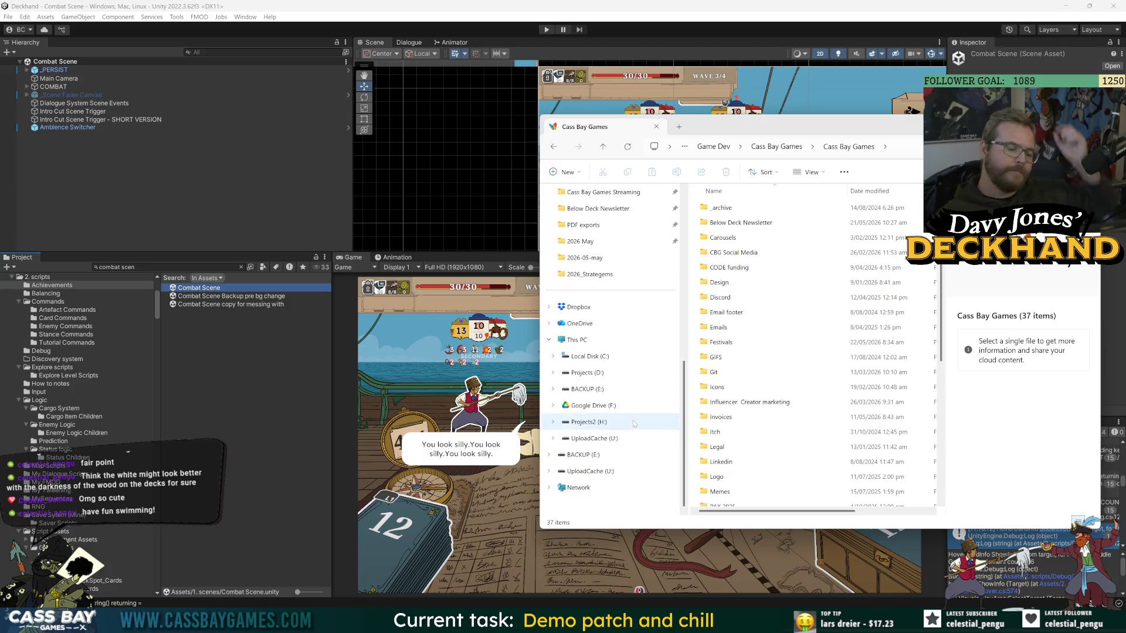
click(629, 422)
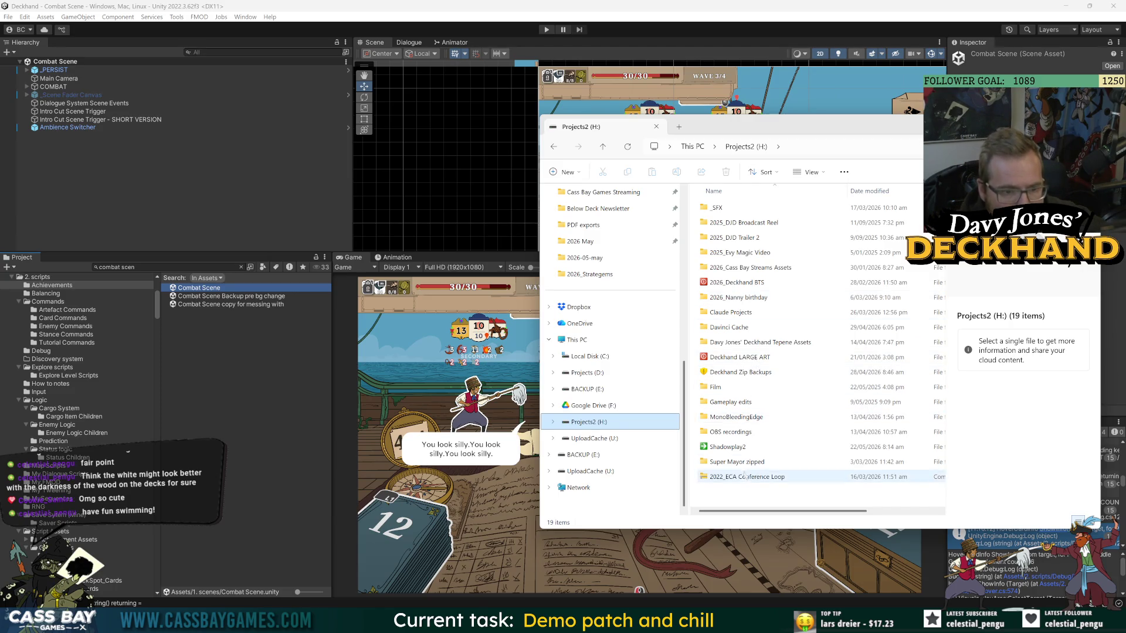
double_click(736, 342)
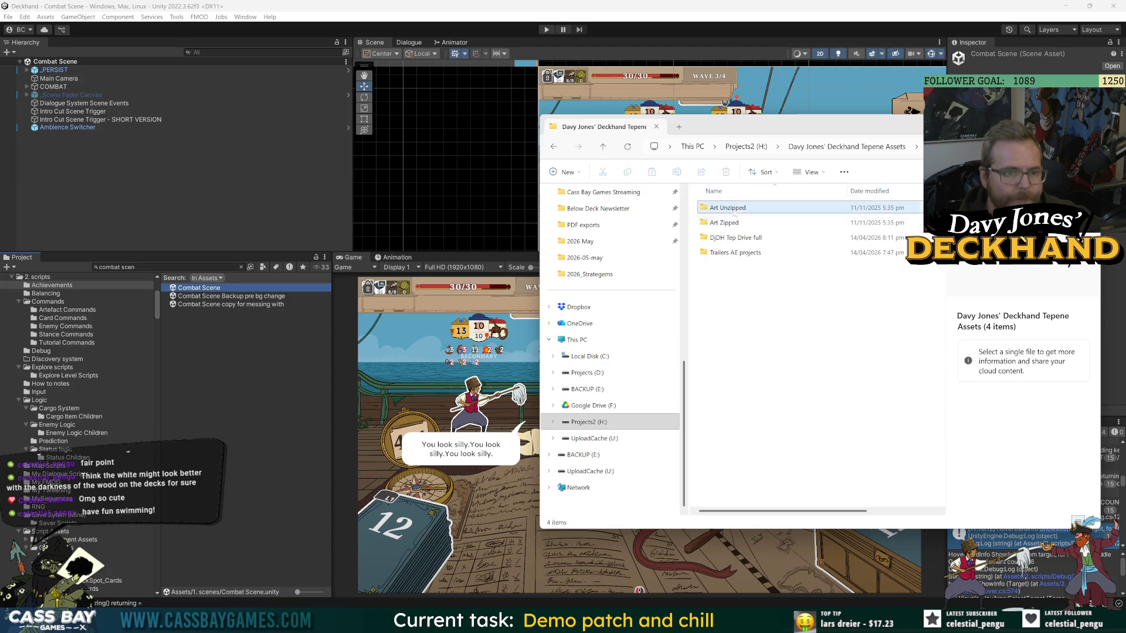
double_click(737, 210)
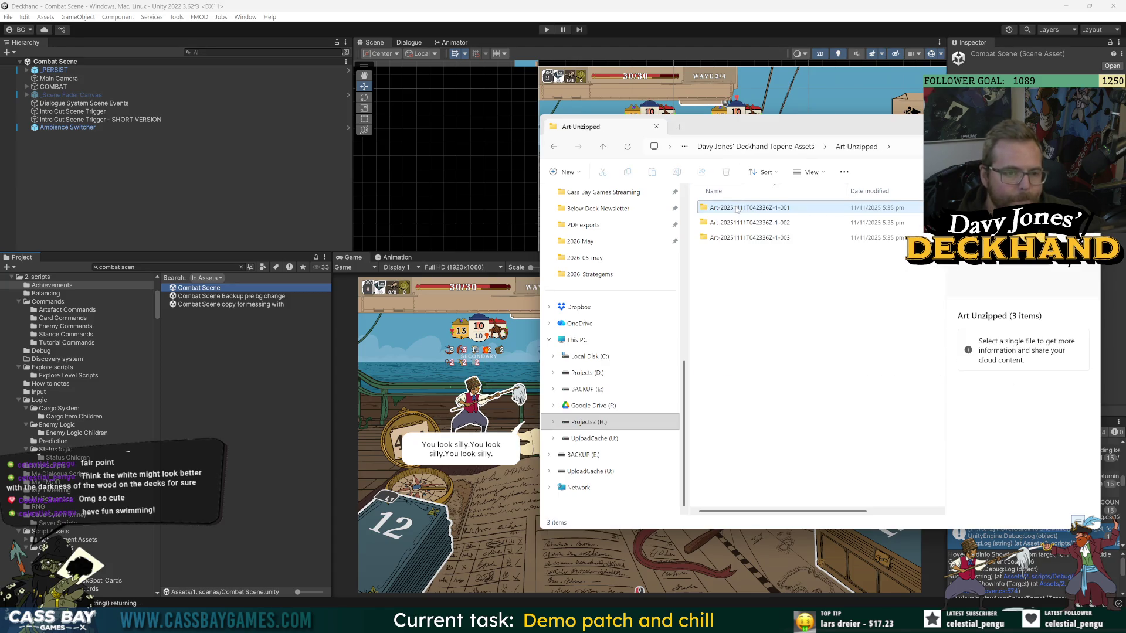
click(803, 146)
key(Escape)
click(762, 146)
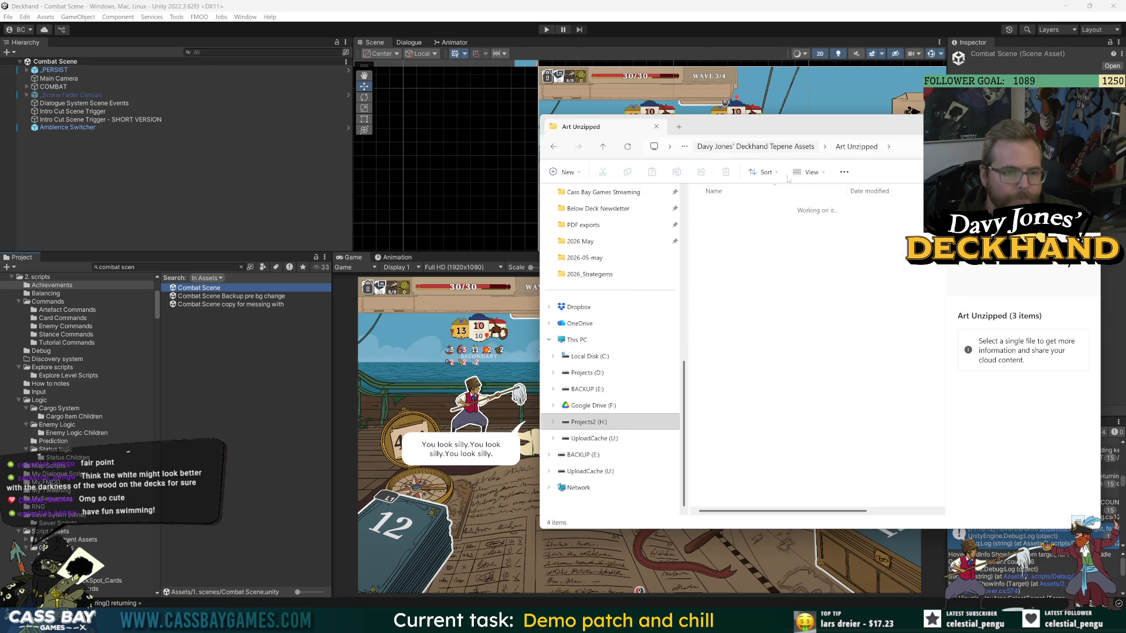
double_click(727, 240)
scroll(728, 245, down, 6)
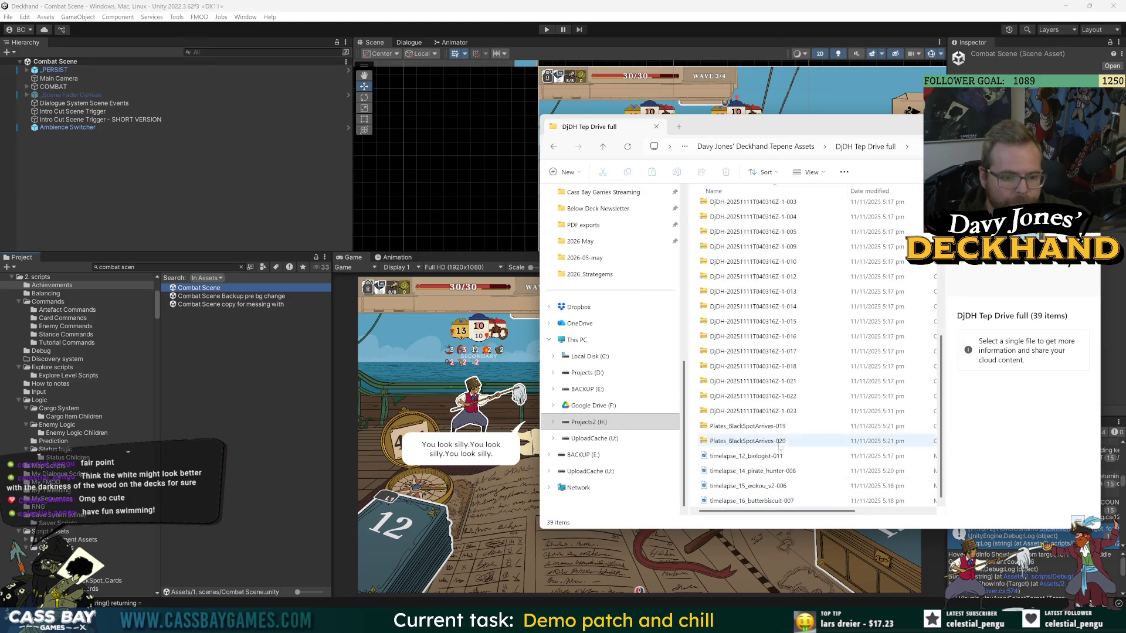
click(212, 371)
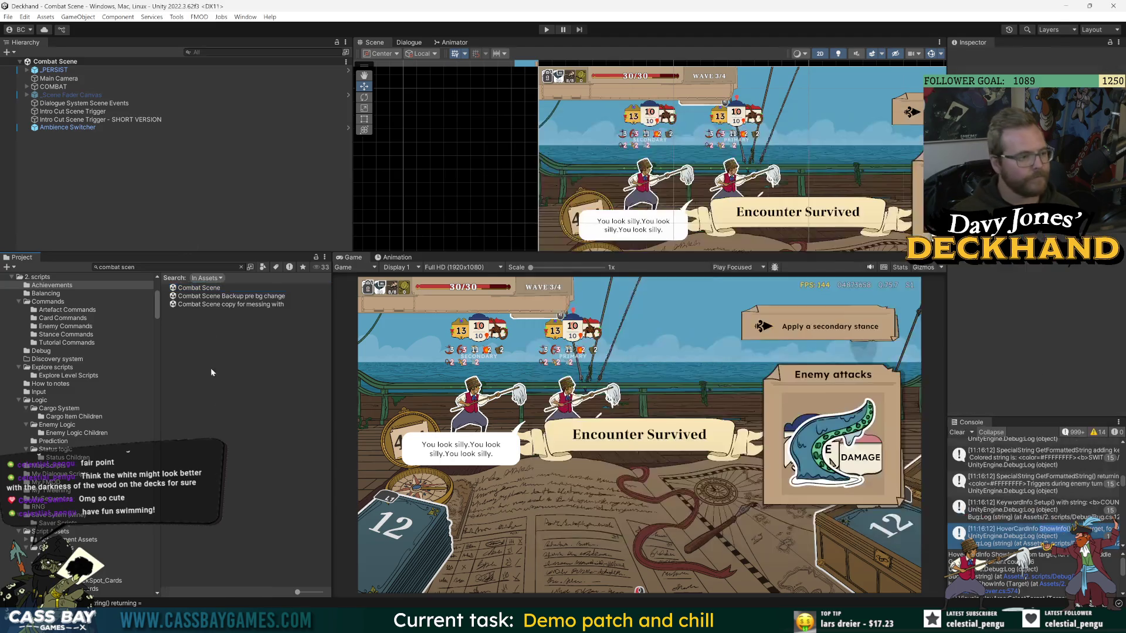
Expand to ENVIRONMENT_SHIP_SHIP, select SHIP_BG_Lines Color and locate its BG_Main_SunkenShip-v1 sprite asset.
click(27, 86)
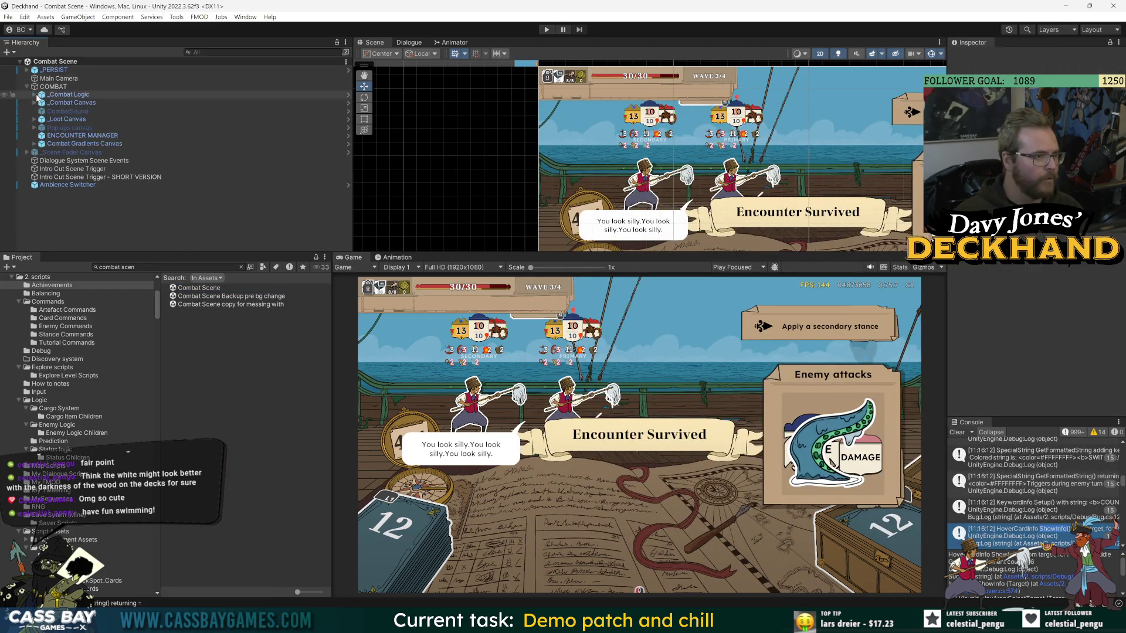
click(34, 103)
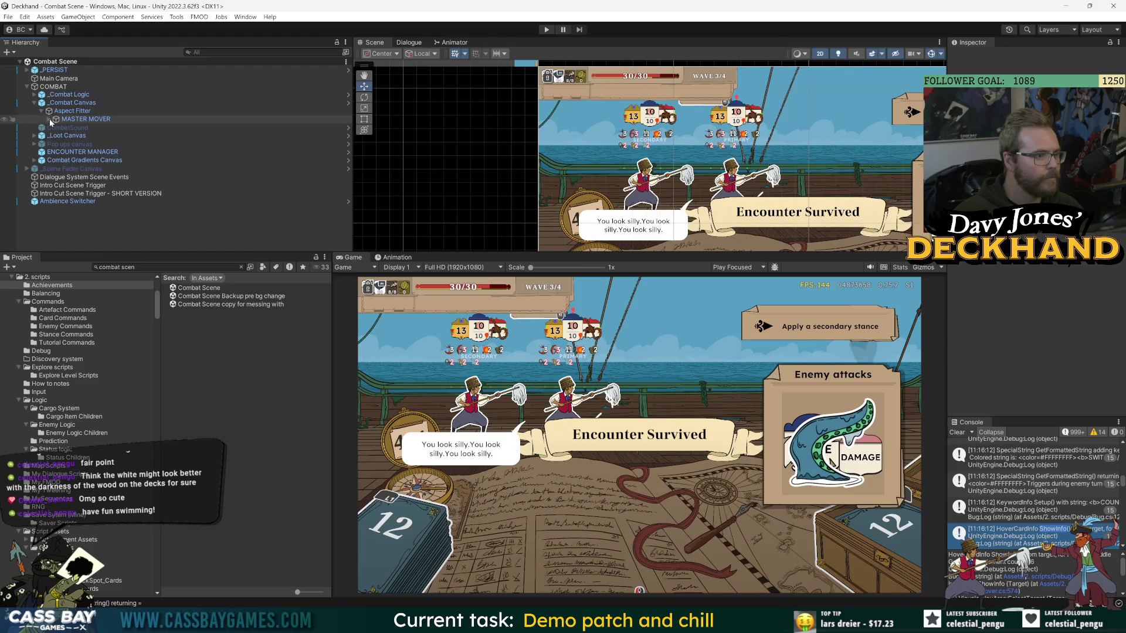
click(49, 119)
click(56, 127)
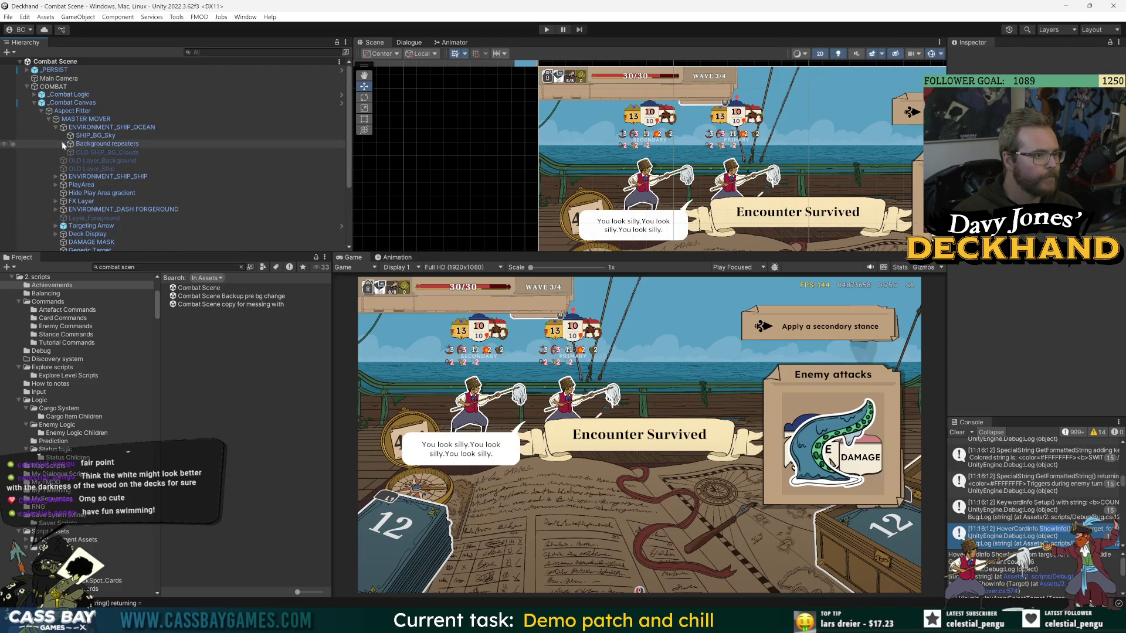
click(88, 177)
click(56, 177)
click(105, 185)
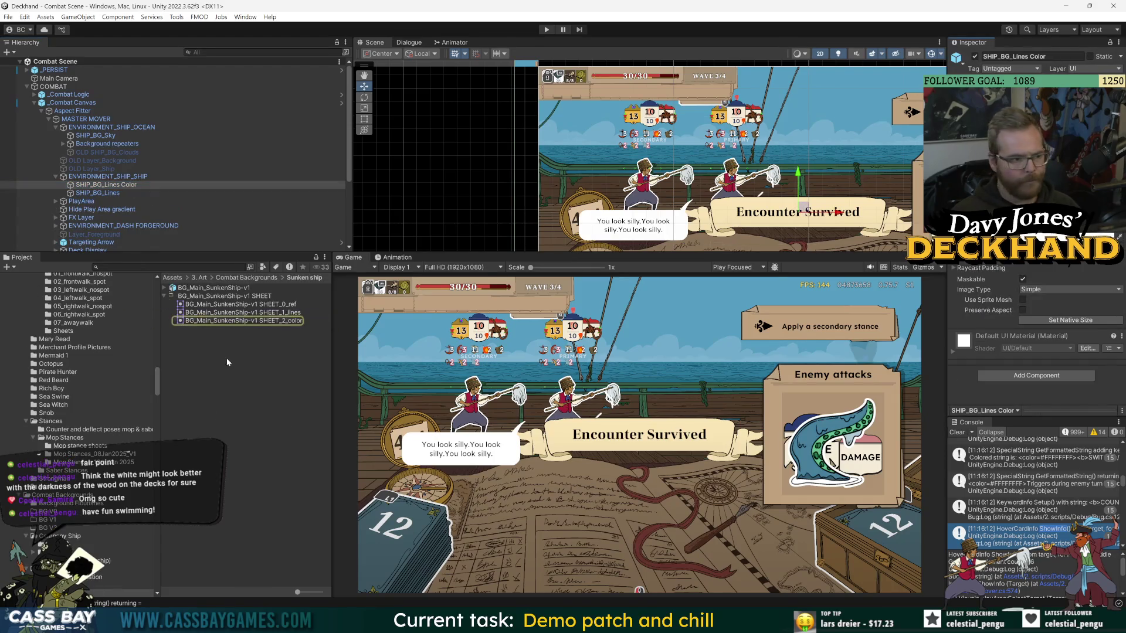
click(211, 287)
key(alt+Tab)
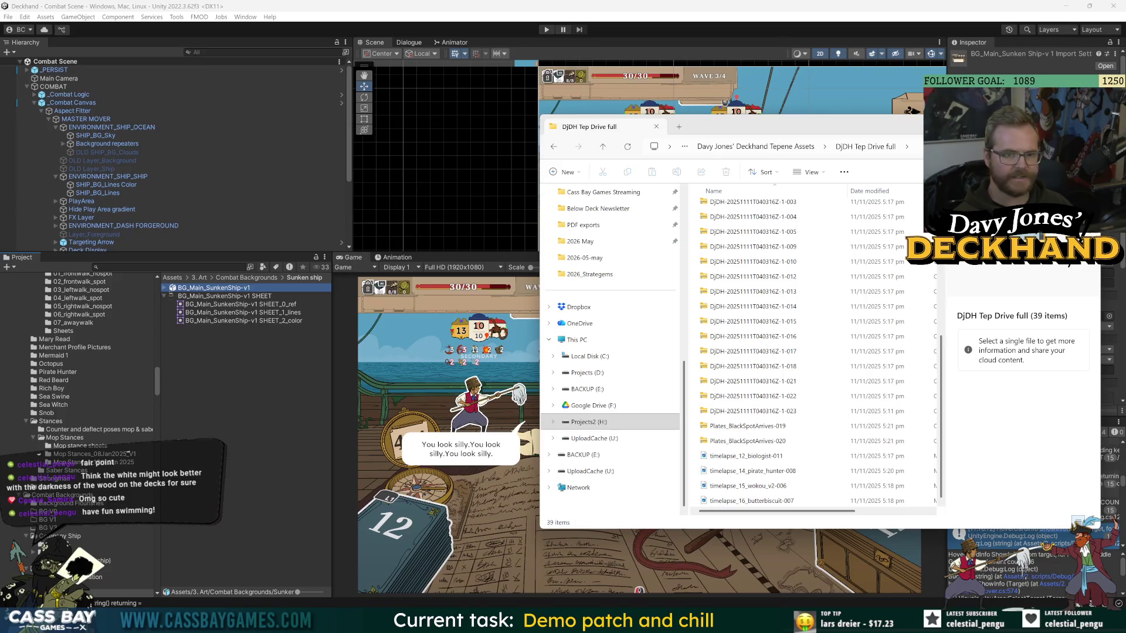
Search Explorer for 'sunkenship' and open the 29.0 MB BG_Main_SunkenShip-V1.psb in Photoshop.
text(sunkenship)
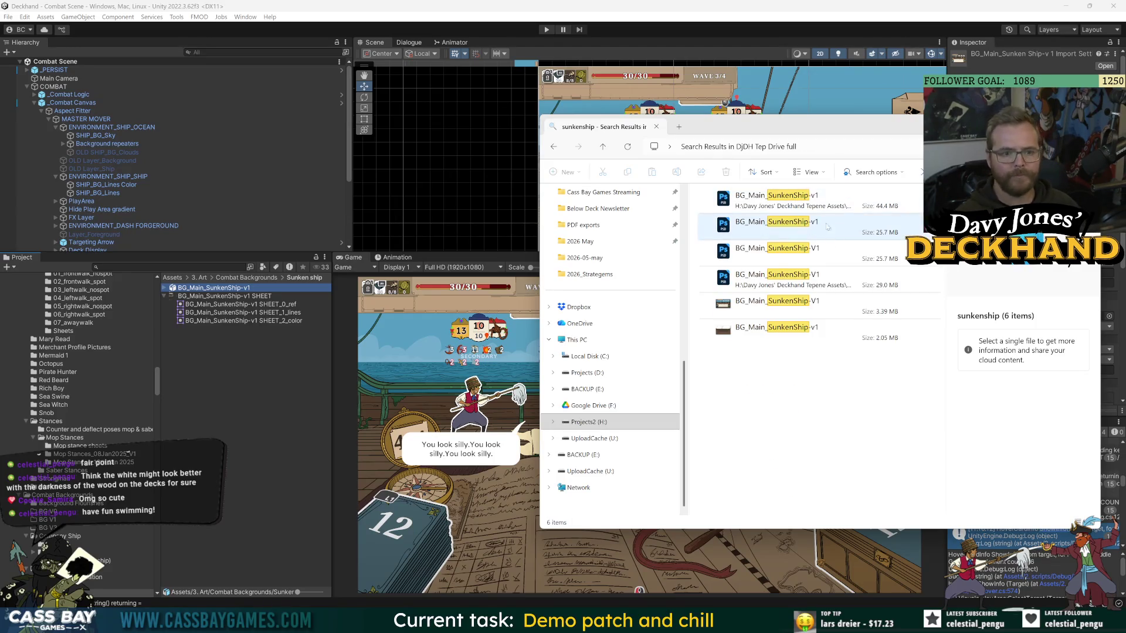
click(812, 198)
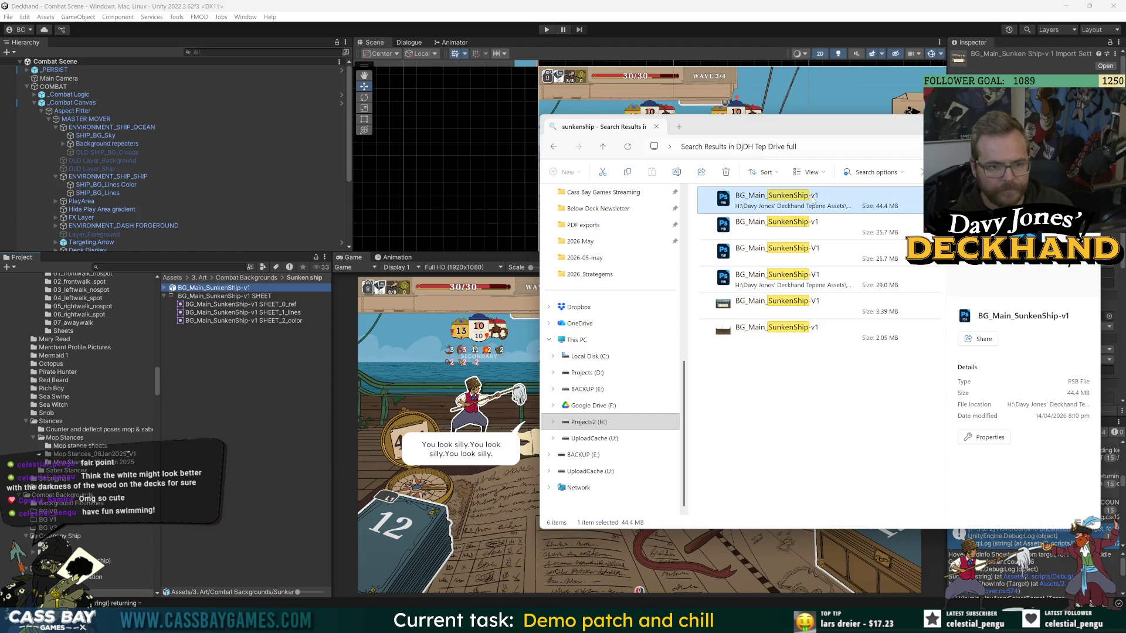
click(820, 286)
key(Up)
key(Up)
key(Up)
key(Down)
key(Down)
key(Down)
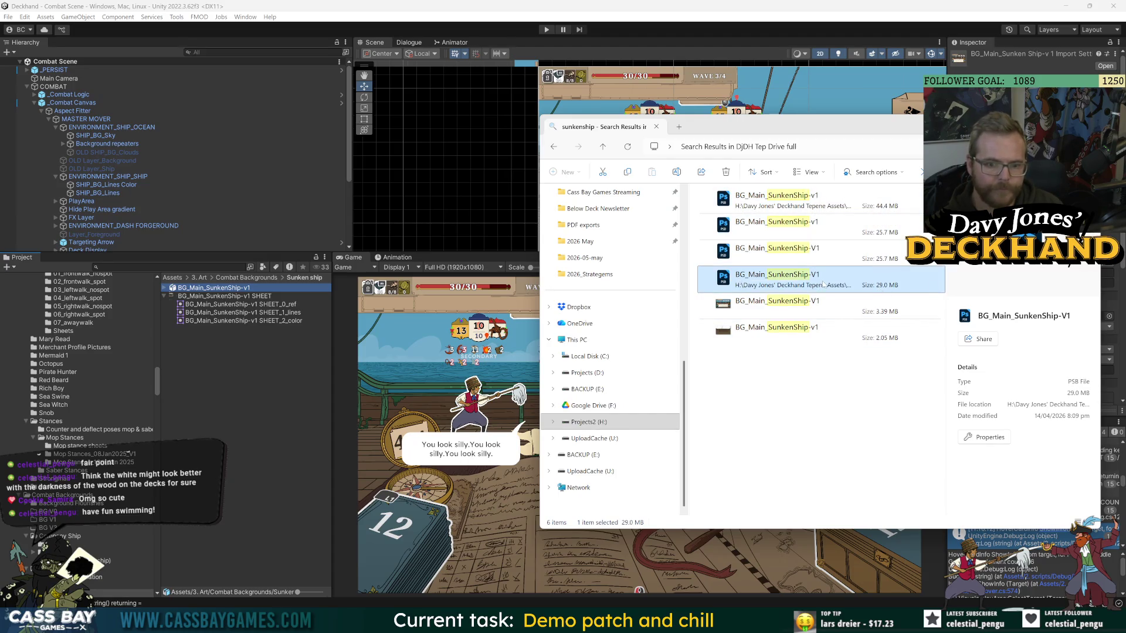
double_click(725, 277)
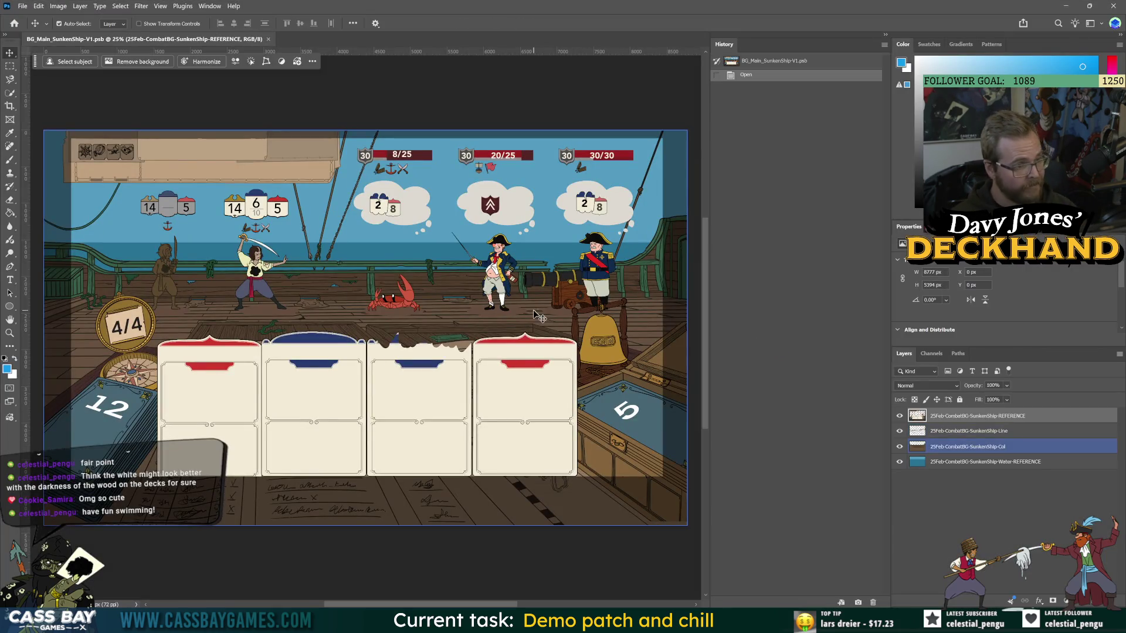
Hide the REFERENCE overlay, toggle the deck's Line layer off and on, then select the 25.7 MB SunkenShip-V1 result.
scroll(551, 340, down, 3)
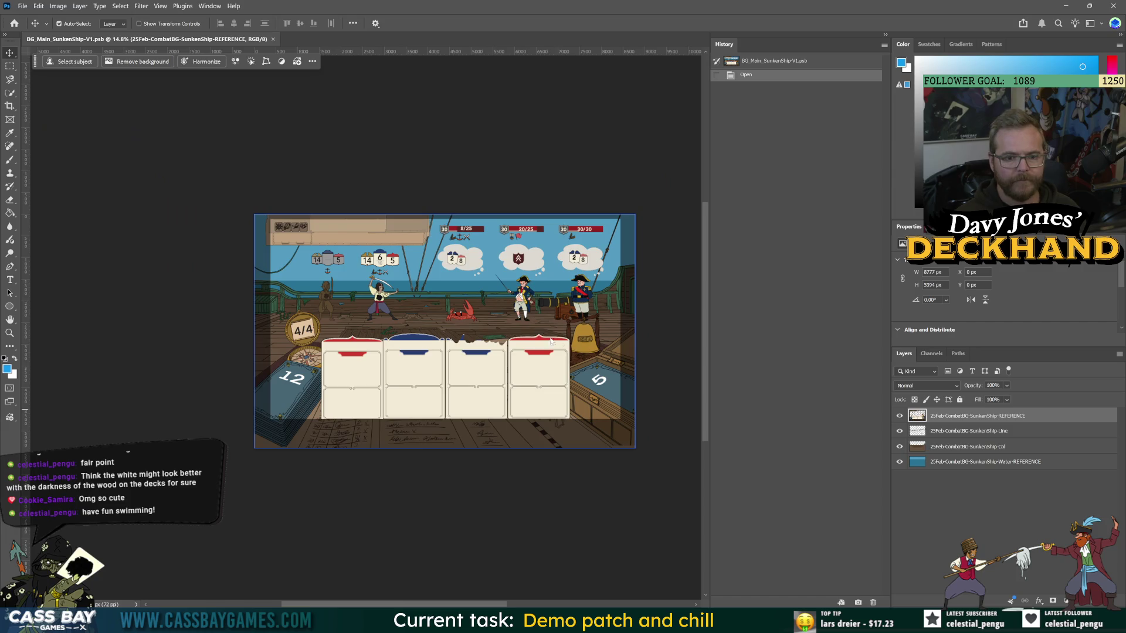
click(939, 461)
click(899, 416)
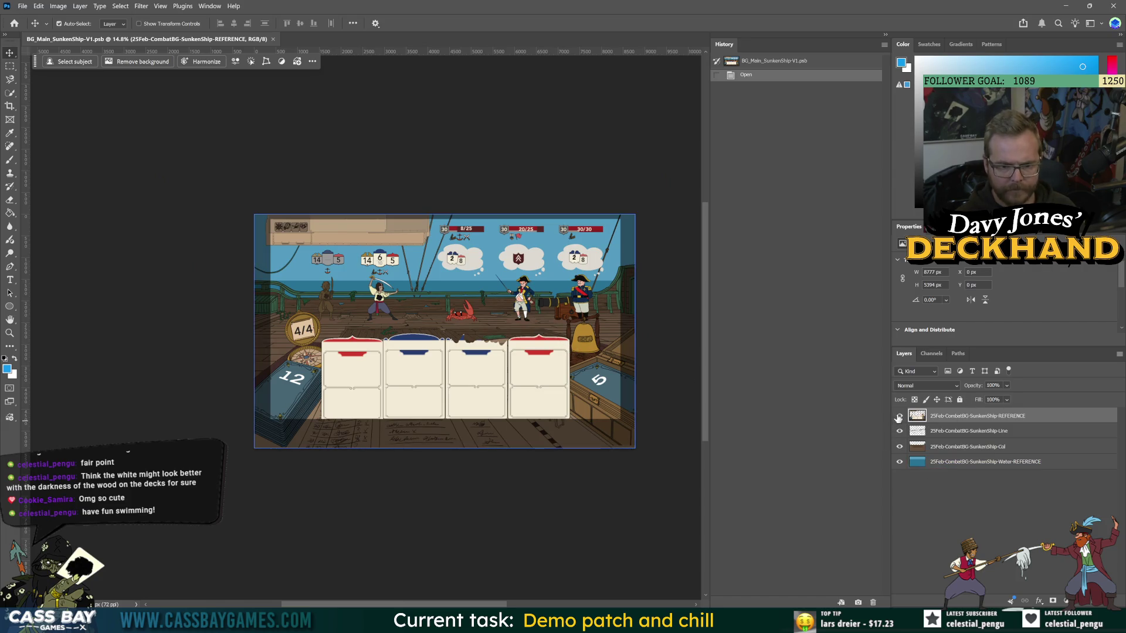
scroll(447, 301, up, 2)
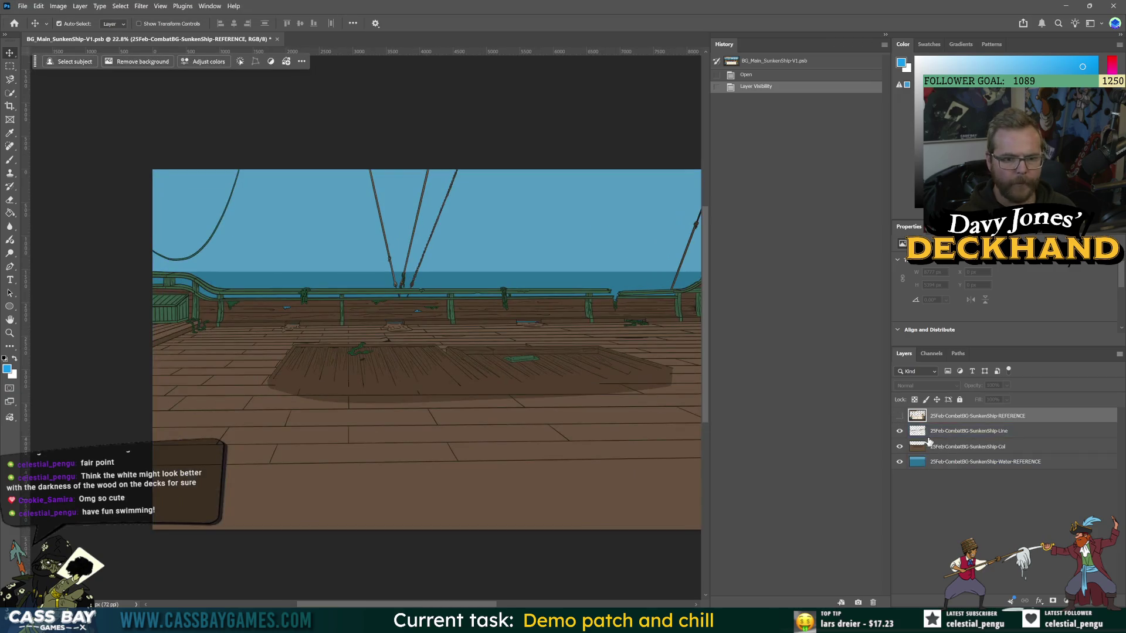
click(901, 434)
click(899, 432)
click(900, 432)
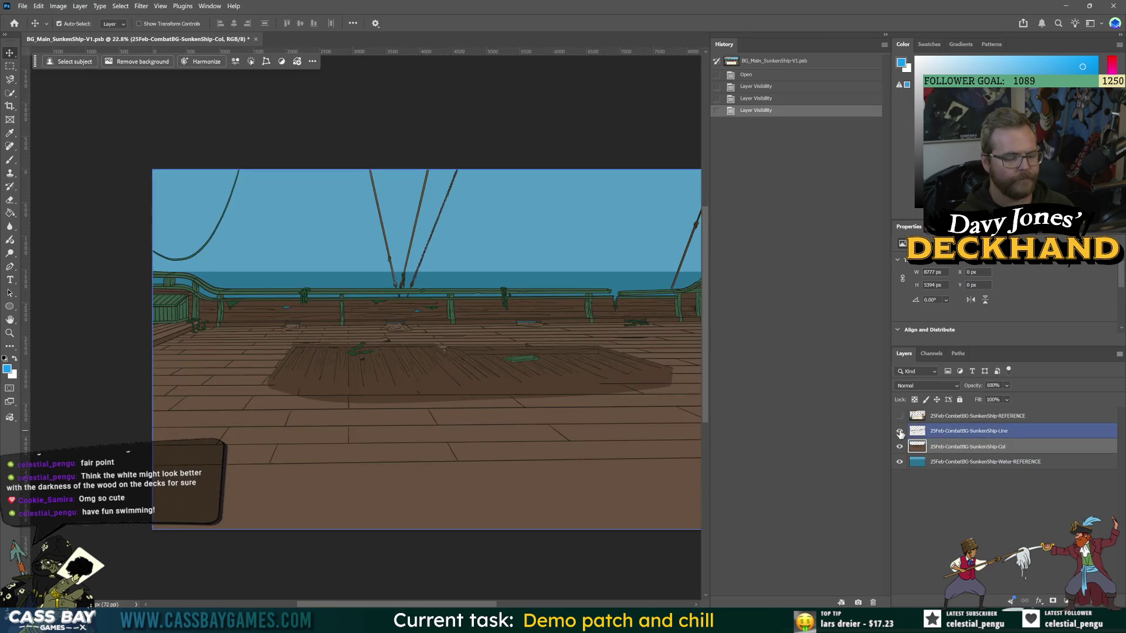
scroll(444, 354, up, 2)
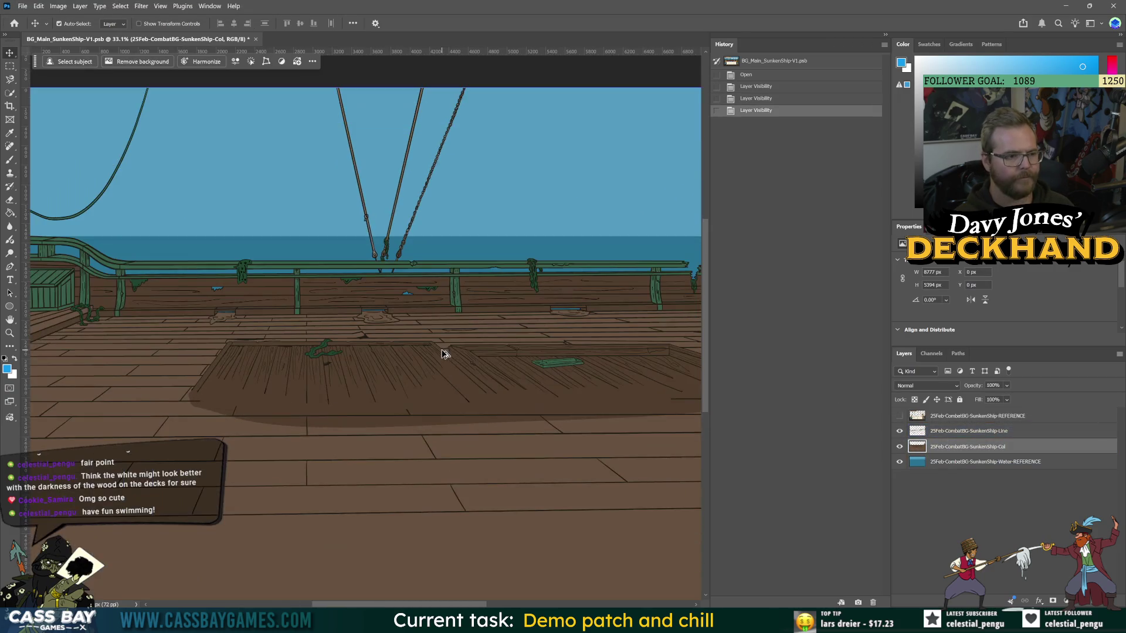
click(991, 461)
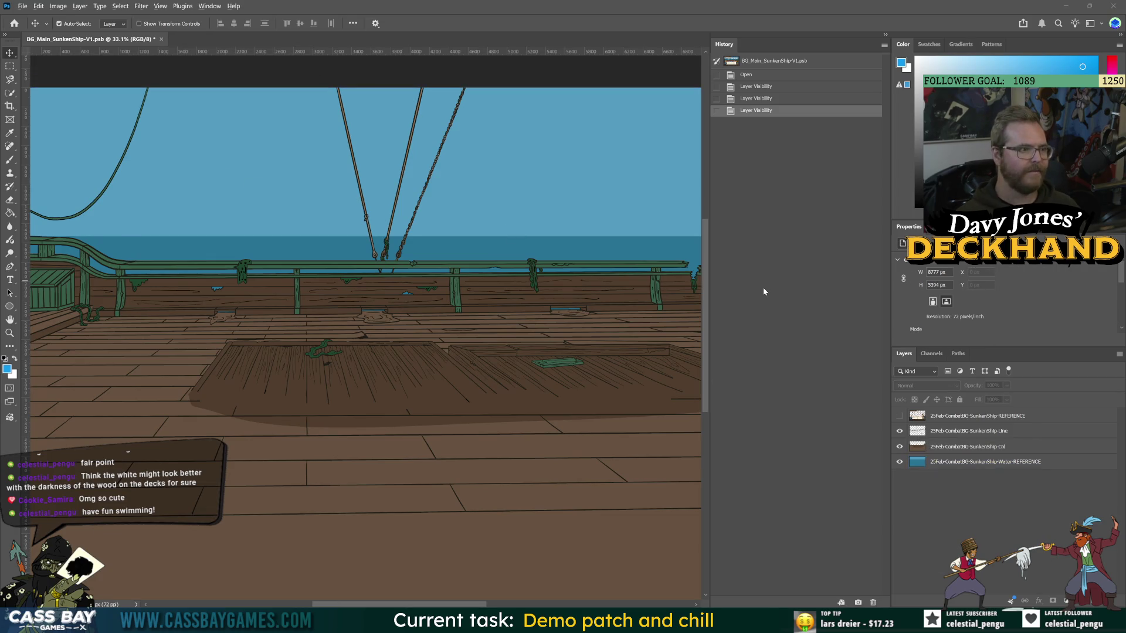
key(alt+Tab)
click(788, 250)
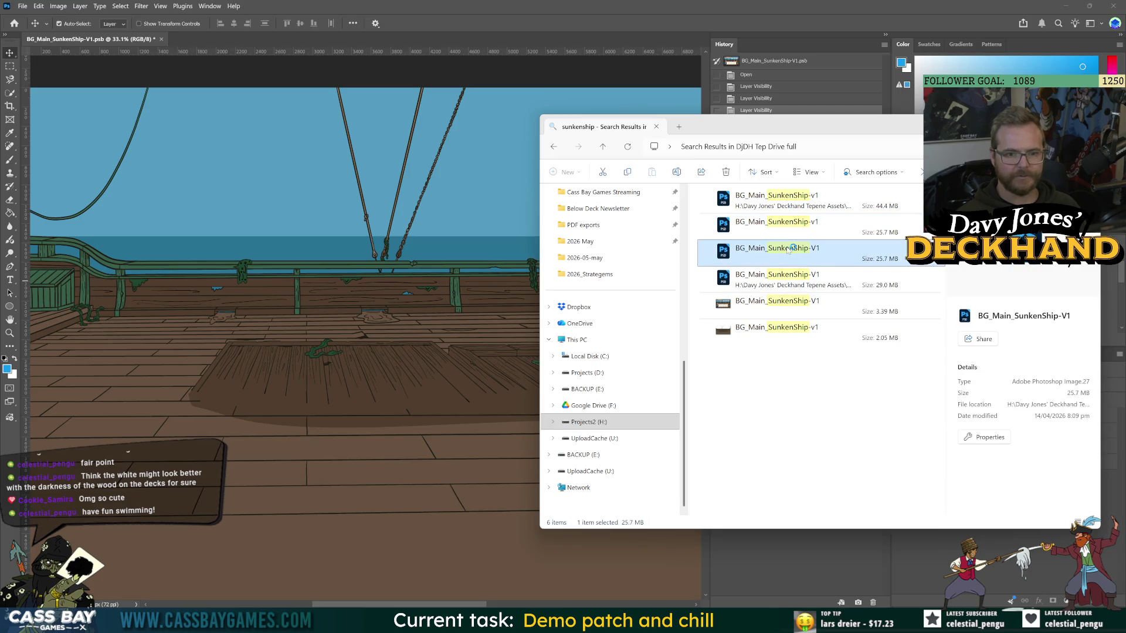
Open the 25.7 MB SunkenShip-V1 PSD and toggle Layer 3 and Layer 7 off and back on.
double_click(788, 249)
click(1029, 452)
click(900, 431)
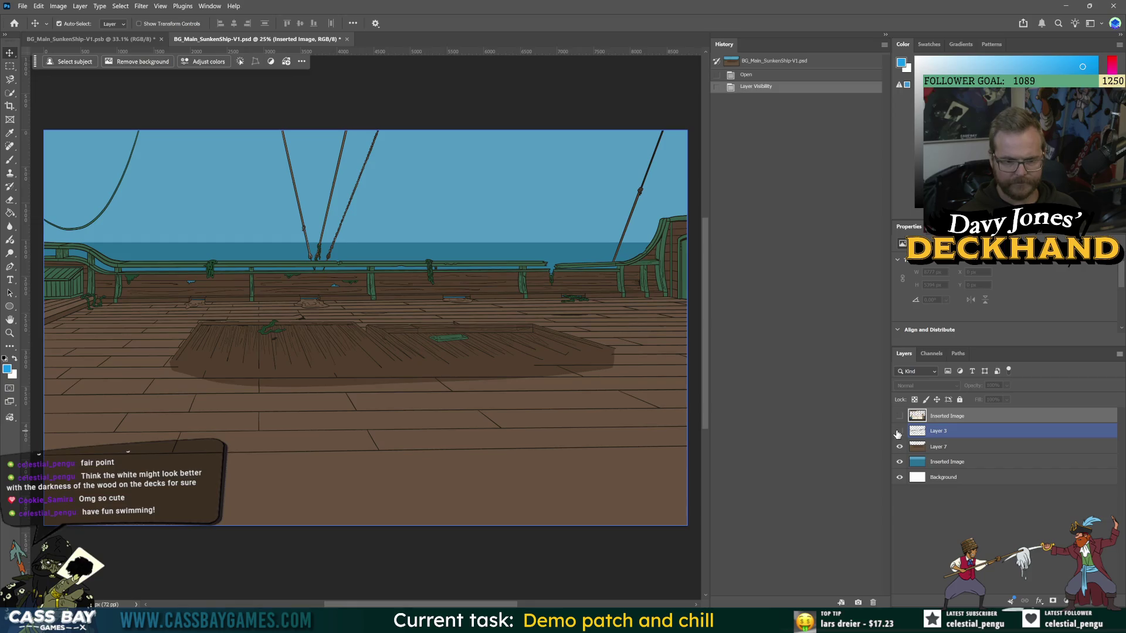
click(898, 446)
click(898, 447)
click(899, 431)
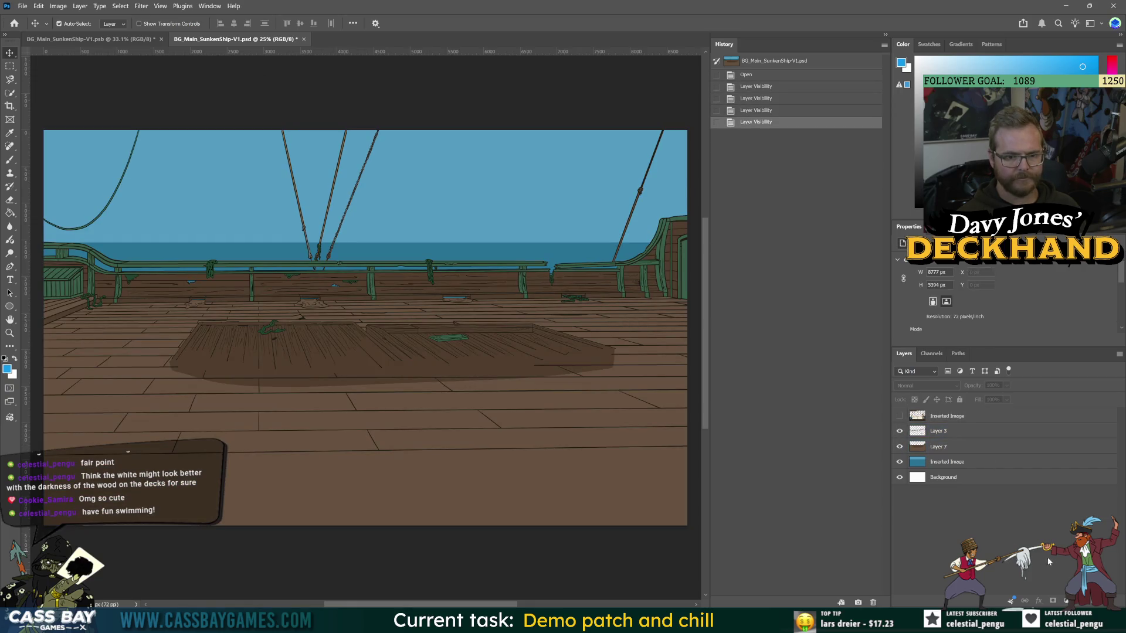
Open the 44.4 MB SunkenShip-v1 PSB and the second 25.7 MB PSD in Photoshop.
key(alt+Tab)
click(737, 201)
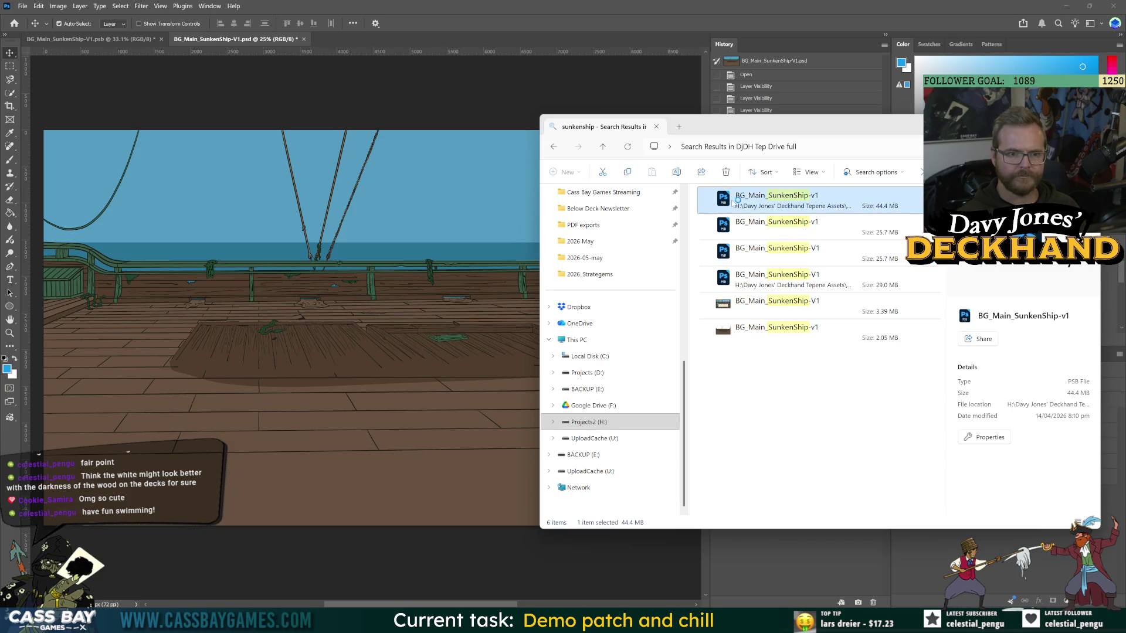
double_click(732, 202)
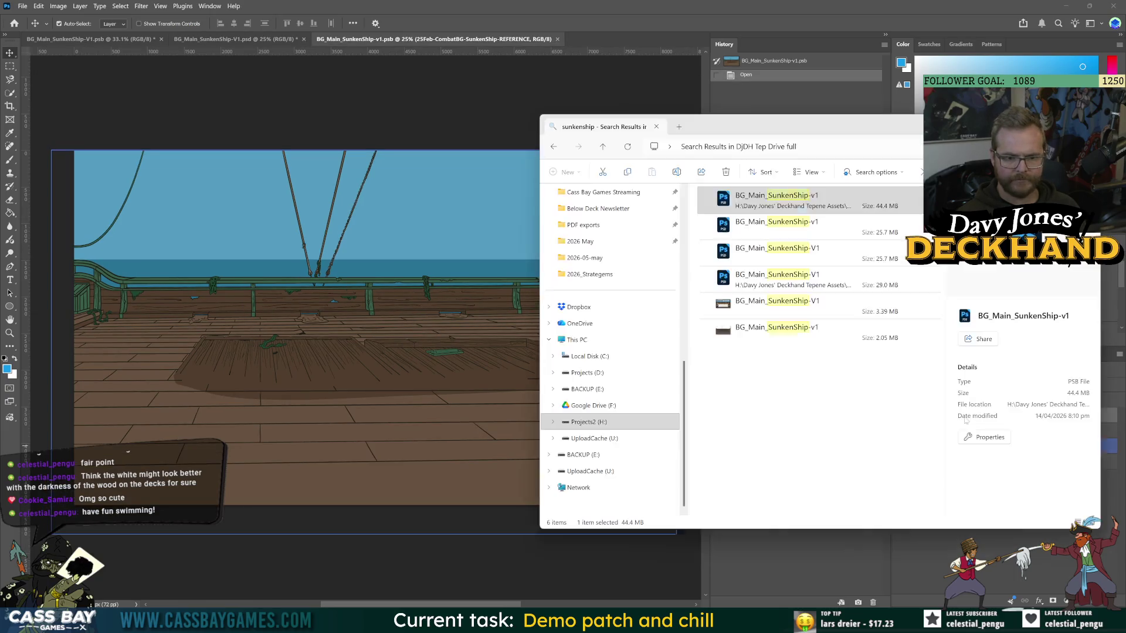
click(965, 420)
click(761, 223)
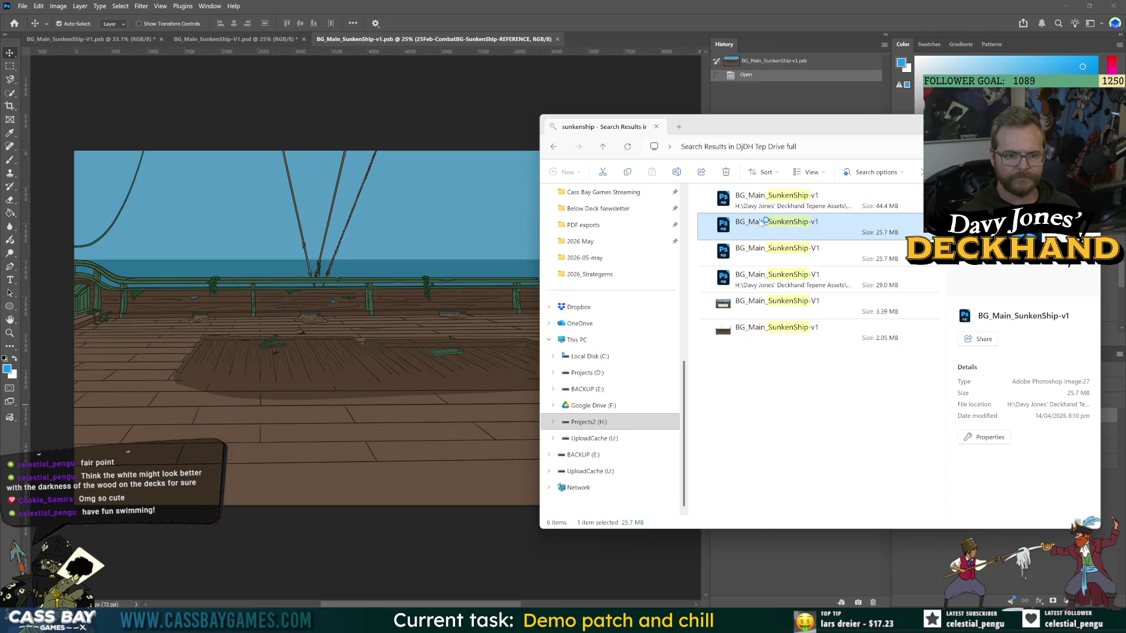
double_click(760, 224)
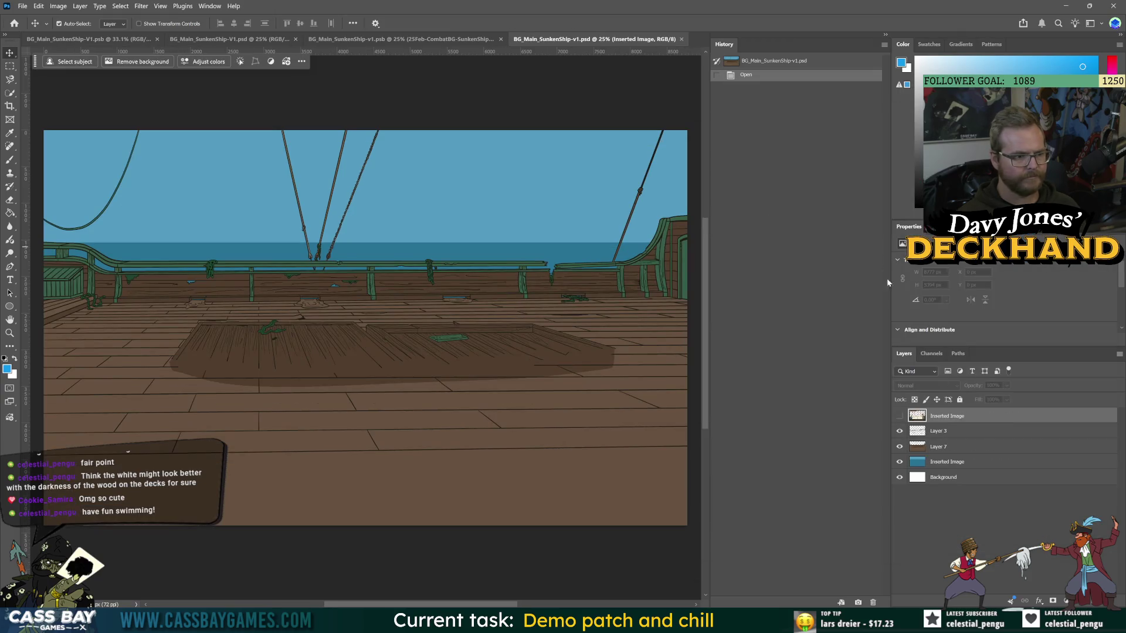
Go to the file's location in PlayerShip Main and open BG_Main_ship in Photoshop.
key(alt+Tab)
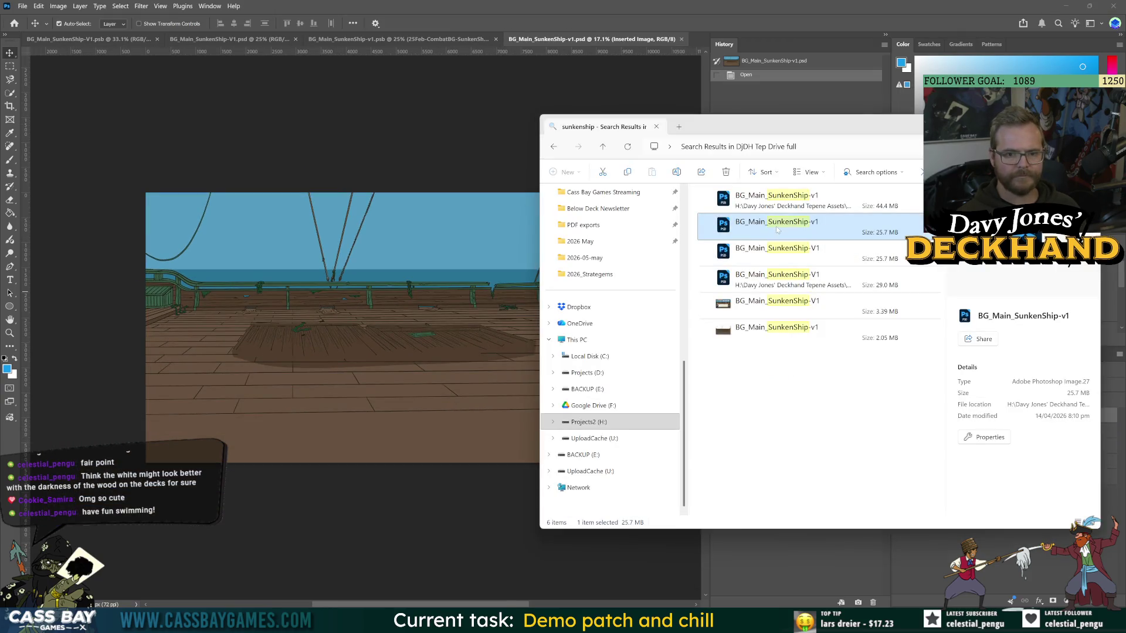
right_click(777, 230)
click(821, 332)
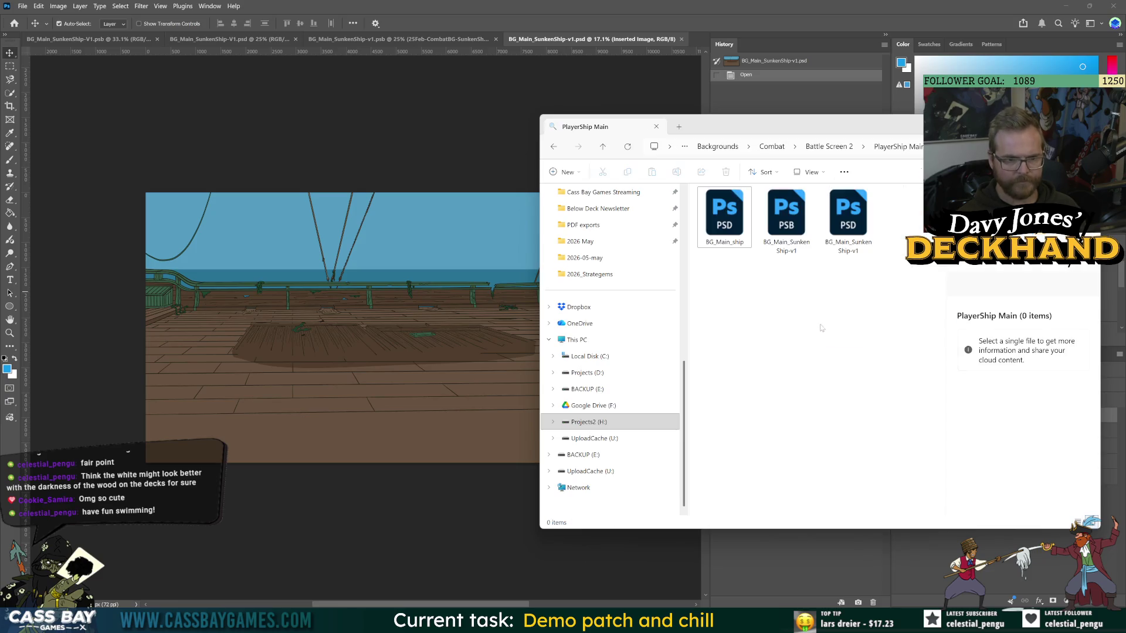
click(828, 147)
double_click(744, 210)
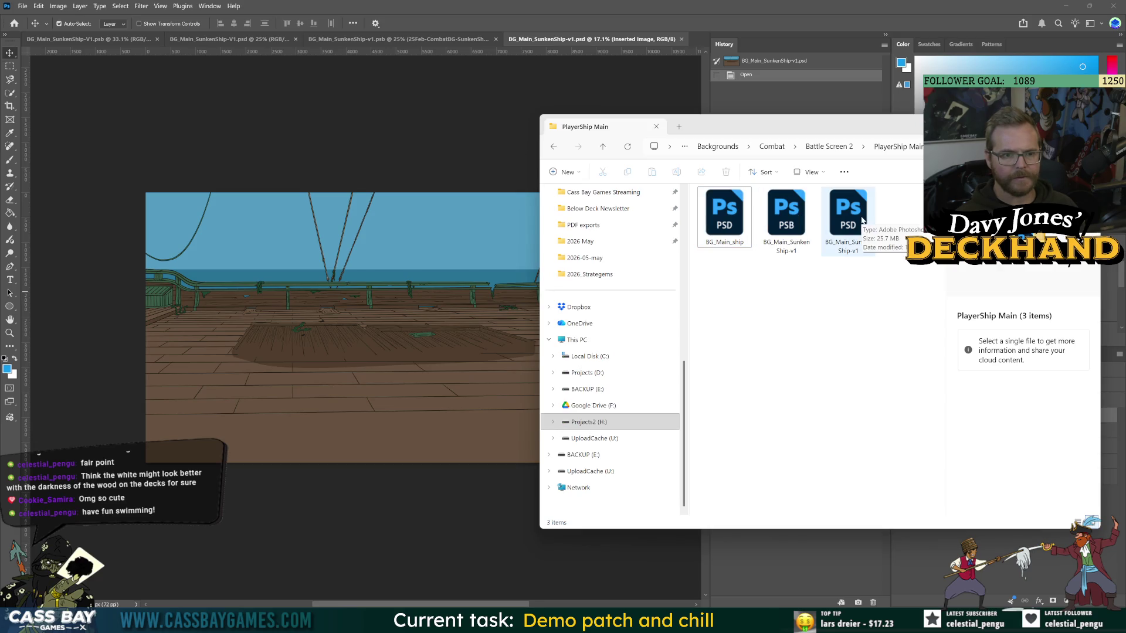
click(727, 208)
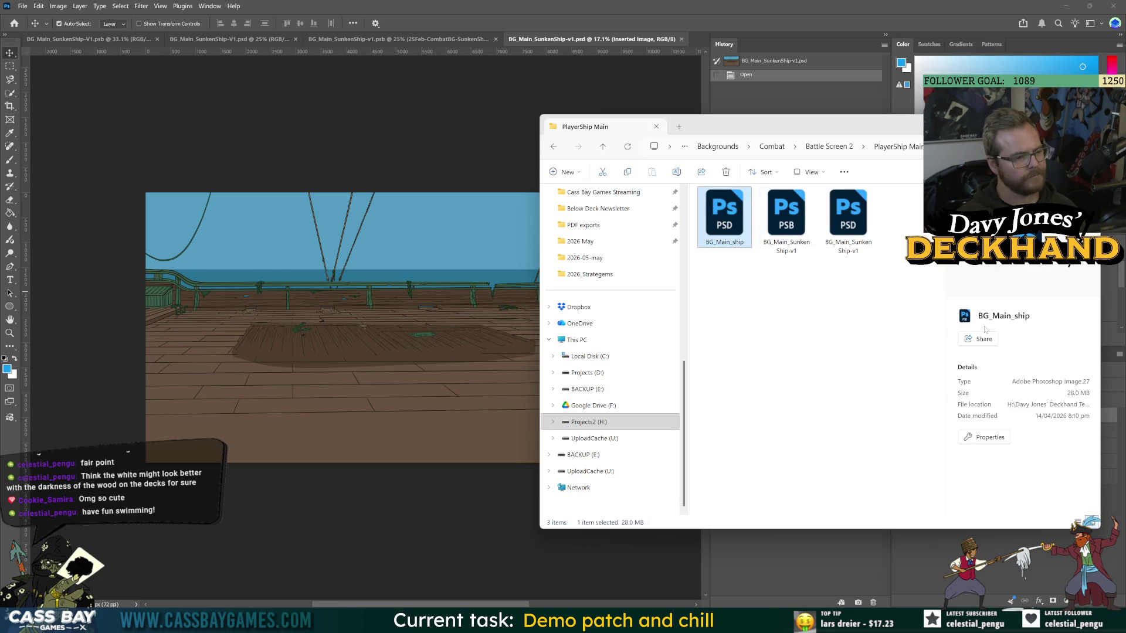
key(Return)
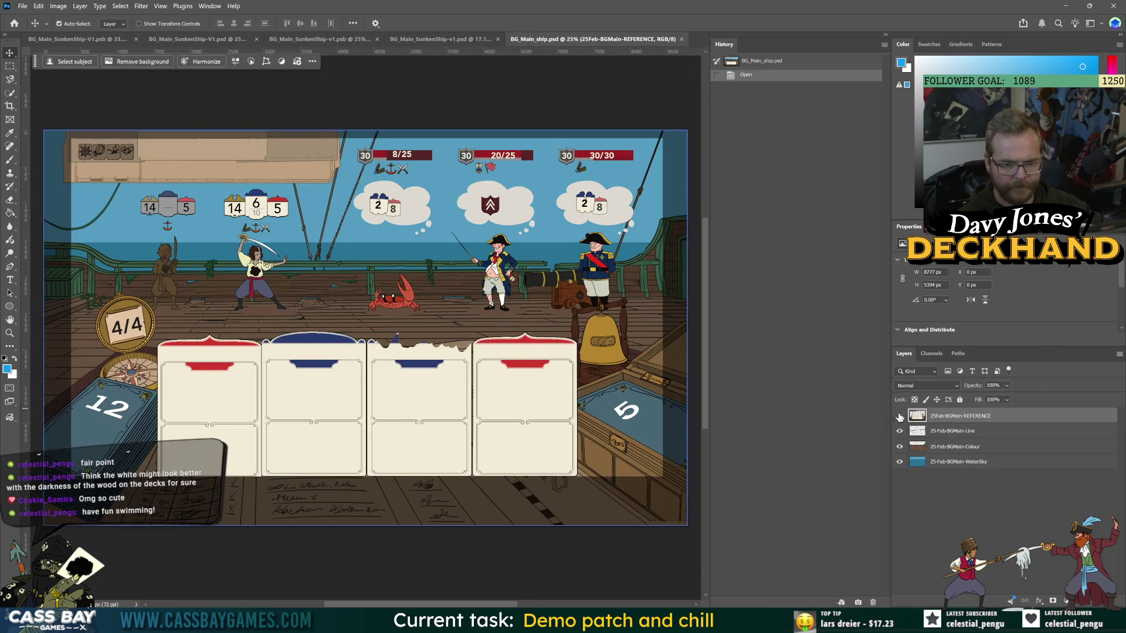
Preview BG_Main_ship with the REFERENCE mockup and line art hidden, then restore both.
click(900, 417)
click(899, 431)
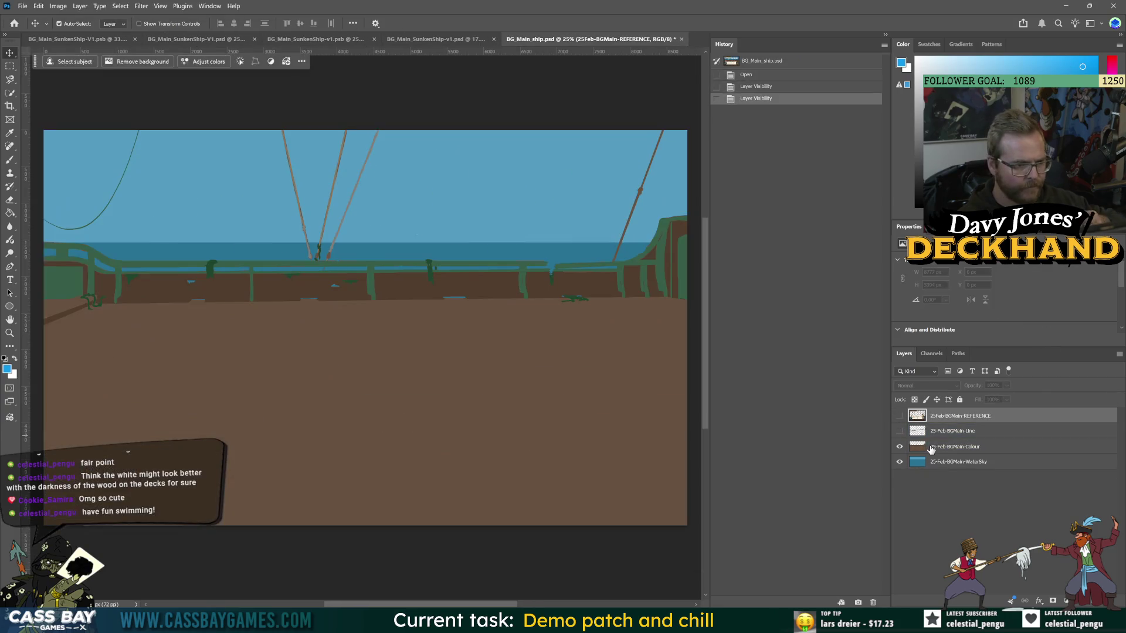
click(900, 431)
click(900, 416)
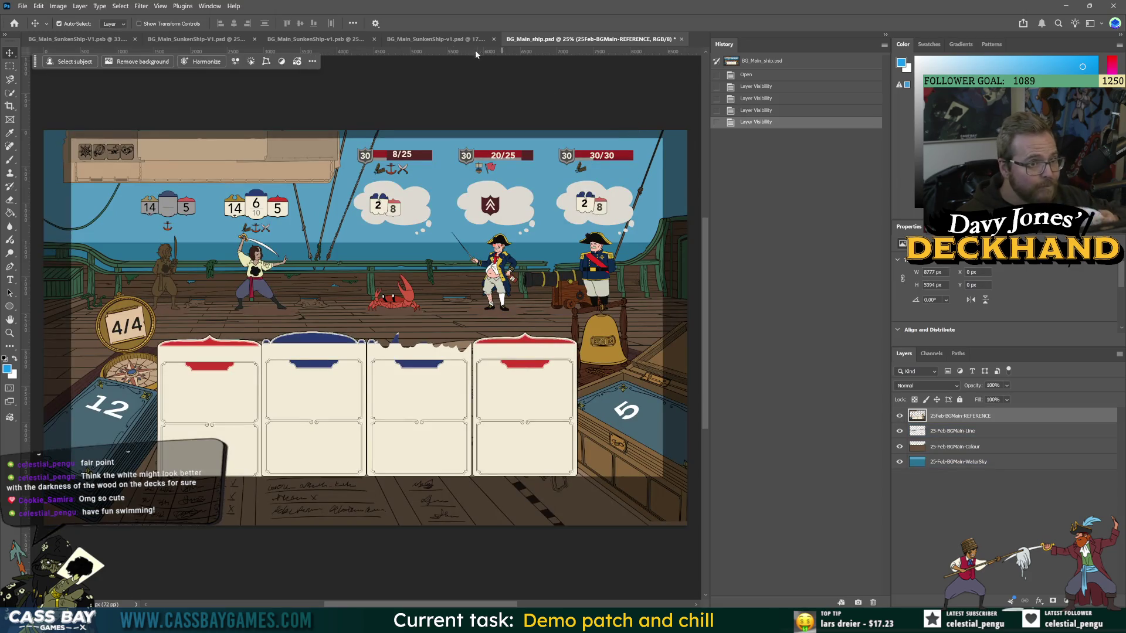
Return to the SunkenShip-v1 PSD, select the SunkenShip-v1 PSB in PlayerShip Main, and dock Discord beside it.
click(434, 42)
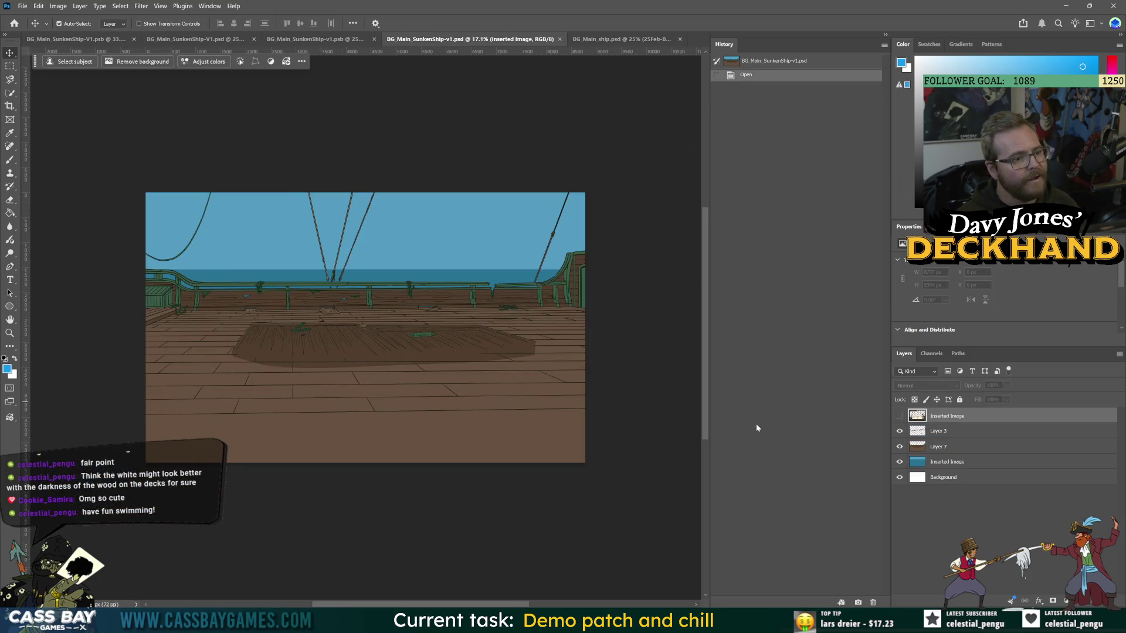
key(alt+Tab)
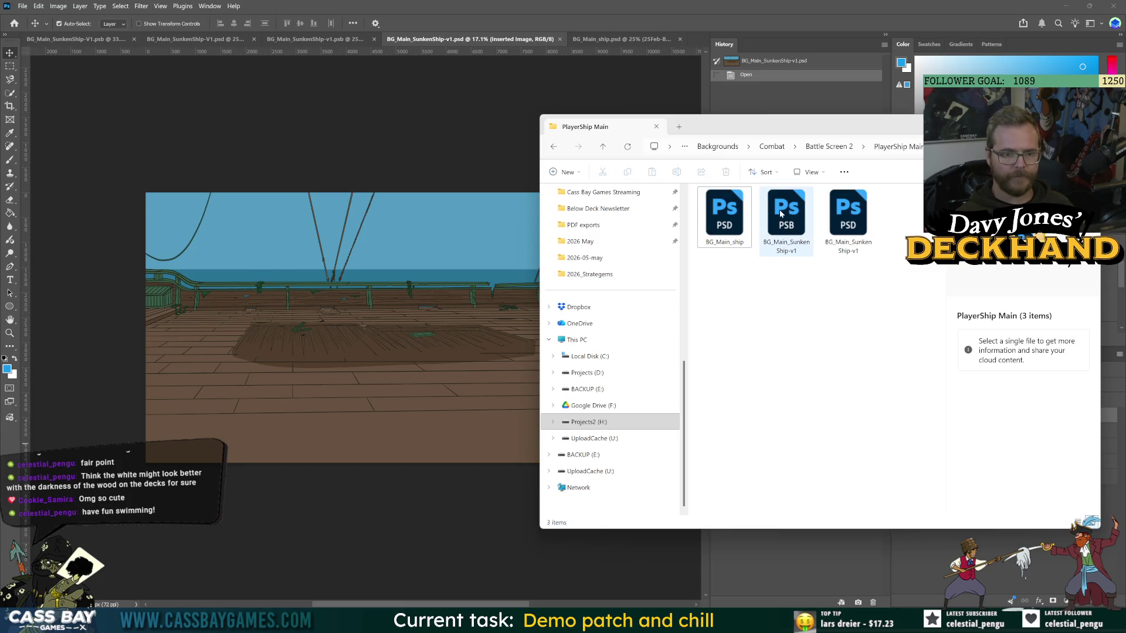
click(779, 213)
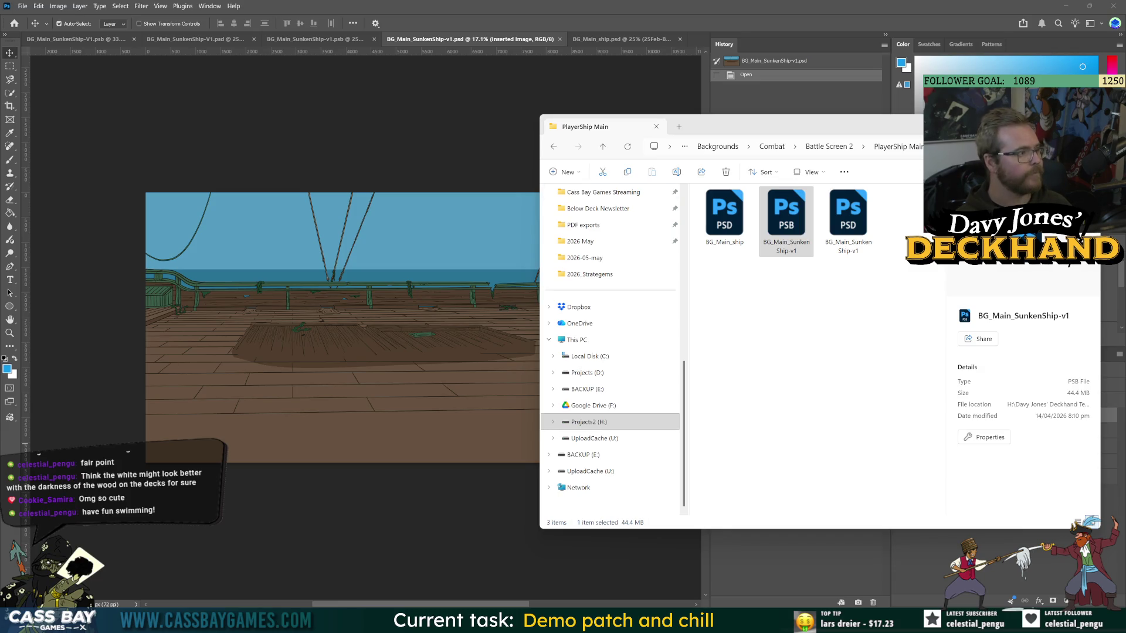
mouse_move(0, 149)
mouse_down()
mouse_move(610, 150)
mouse_move(599, 157)
mouse_move(352, 41)
mouse_up()
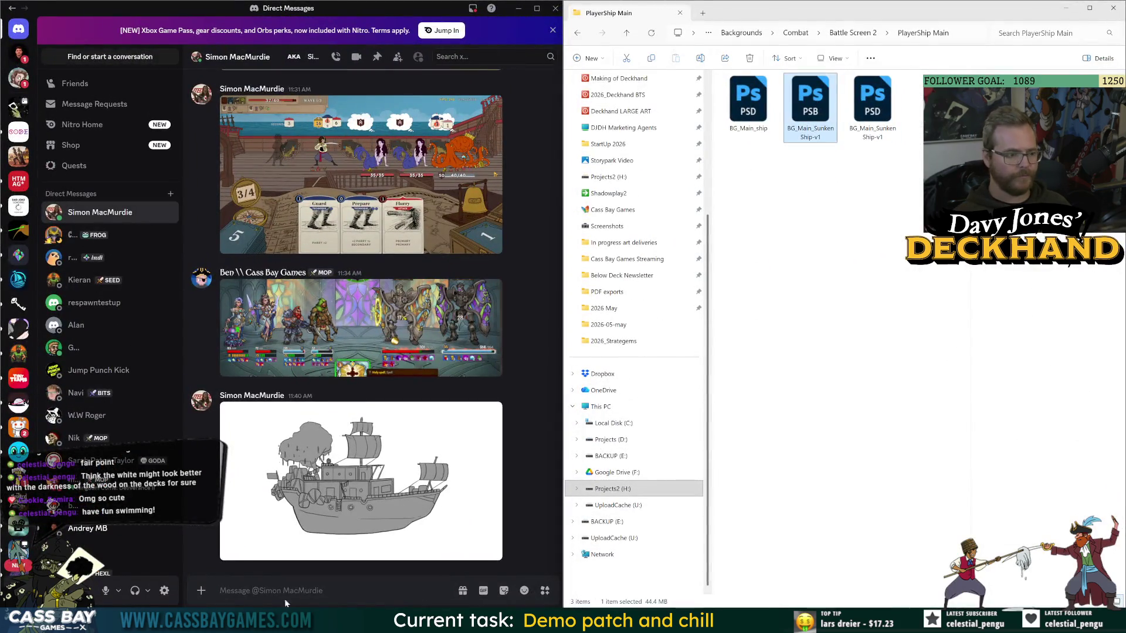
Paste the PSB into the DM with a note about only color and line layers, plus a facepalm emoji.
key(ctrl+v)
text(kind)
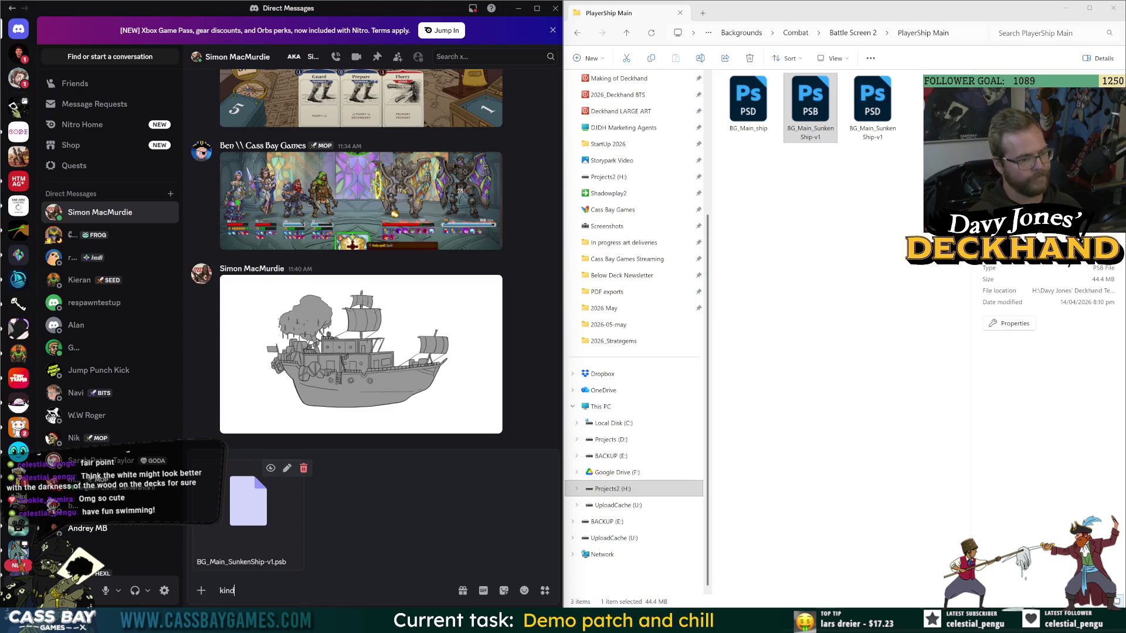
text(a terible, but)
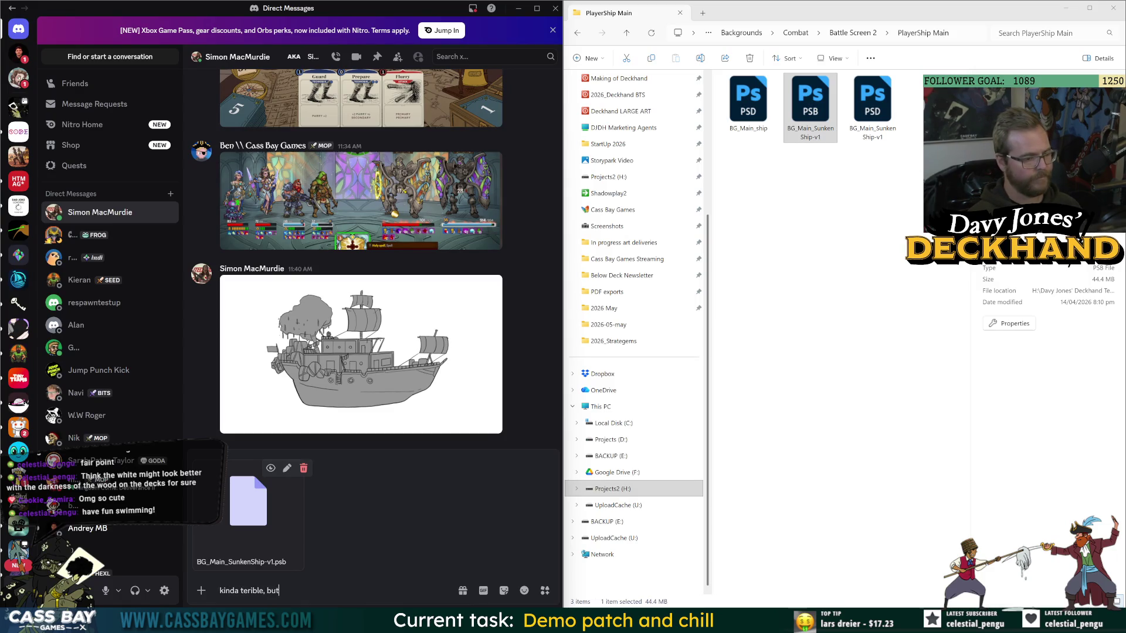
text( it seems to o)
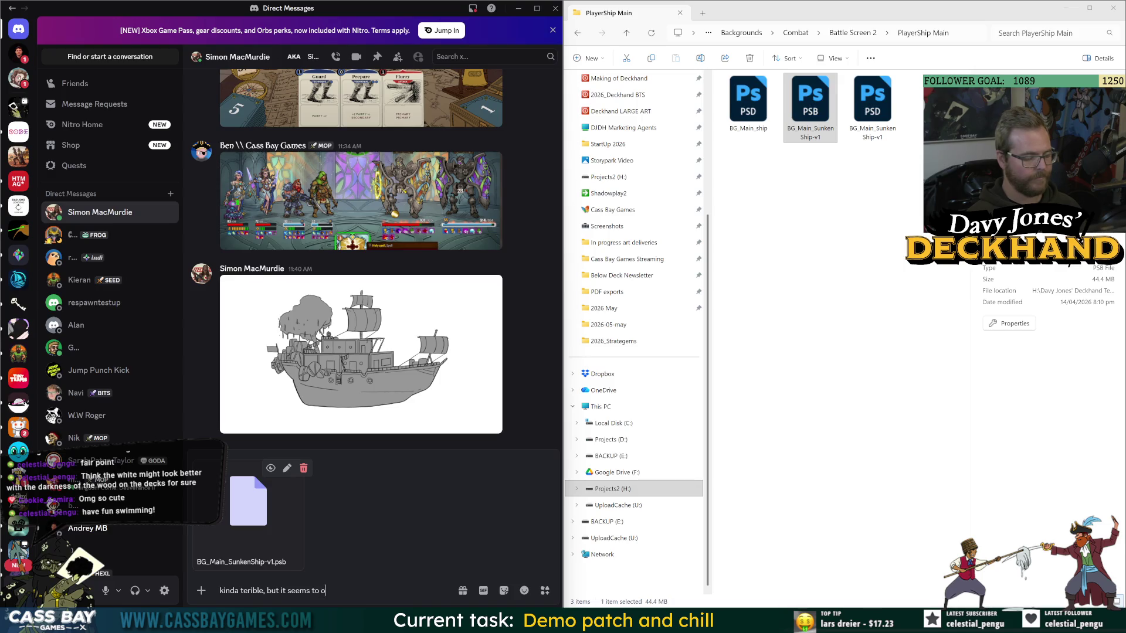
text(nly have 1 layer for color and 1)
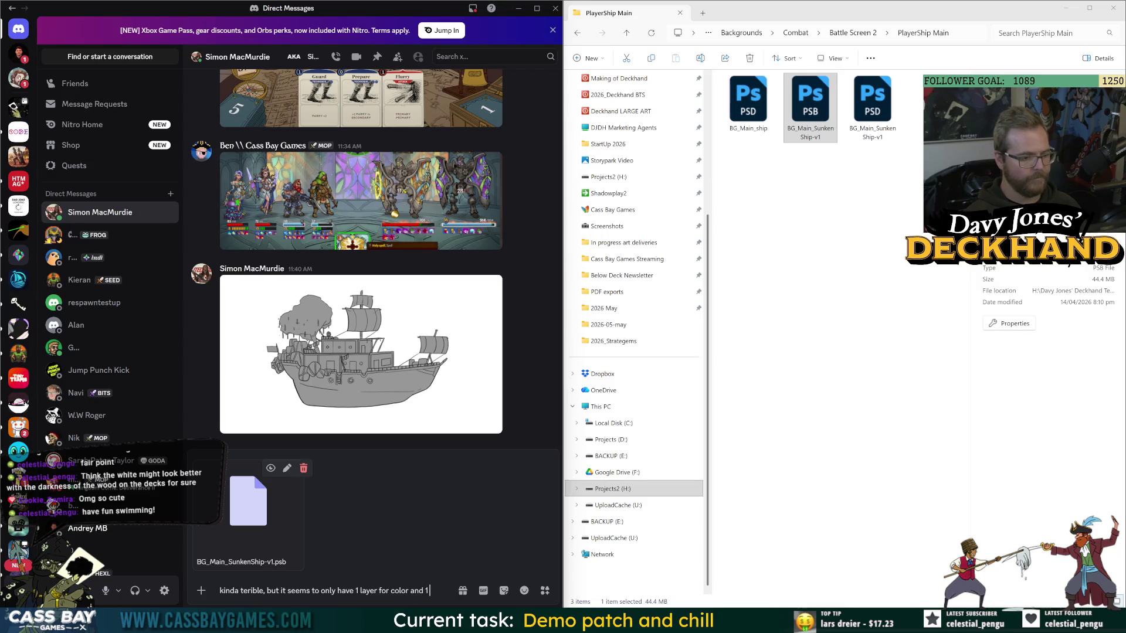
text( for lines. no se)
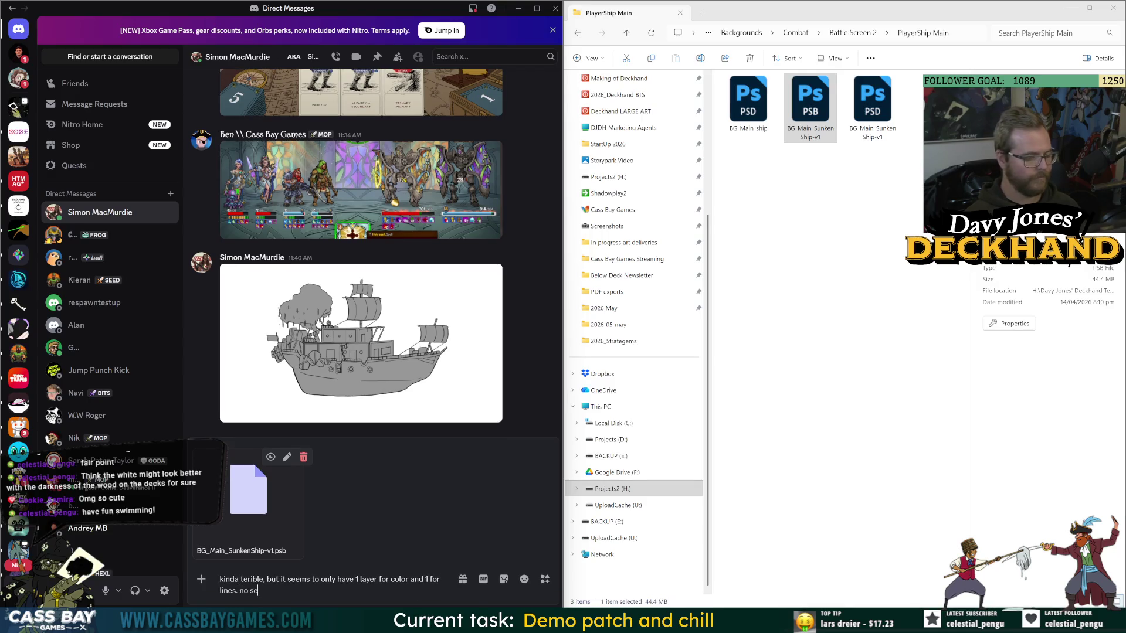
text(ration)
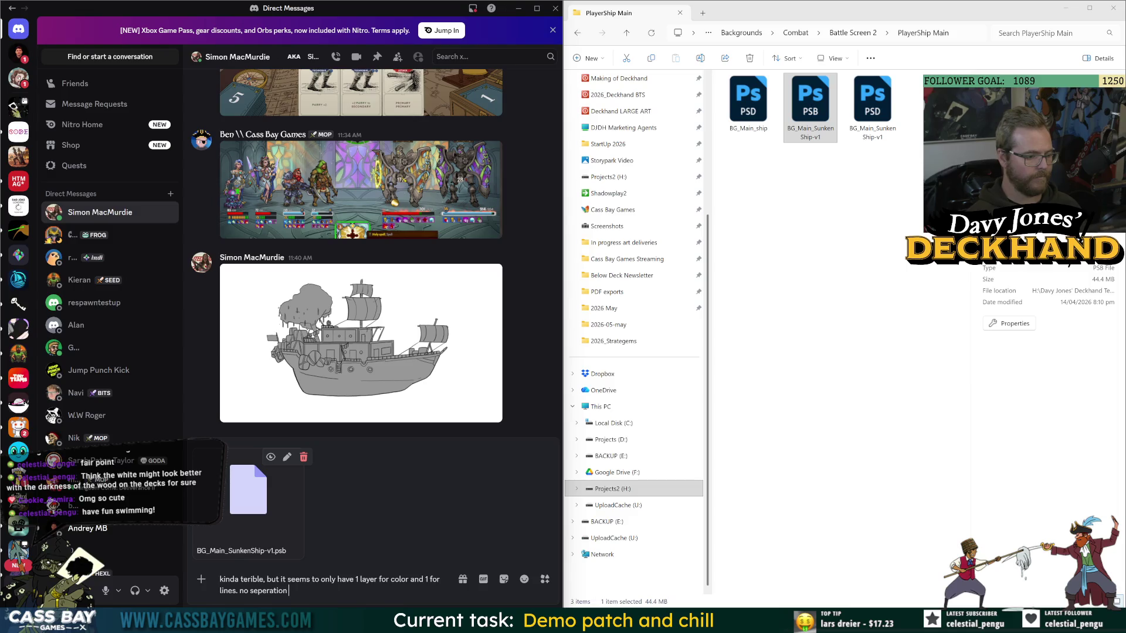
click(525, 580)
text(facepal)
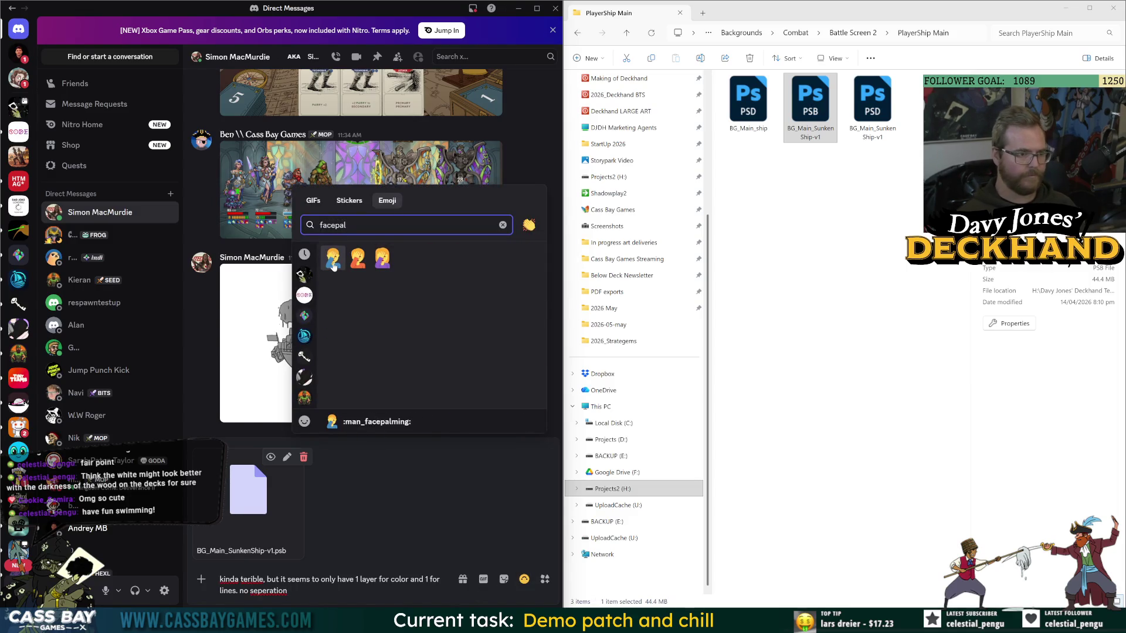
click(382, 259)
Correct 'seperation' and 'terible' from spelling suggestions and send the message.
right_click(276, 591)
click(276, 590)
right_click(276, 591)
click(308, 427)
right_click(253, 579)
click(270, 473)
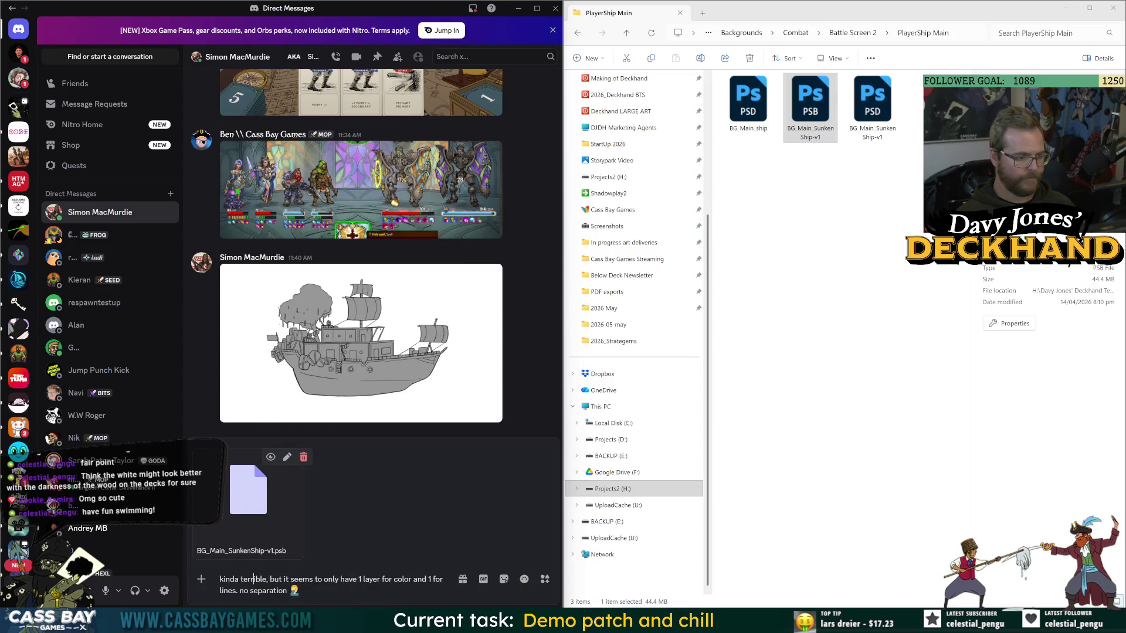
key(Return)
key(alt+Tab)
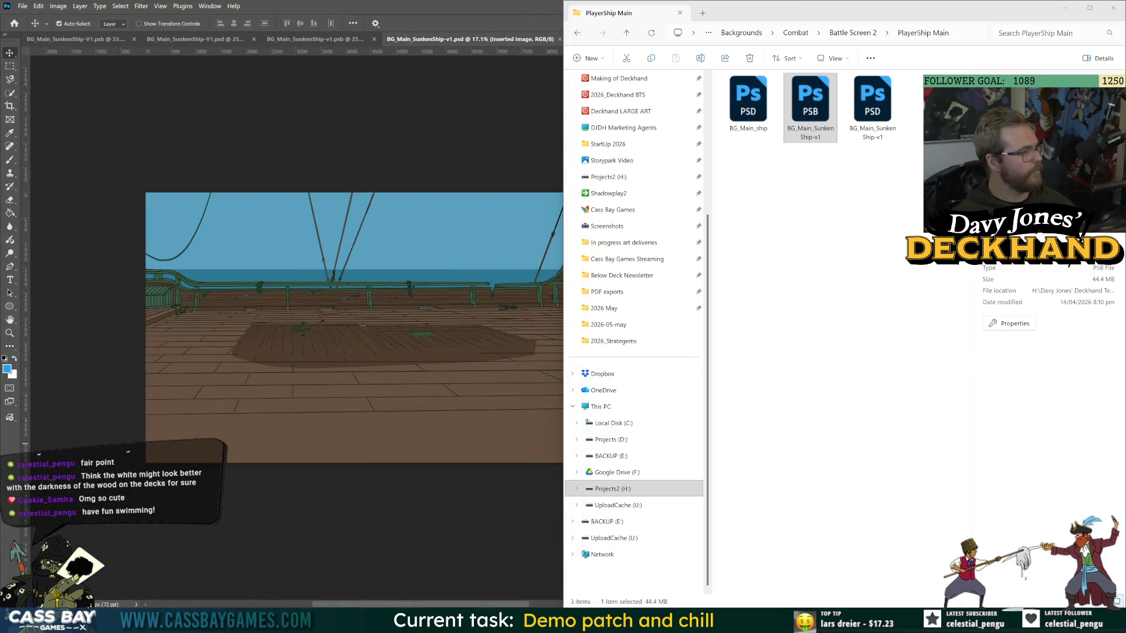
key(ctrl+e)
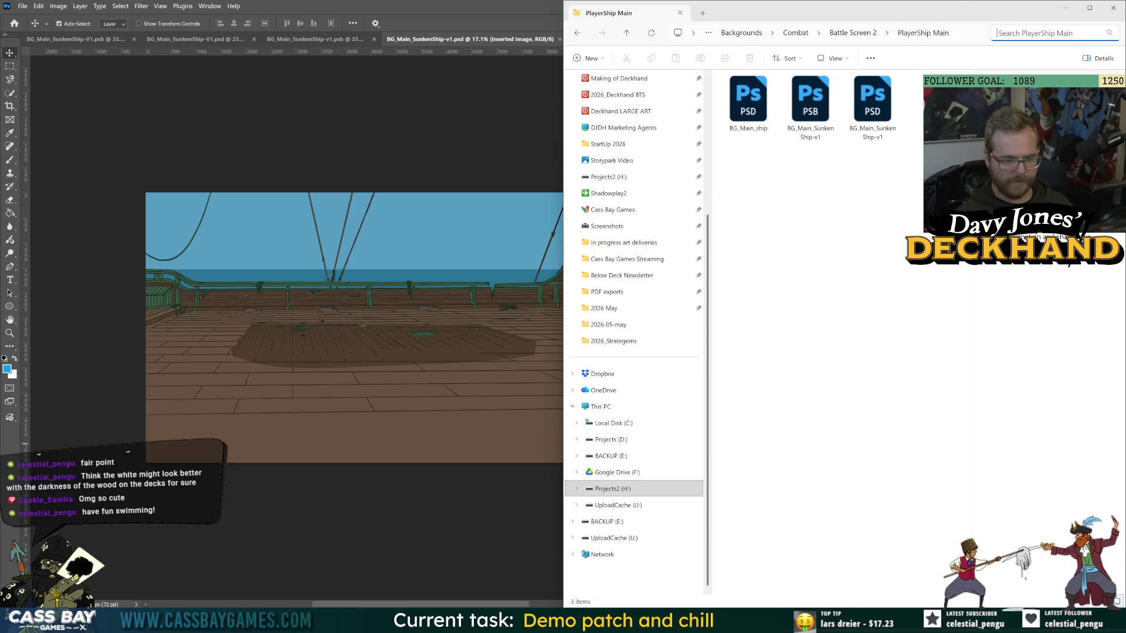
Ping the Navy Line sprite from ENVIRONMENT_SHIP_SHIP and view the 25Jan-BG3-Master-V1 SHEET_1 import settings.
click(680, 620)
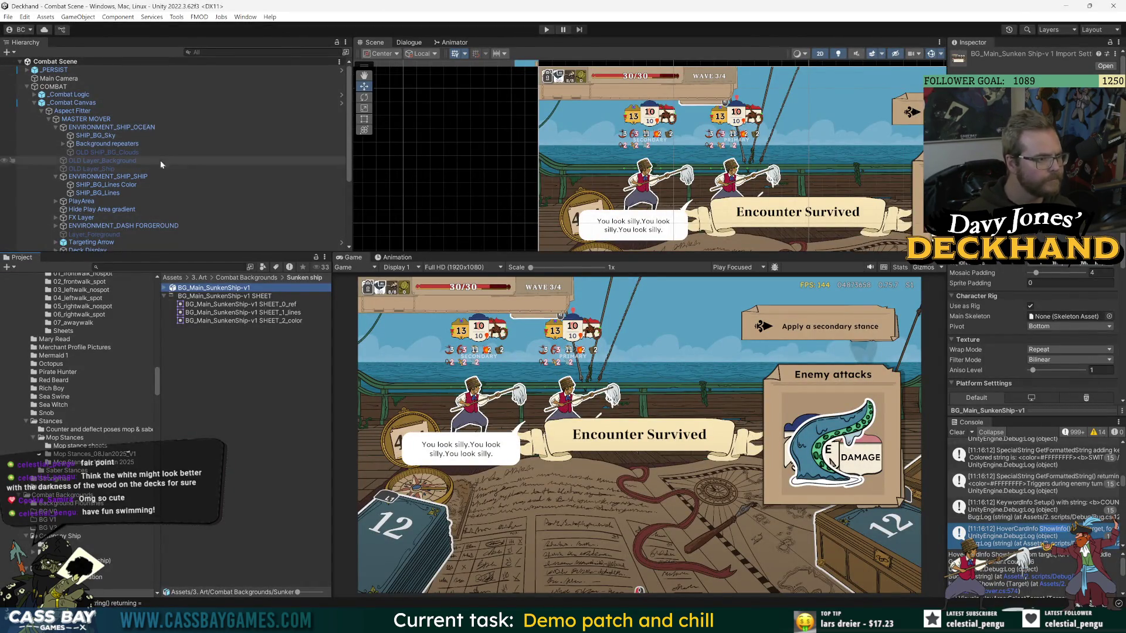
click(93, 192)
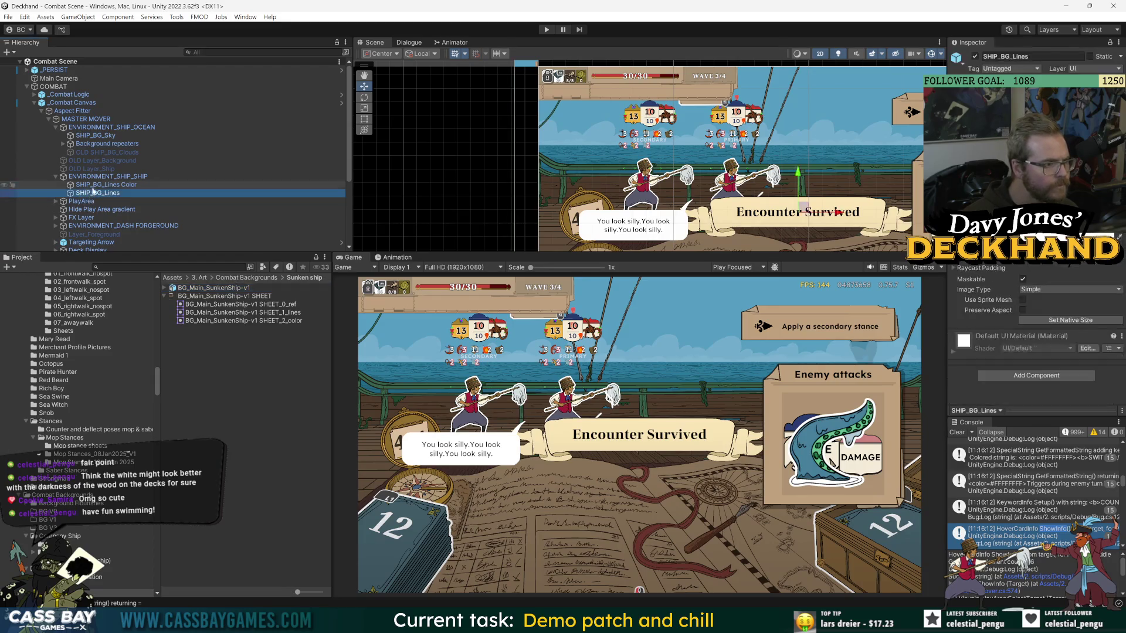
click(98, 185)
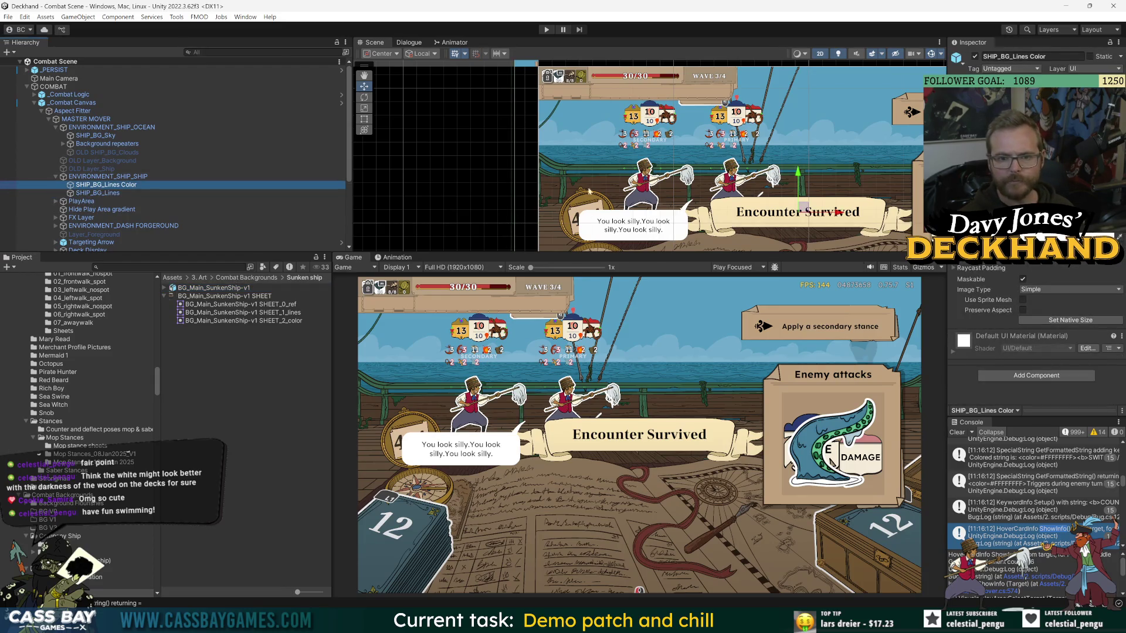
click(108, 177)
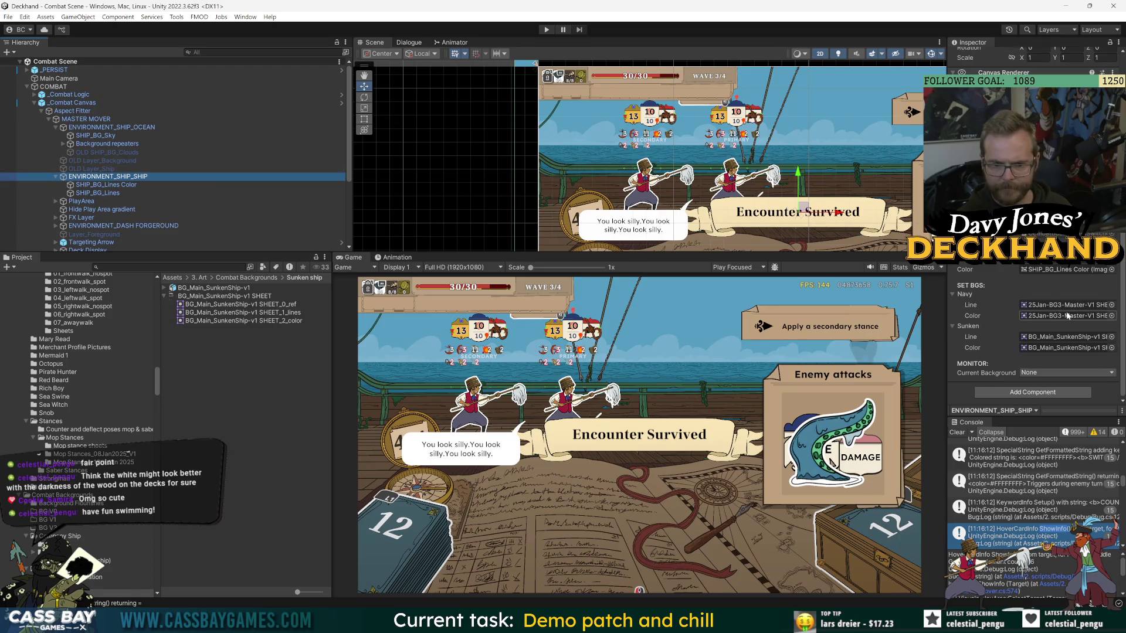
click(1071, 306)
click(275, 313)
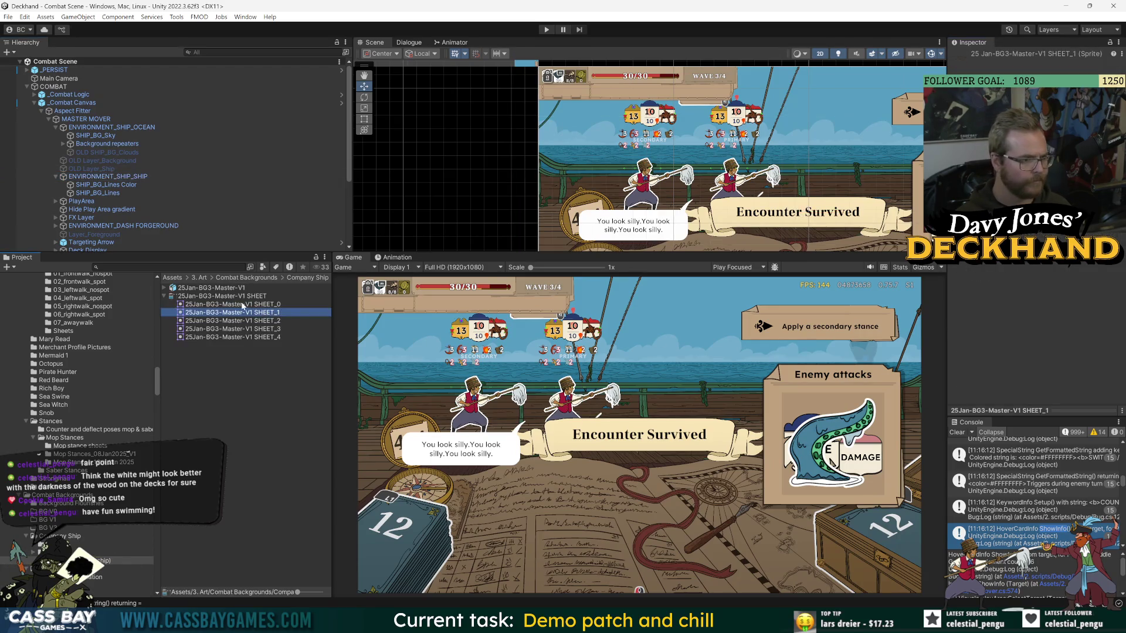
click(243, 299)
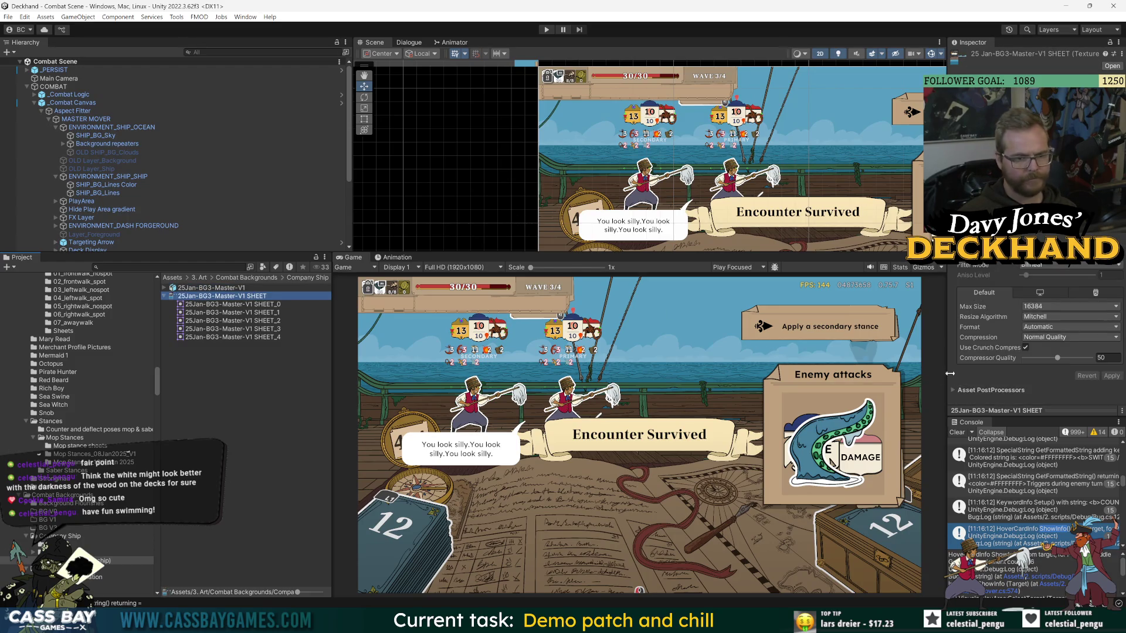
drag(947, 371, 715, 380)
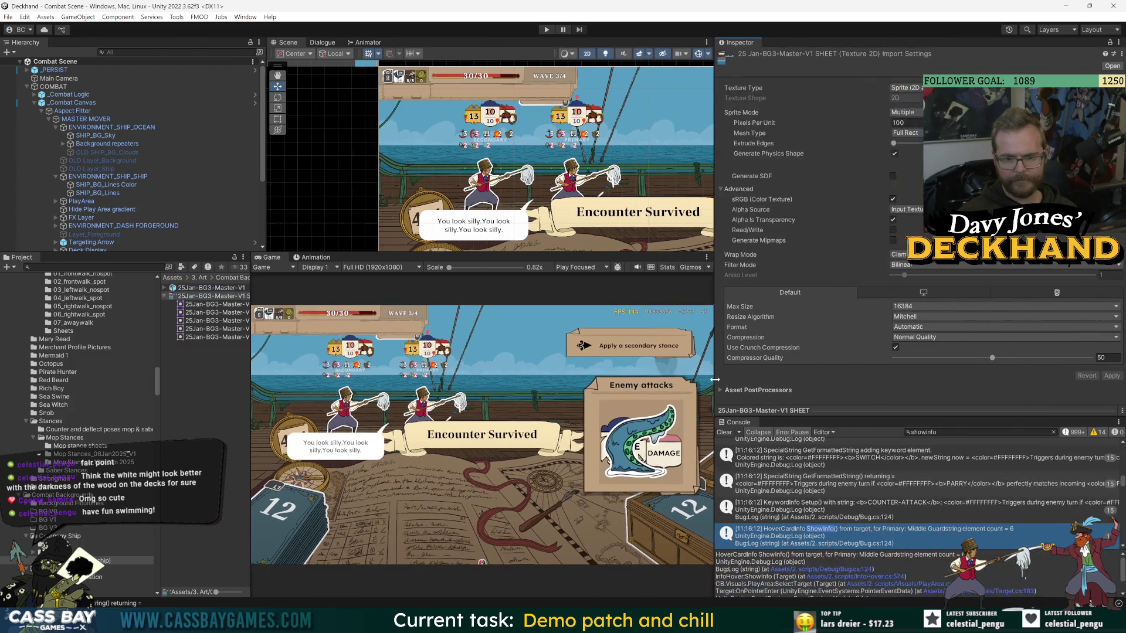
Select the 25Jan-BG3-Master-V1 source file in Company Ship > BG V3 (Company ship).
right_click(210, 300)
mouse_move(219, 305)
click(180, 299)
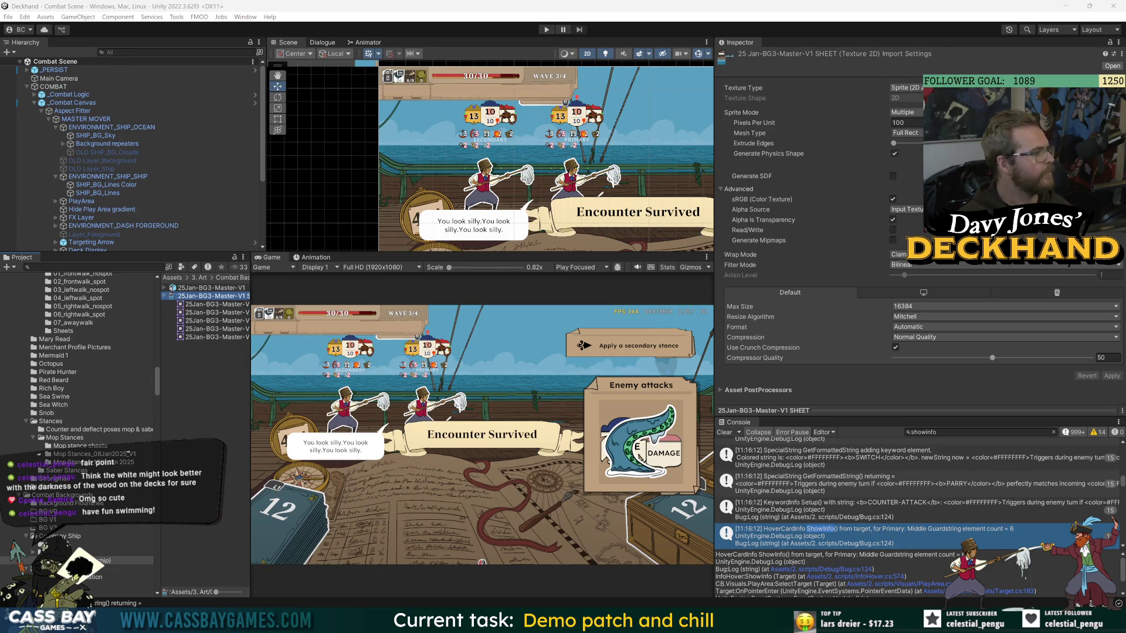
drag(251, 352, 441, 357)
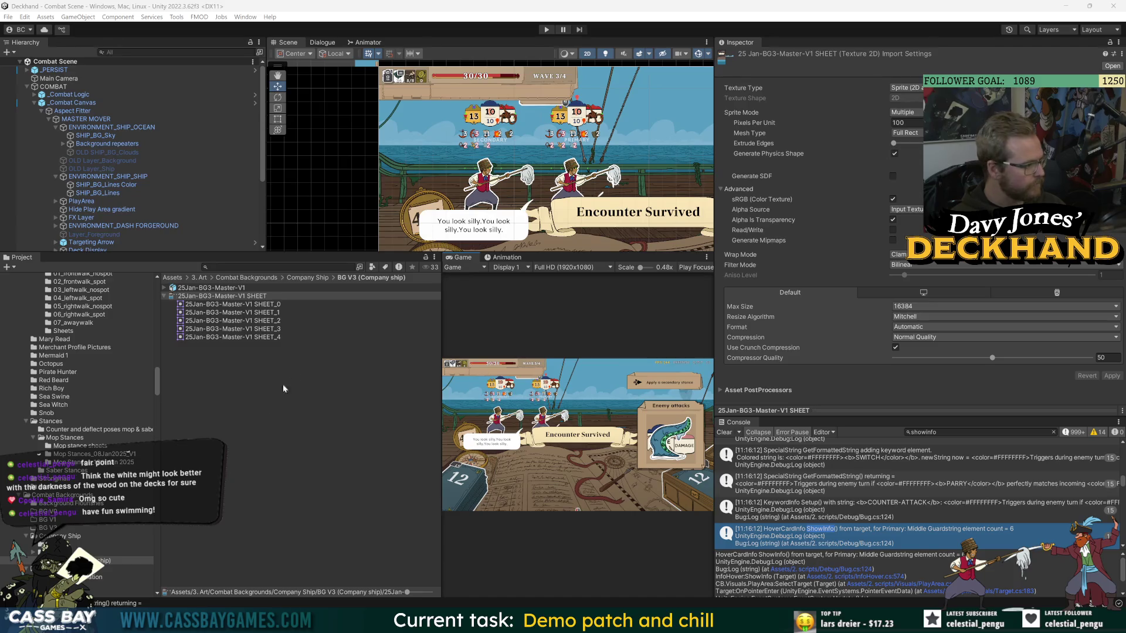
click(303, 278)
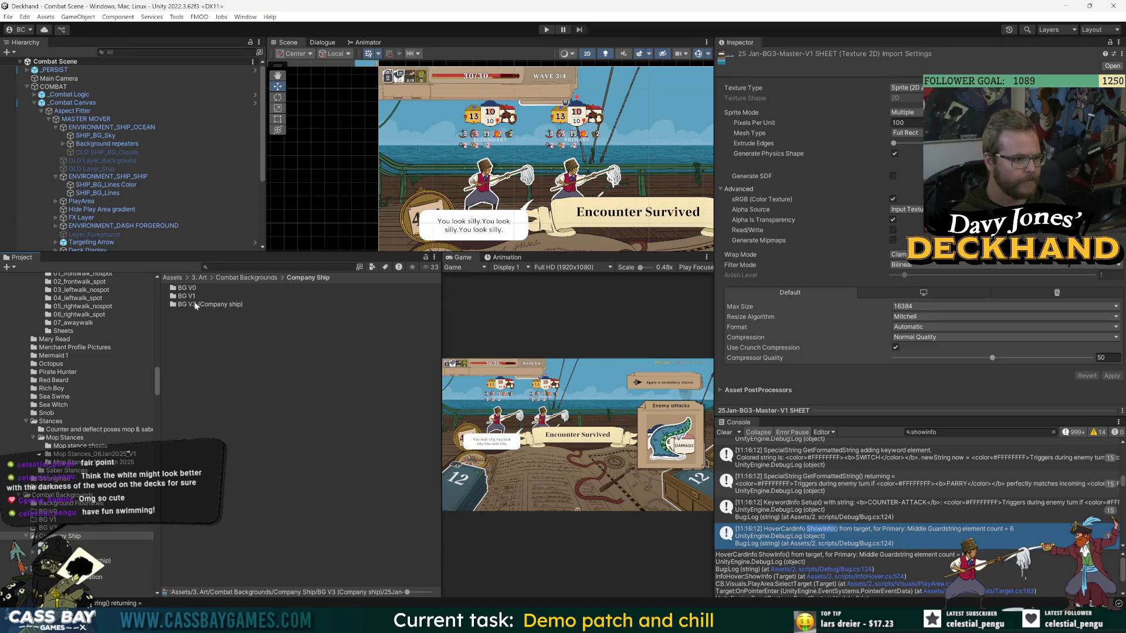
double_click(195, 304)
click(184, 289)
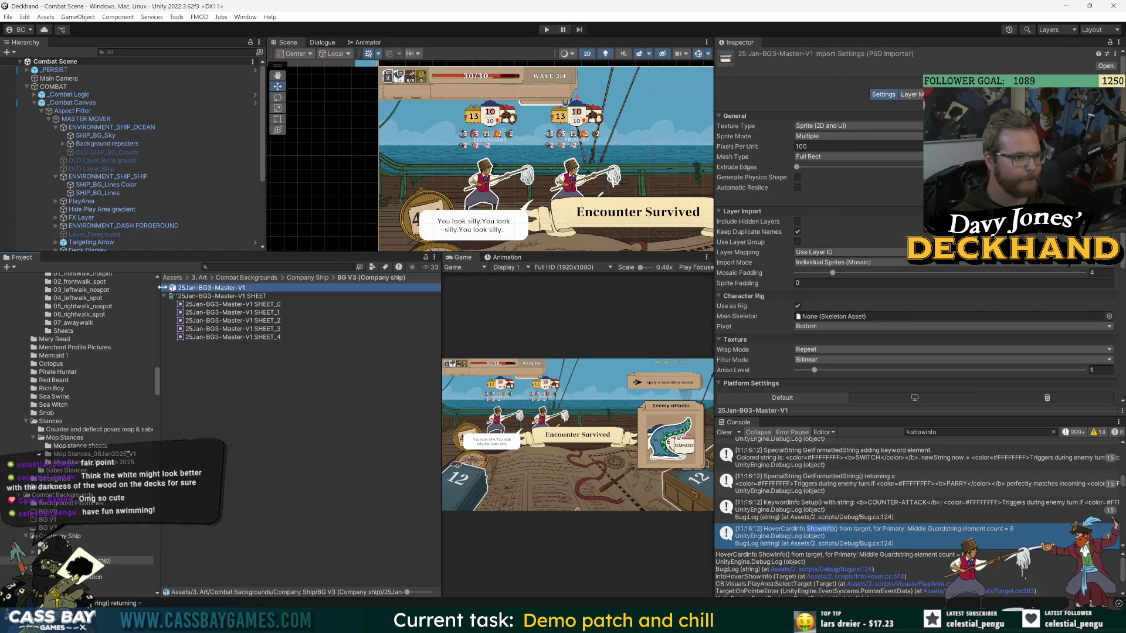
Open 25Jan-BG3-Master-V1.psb in Photoshop from its File Explorer location.
double_click(218, 288)
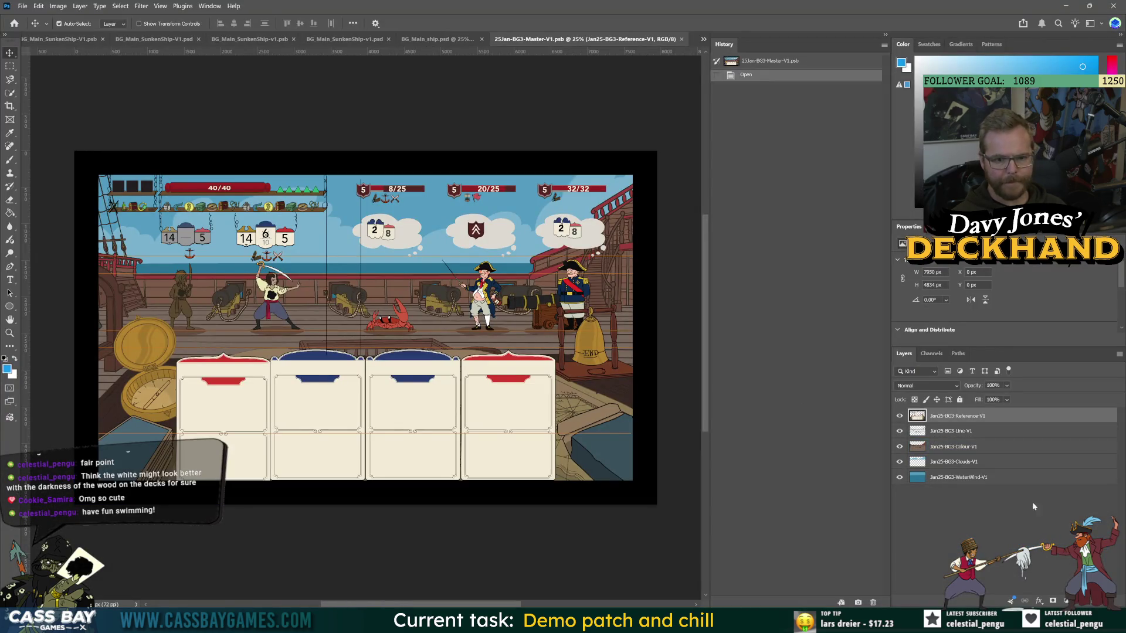
key(alt+Tab)
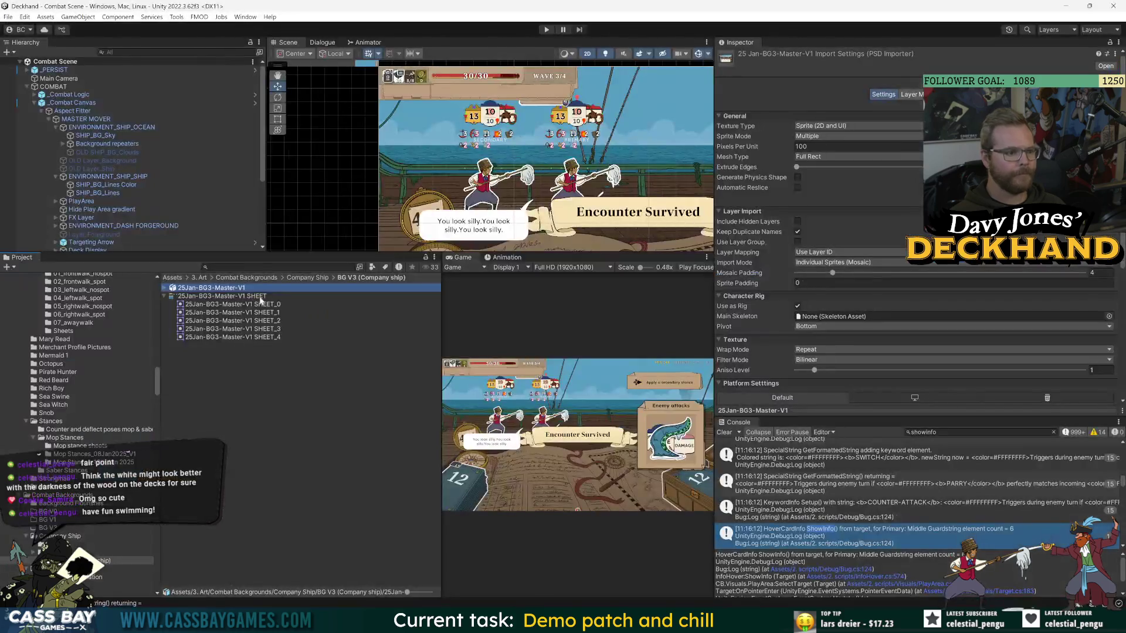
right_click(226, 287)
click(307, 305)
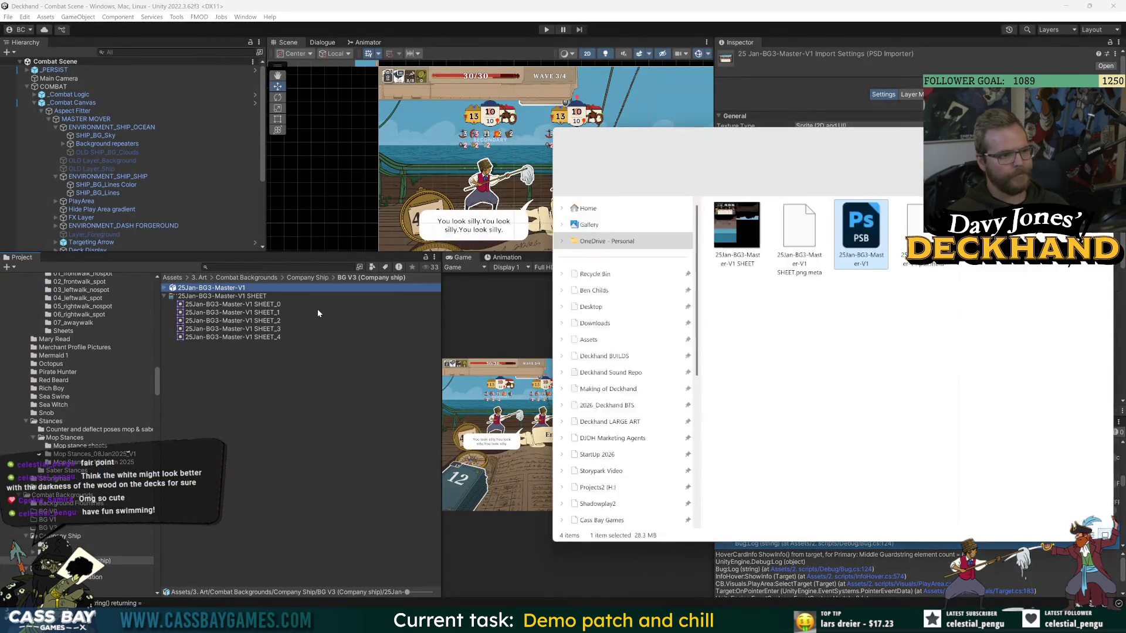
double_click(861, 228)
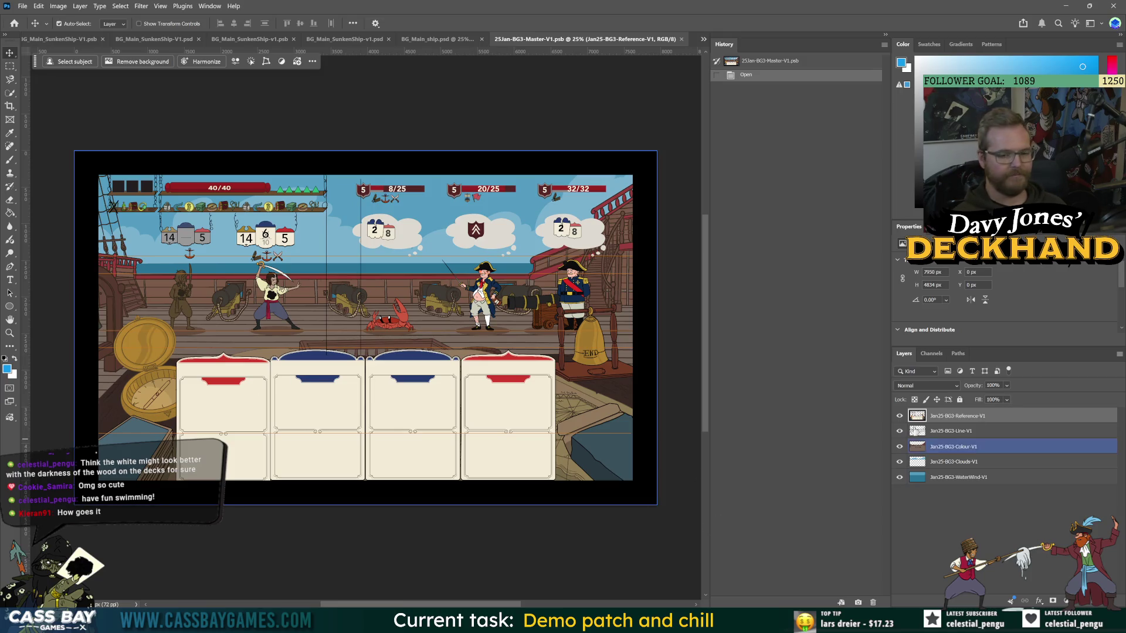
Compare the deck with the Reference-V1 mock-up layer hidden and shown, toggling other layers too.
click(900, 416)
click(900, 431)
click(899, 431)
click(900, 447)
click(900, 447)
click(899, 415)
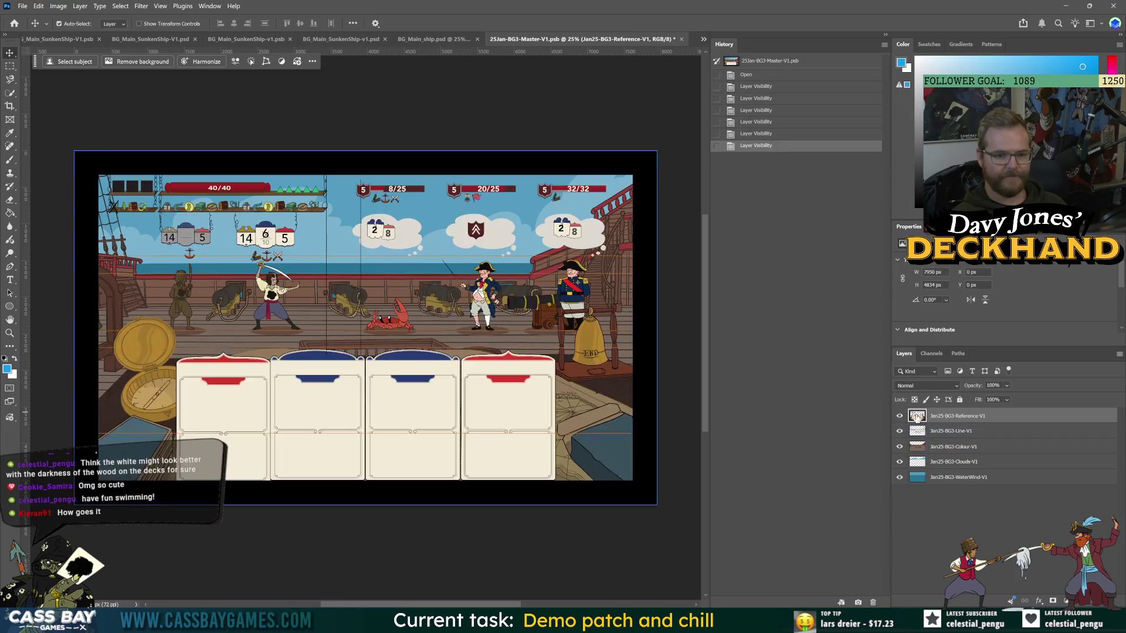
key(alt+Tab)
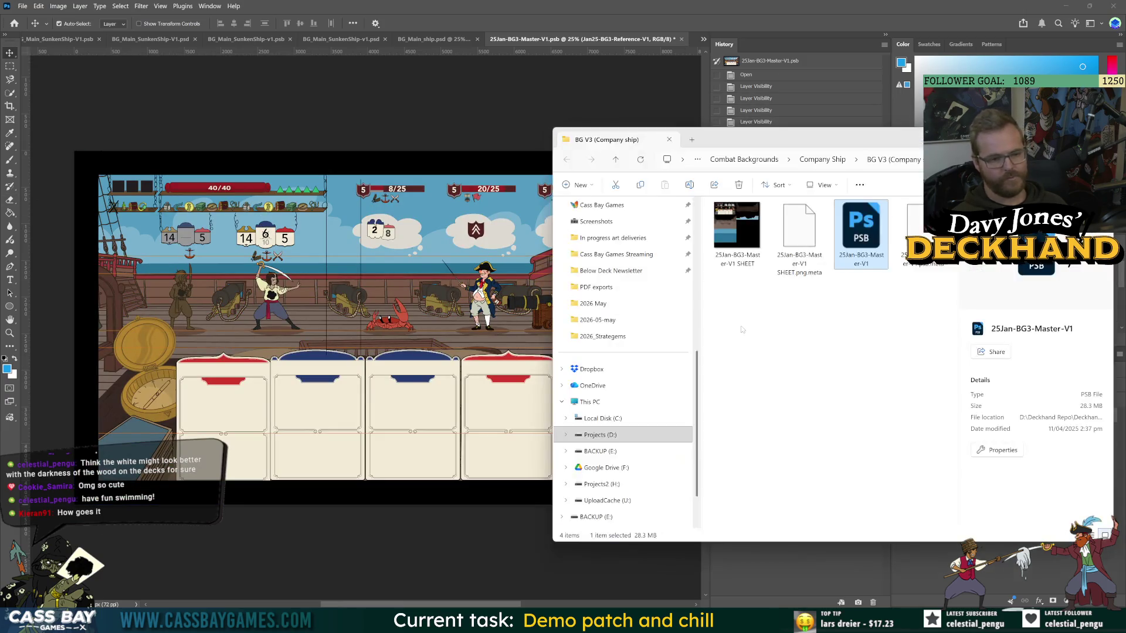
View the 25Jan-BG3-Master-V1.psb file details, then go back through Photoshop to Unity.
click(861, 236)
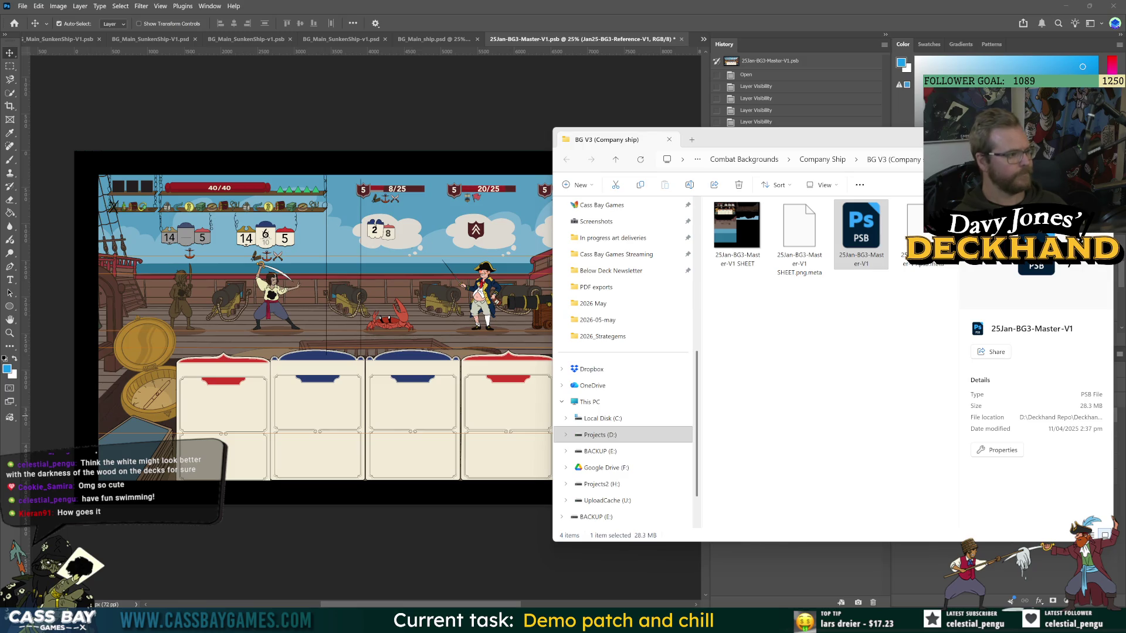
click(405, 179)
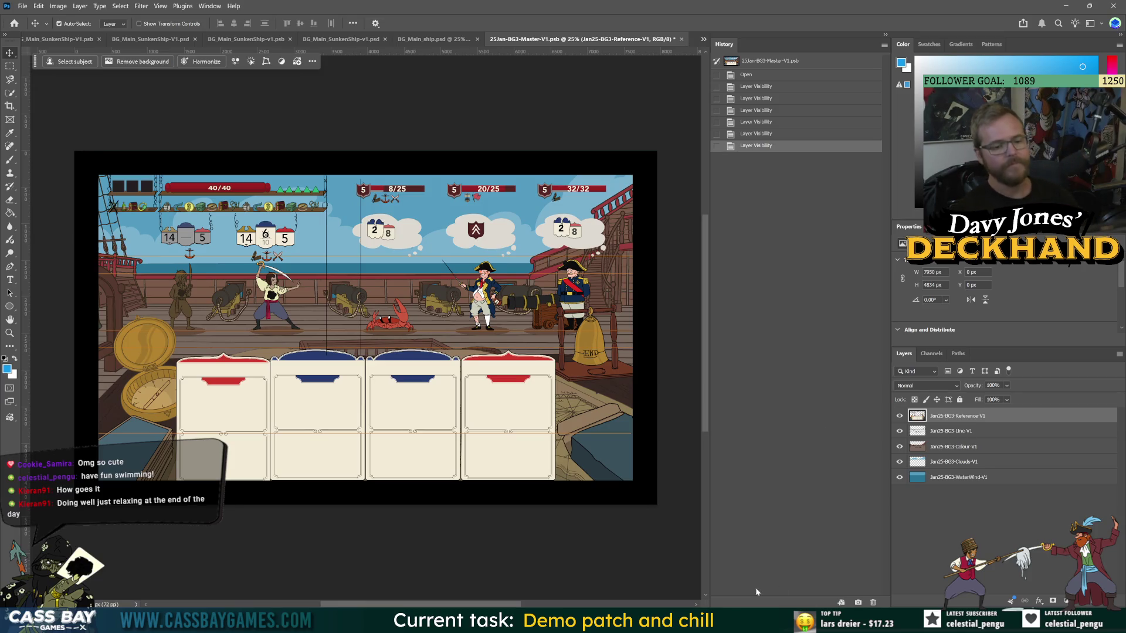
key(alt+Tab)
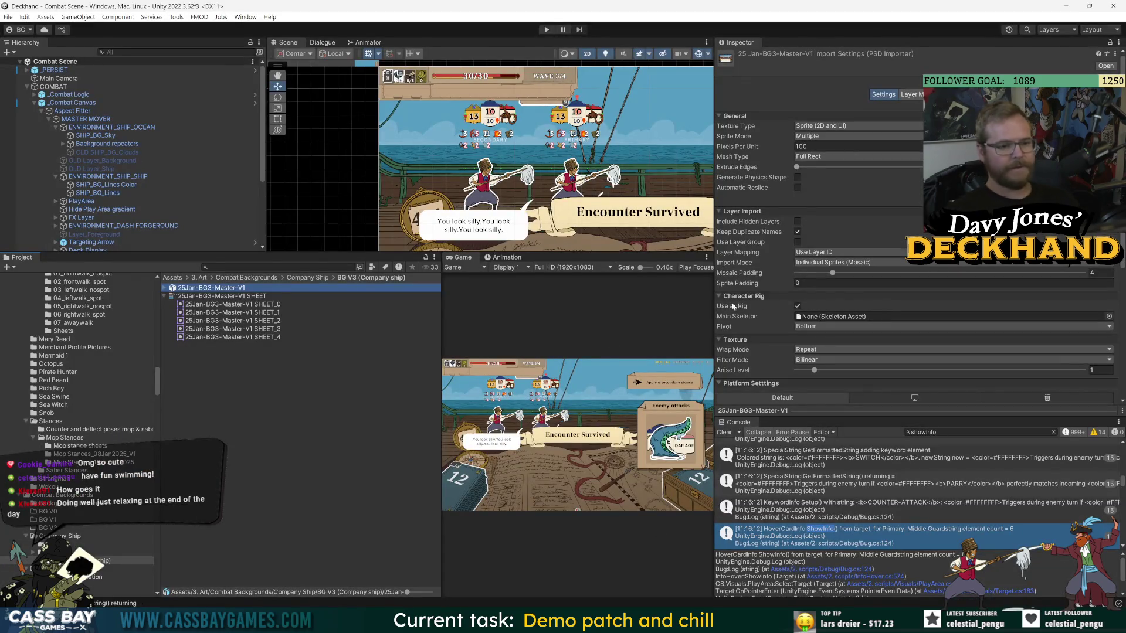
Widen the Game view by moving the panel splitters, then bring up direct comparison.png.
drag(713, 304, 847, 303)
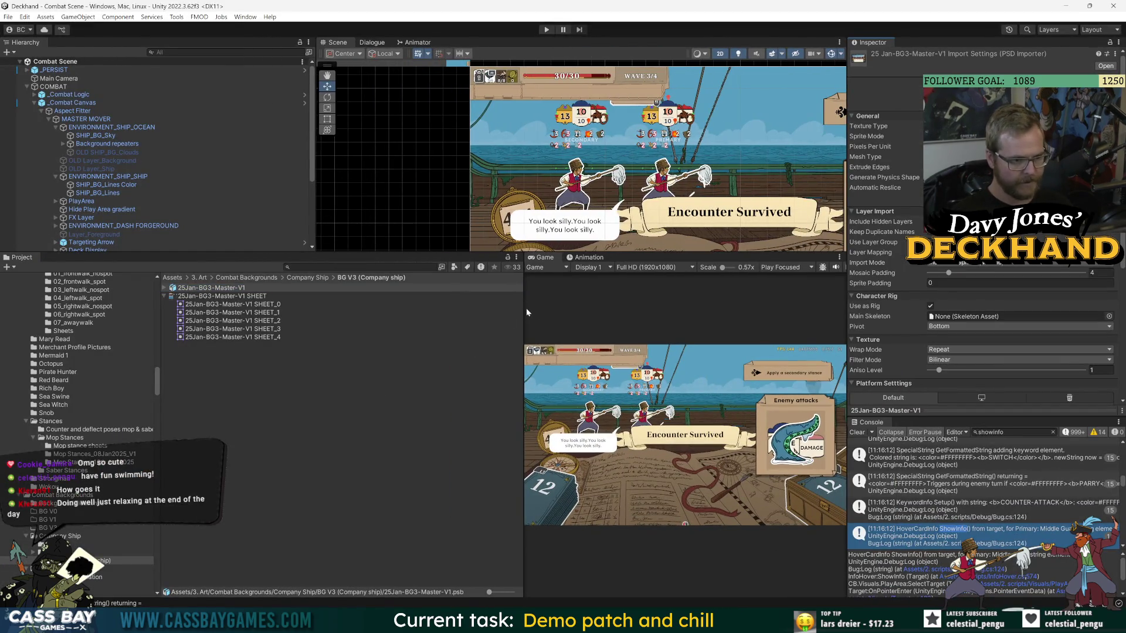
drag(524, 313, 311, 312)
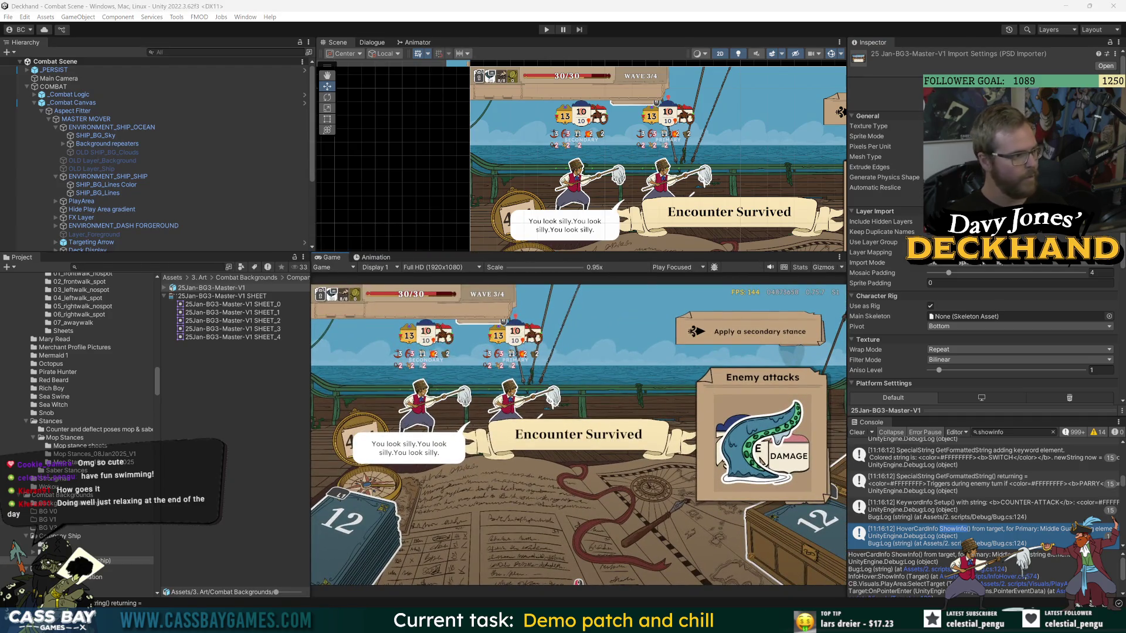
key(alt+Tab)
scroll(484, 225, up, 5)
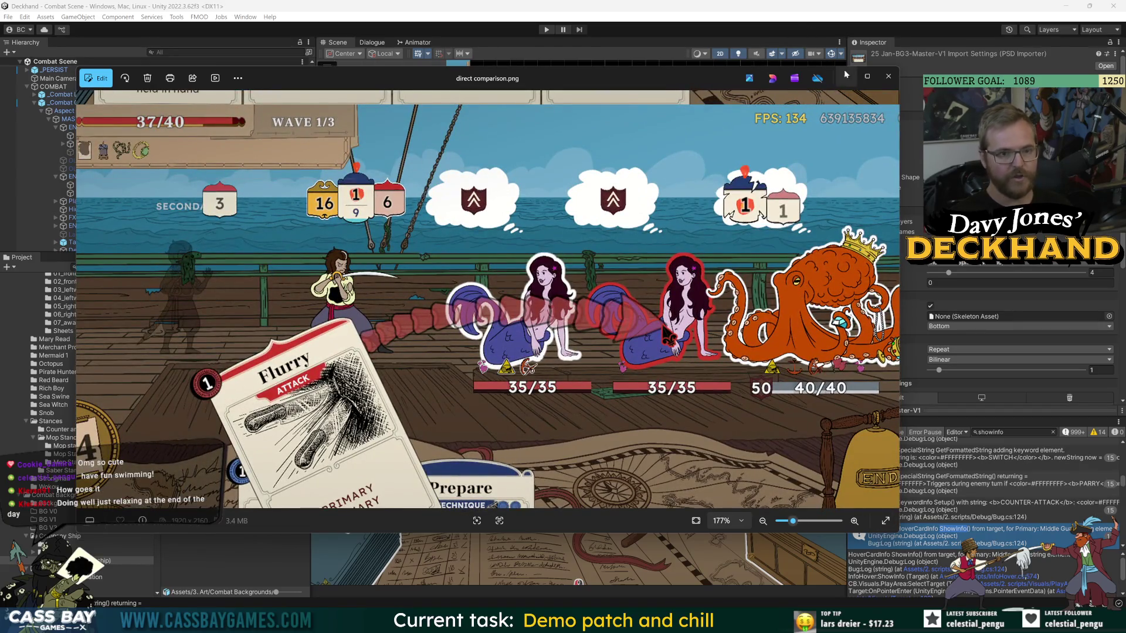
View direct comparison.png full screen in Photos, then close it.
click(867, 76)
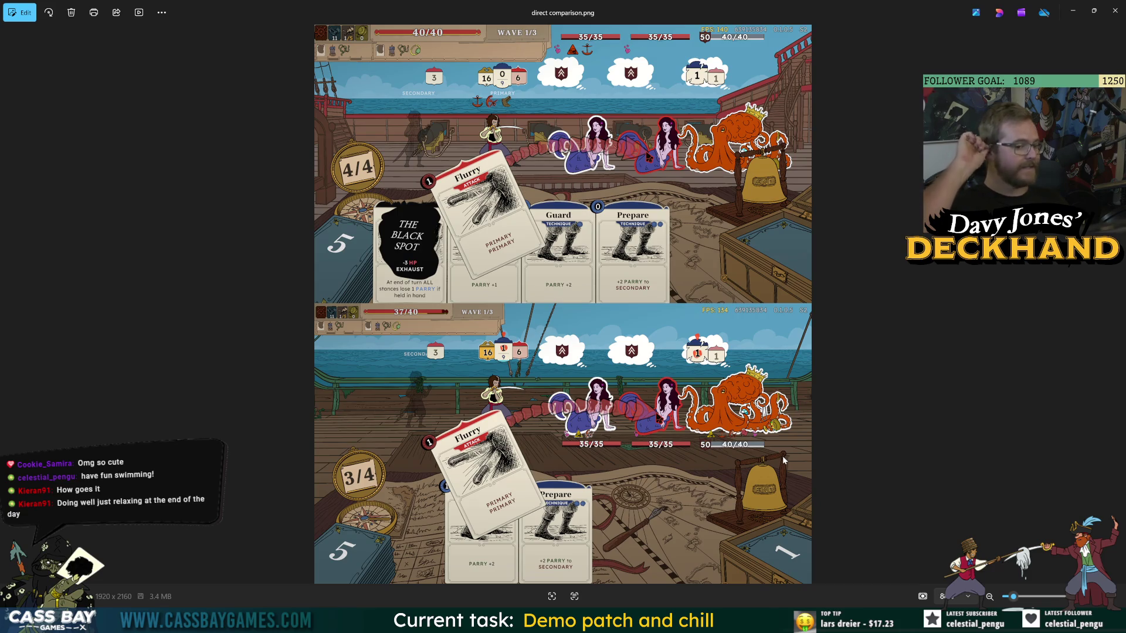
click(1117, 13)
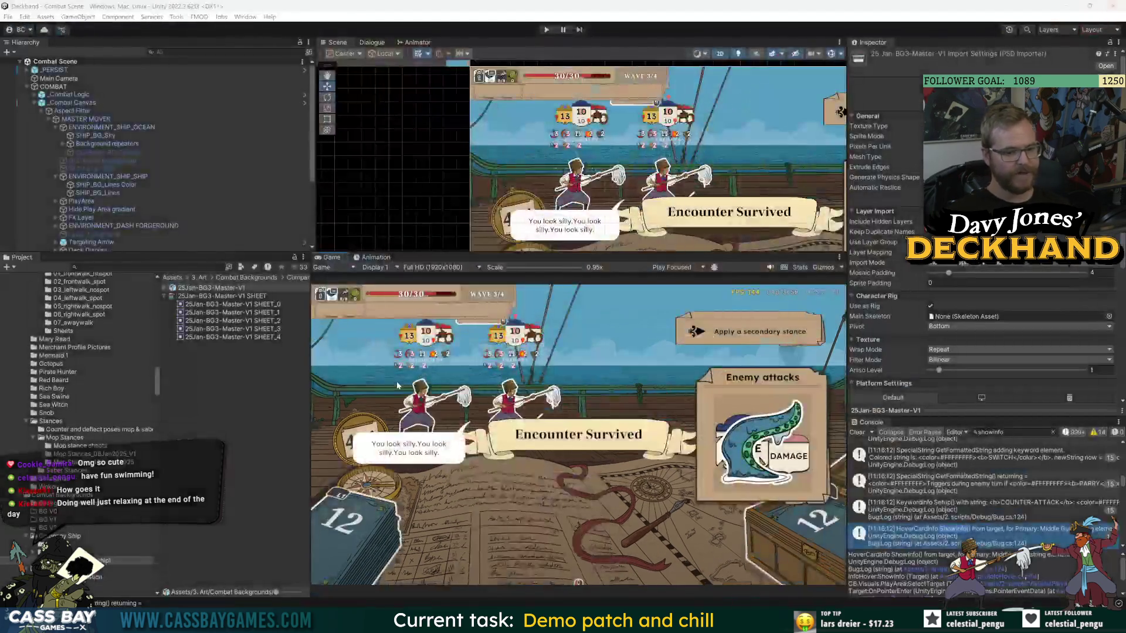
Enter Prefab Mode on _Combat Canvas and enlarge the Scene view to show the whole canvas.
drag(850, 187, 933, 187)
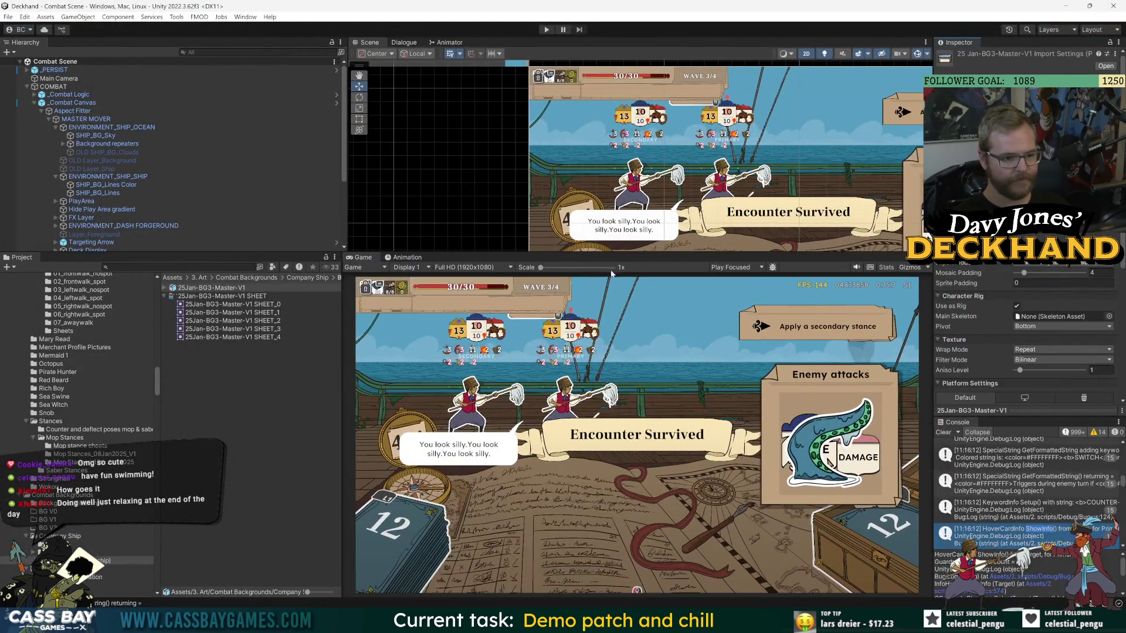
click(73, 102)
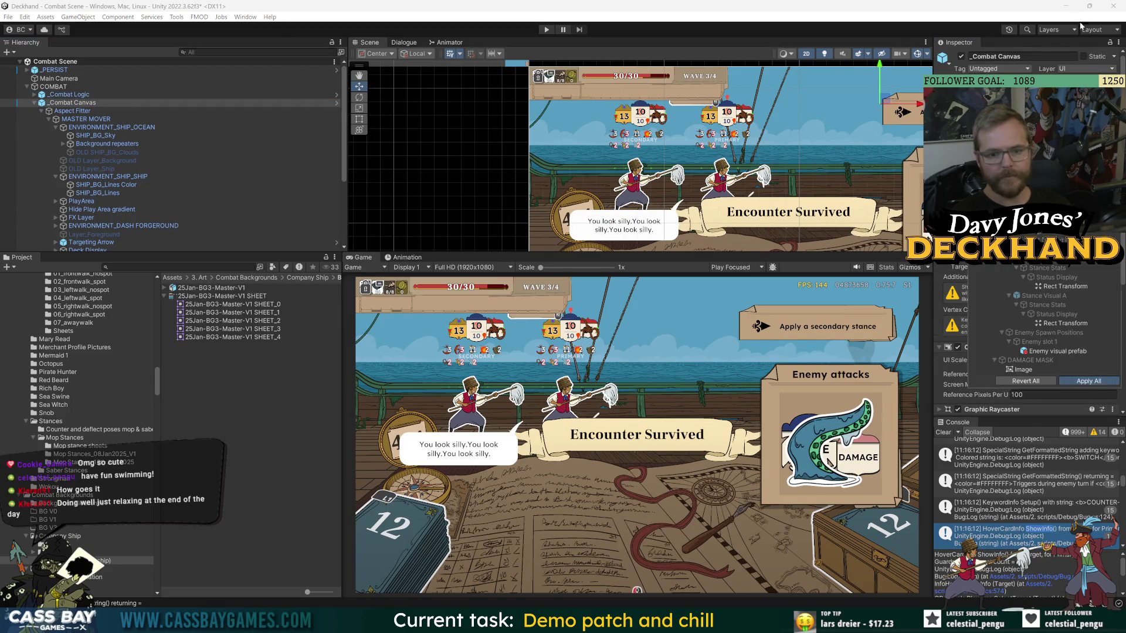
click(336, 103)
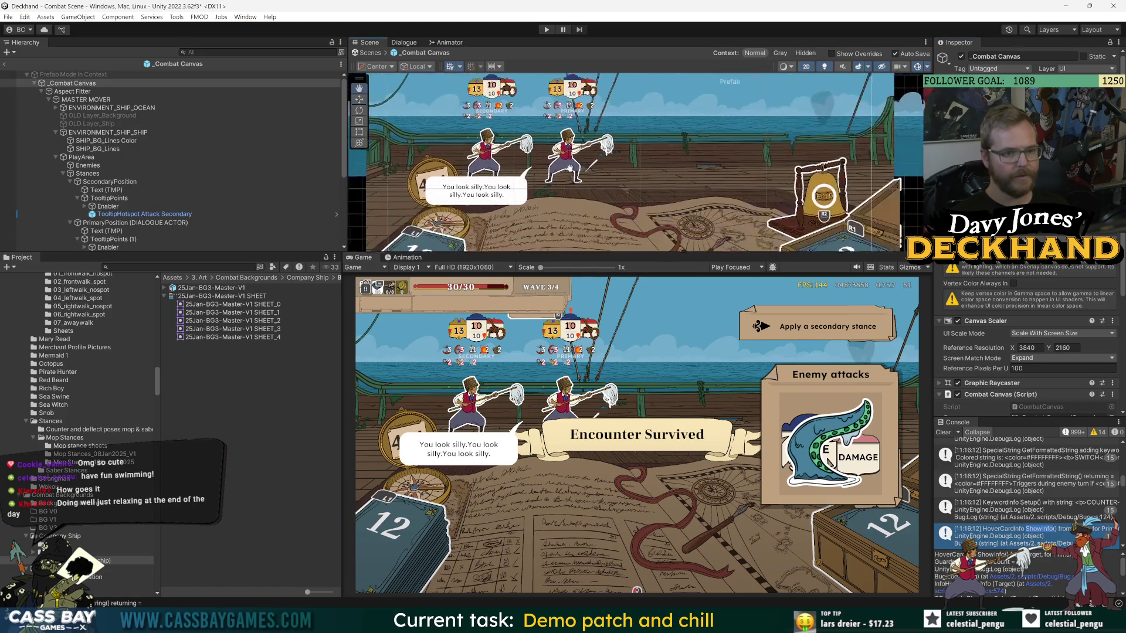
drag(693, 255, 675, 395)
scroll(653, 299, down, 3)
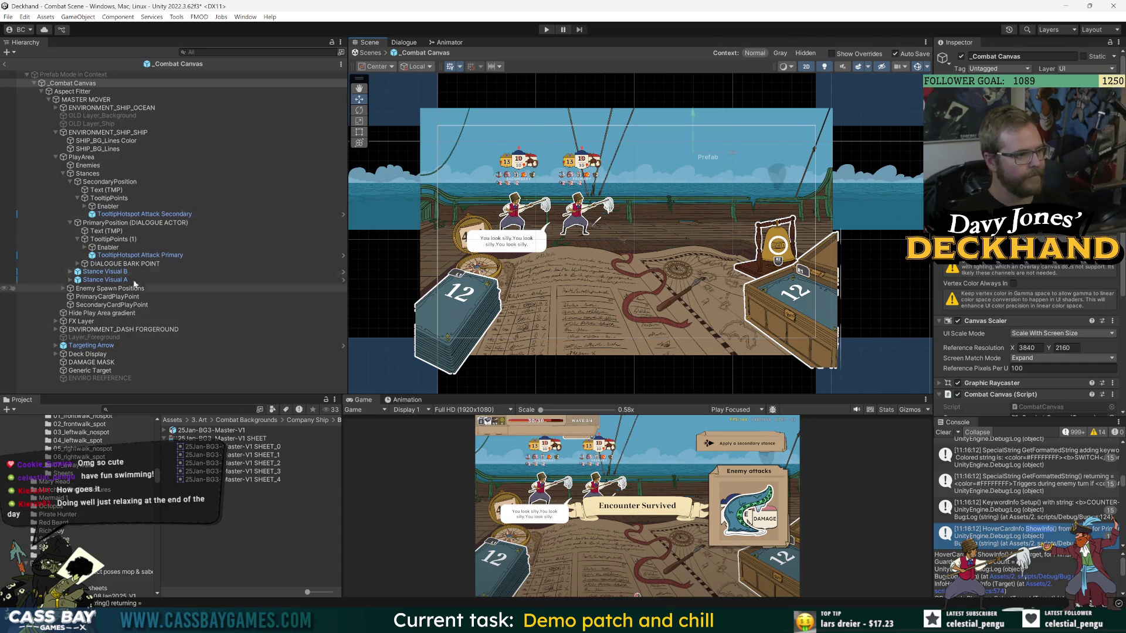
Open 'direct comparison.png' from the Screenshots folder, then put File Explorer away.
mouse_move(631, 623)
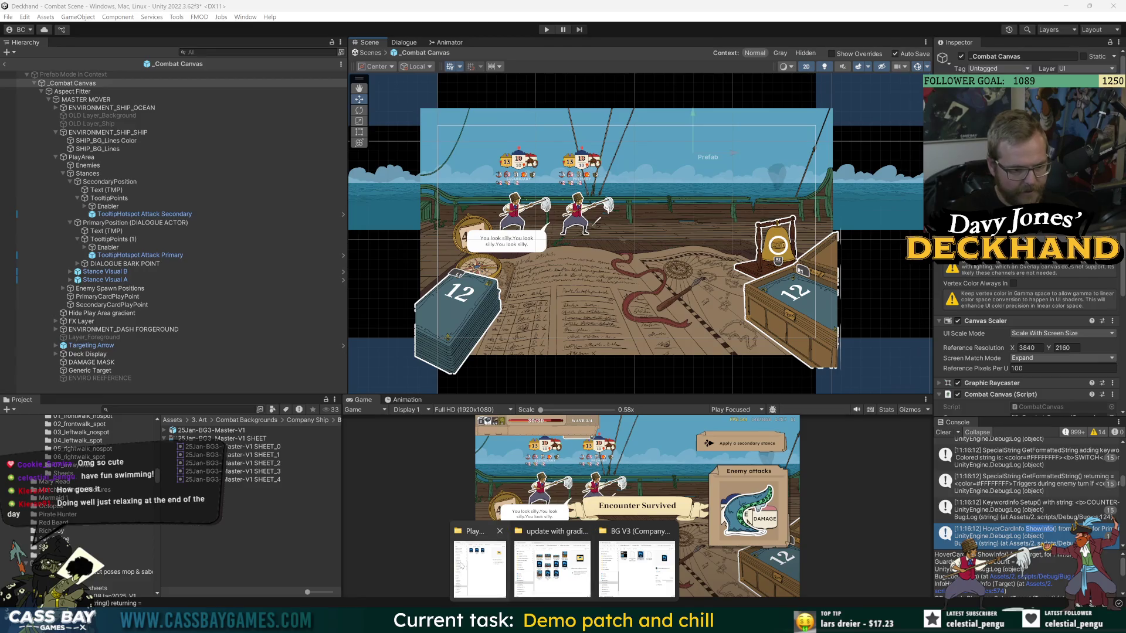
click(615, 496)
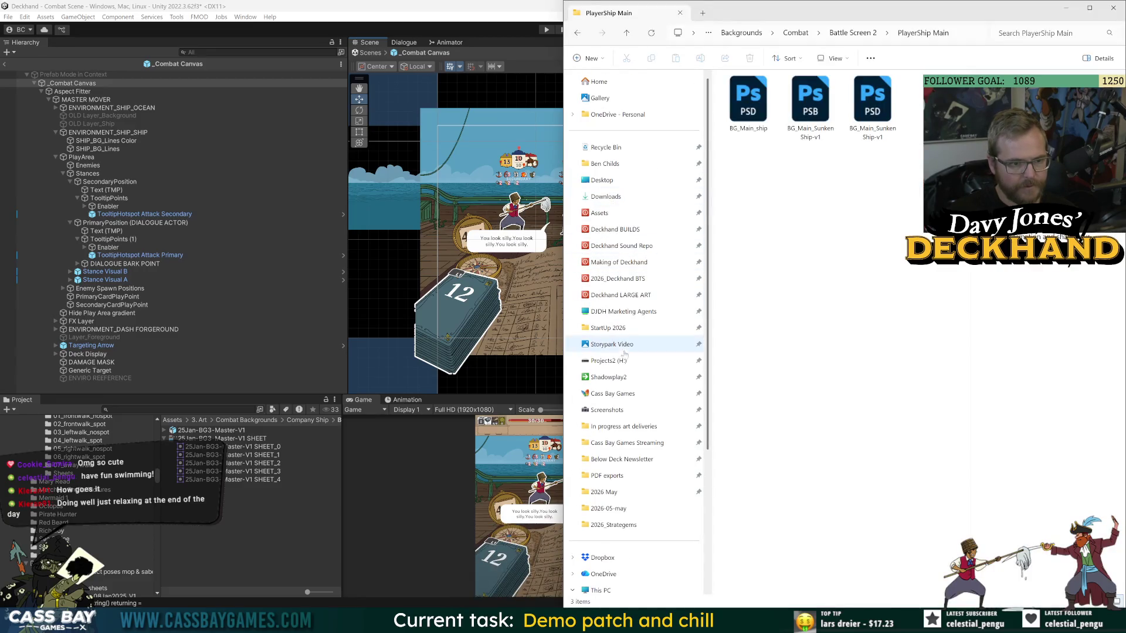
click(607, 410)
double_click(748, 98)
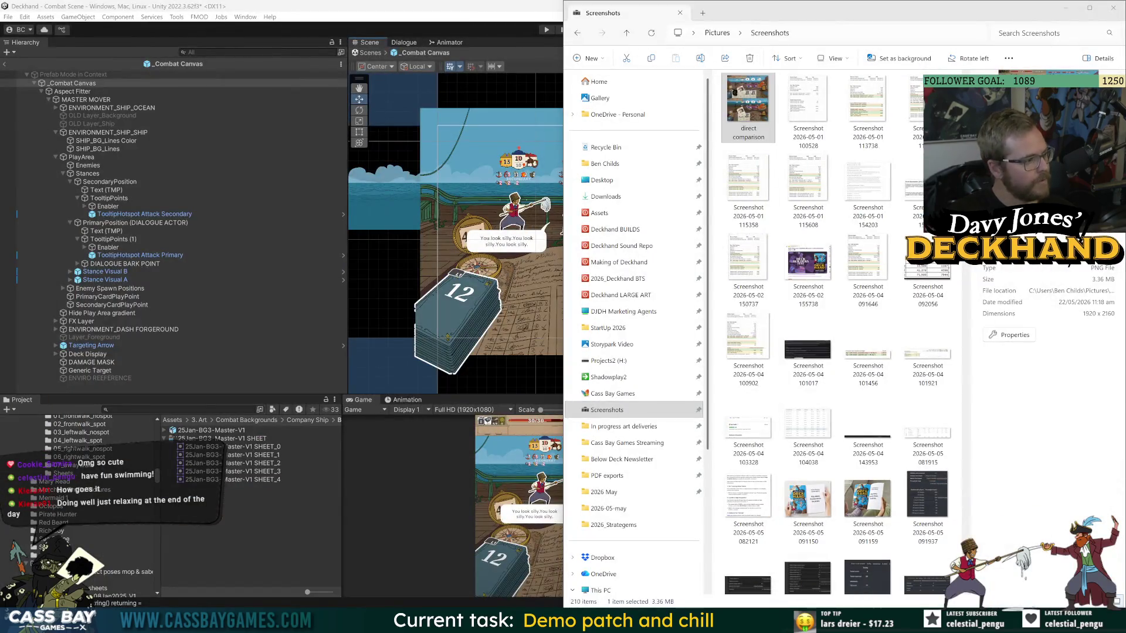
key(alt+Tab)
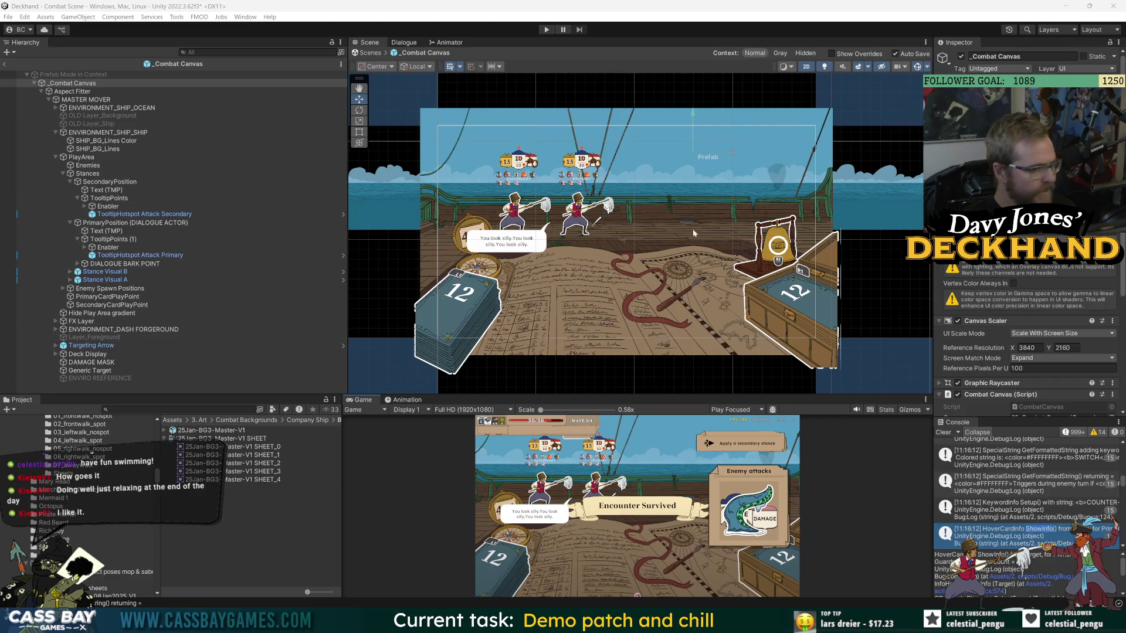
Select PlayArea and ENVIRONMENT_SHIP_SHIP together and move them higher on the canvas.
drag(715, 394, 715, 273)
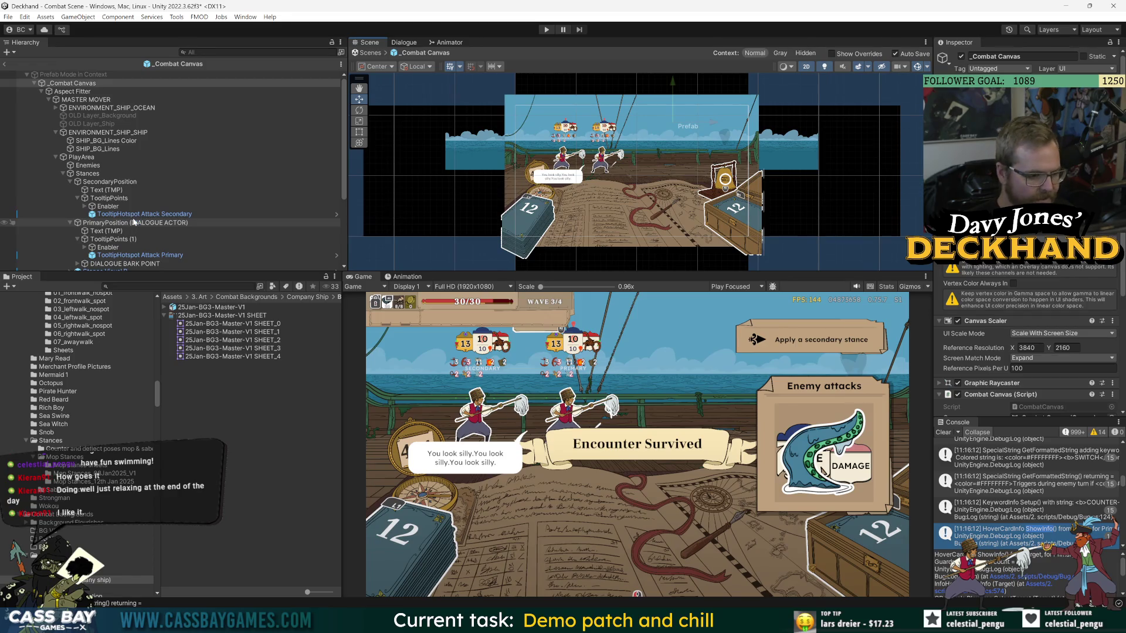
click(68, 158)
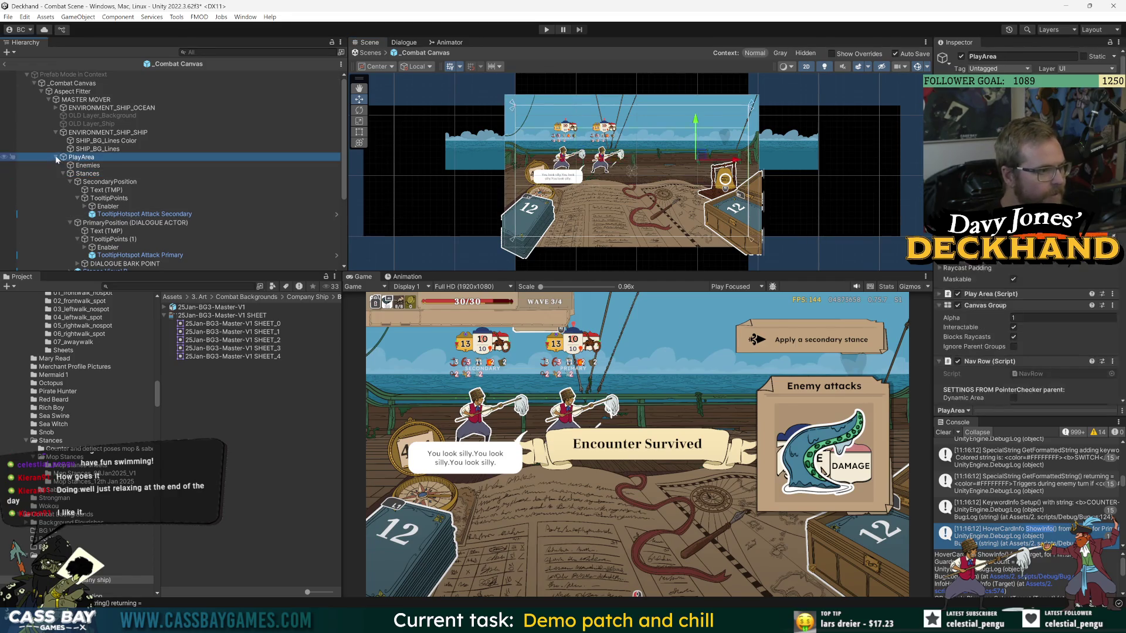
click(55, 157)
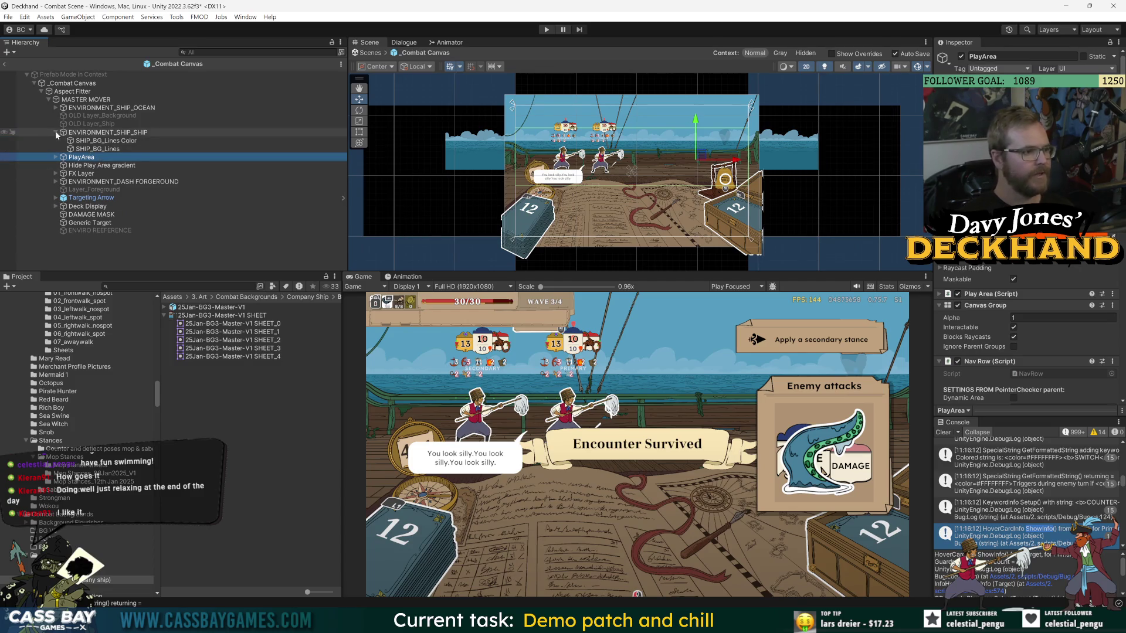
click(56, 132)
ctrl+click(94, 132)
mouse_move(692, 134)
mouse_down()
mouse_move(692, 105)
mouse_move(696, 144)
mouse_move(696, 119)
mouse_up()
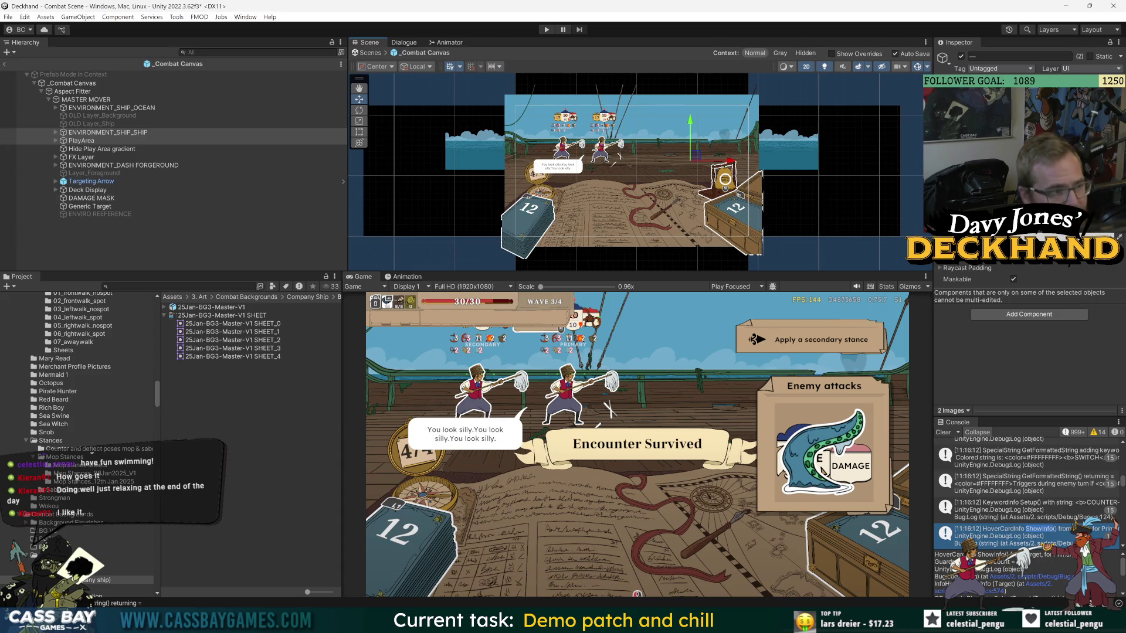
Exit prefab mode and expand _PERSIST and _VOYAGE PERSIST in the Combat Scene hierarchy.
click(4, 63)
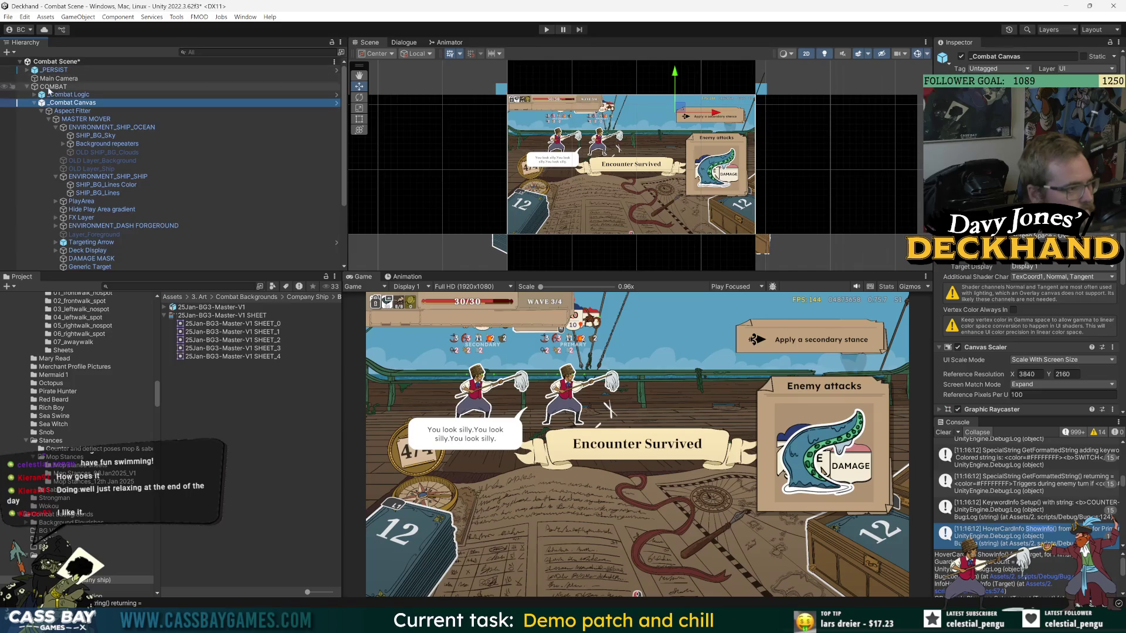
click(27, 70)
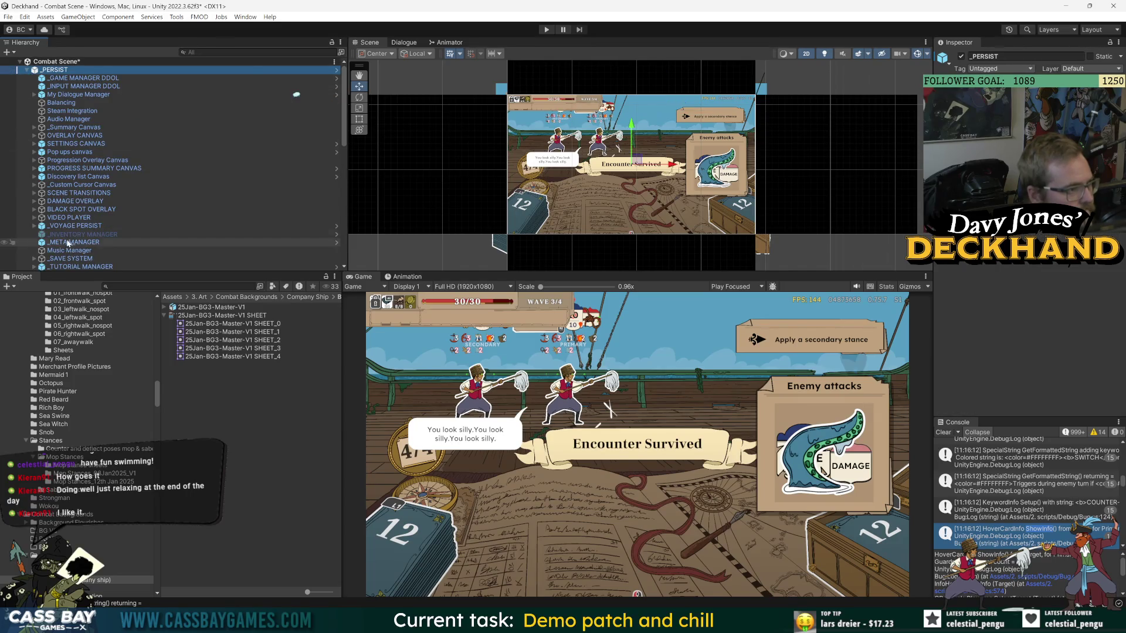
click(34, 226)
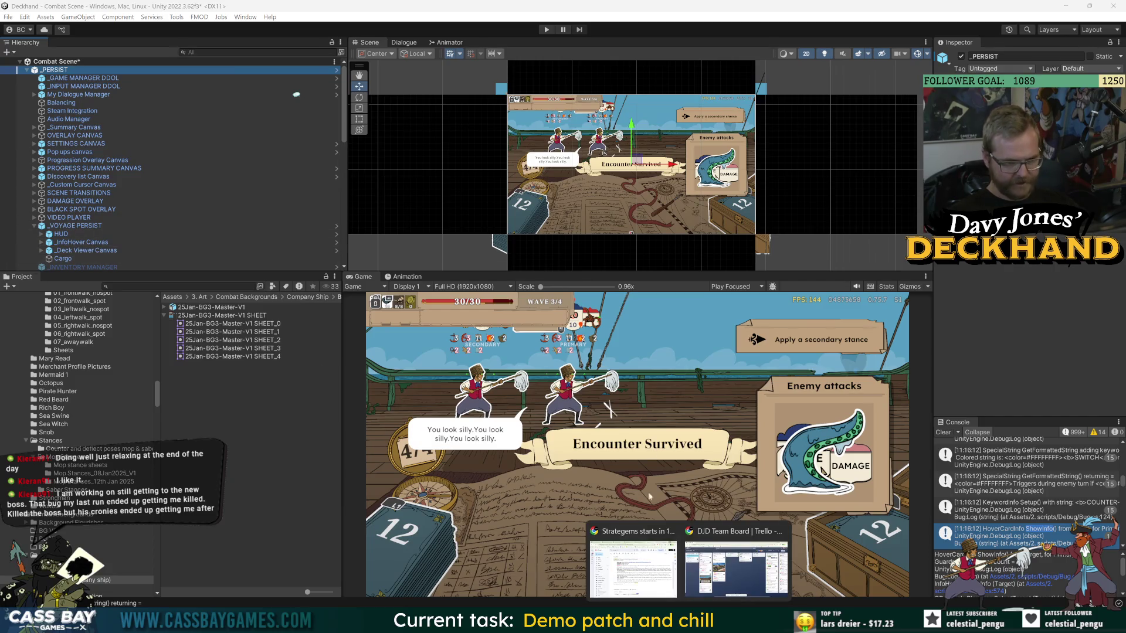
Add an 'Auto slaughter bosses minions isn't working' card to the Next up list.
click(709, 554)
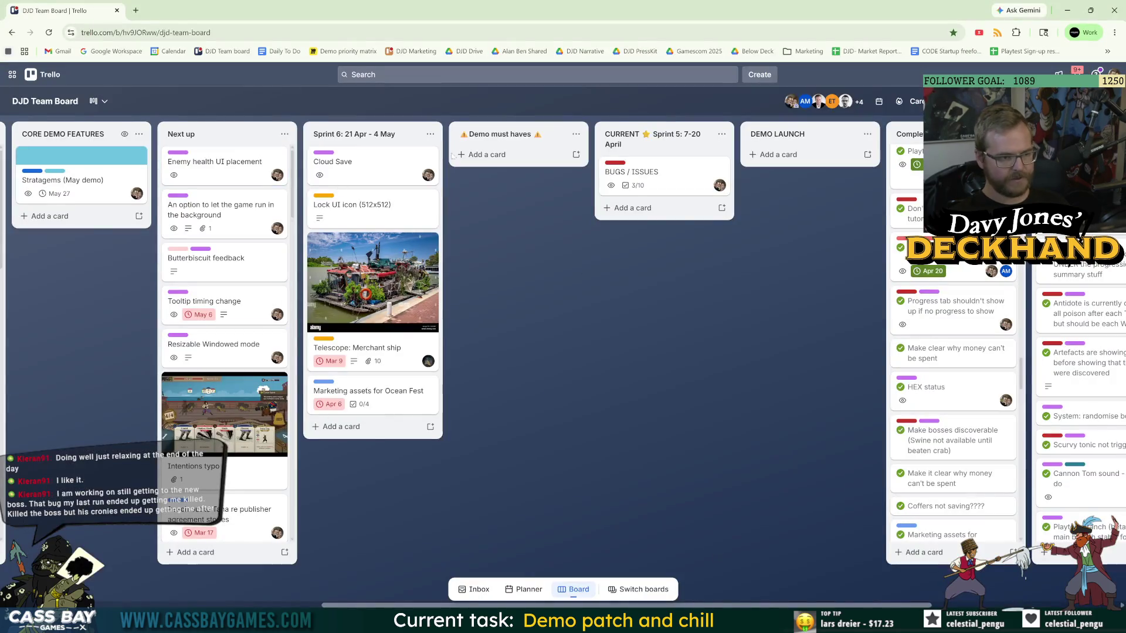
click(196, 554)
text(Auto slaughter bosses min)
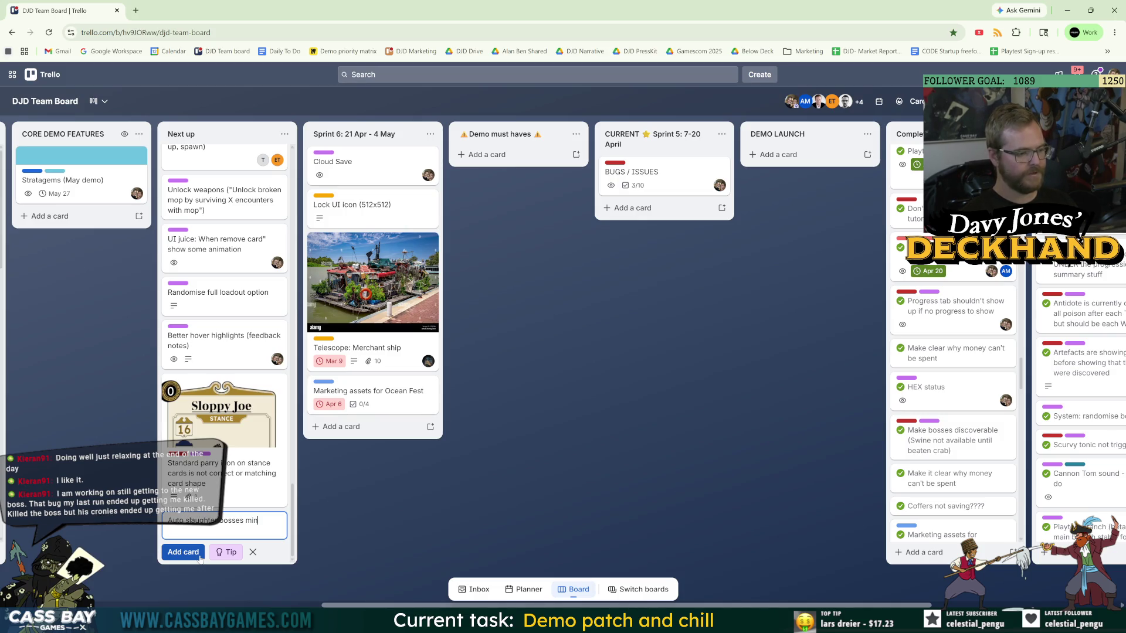
text(sn't working)
key(Return)
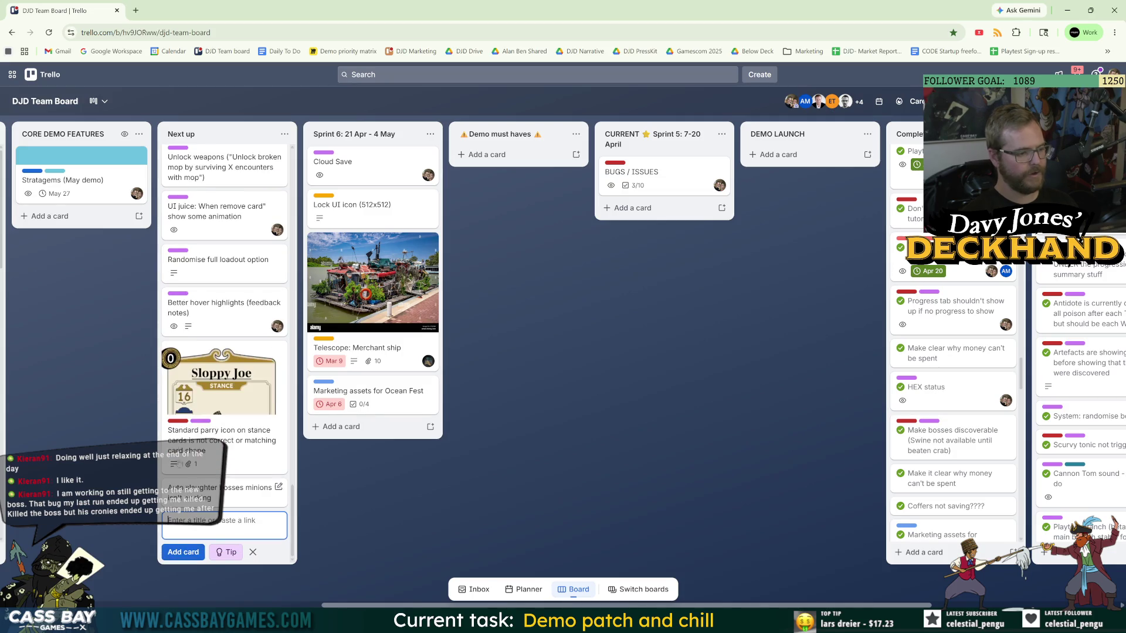
Move the new card near the top of Next up and open its details.
scroll(272, 422, up, 10)
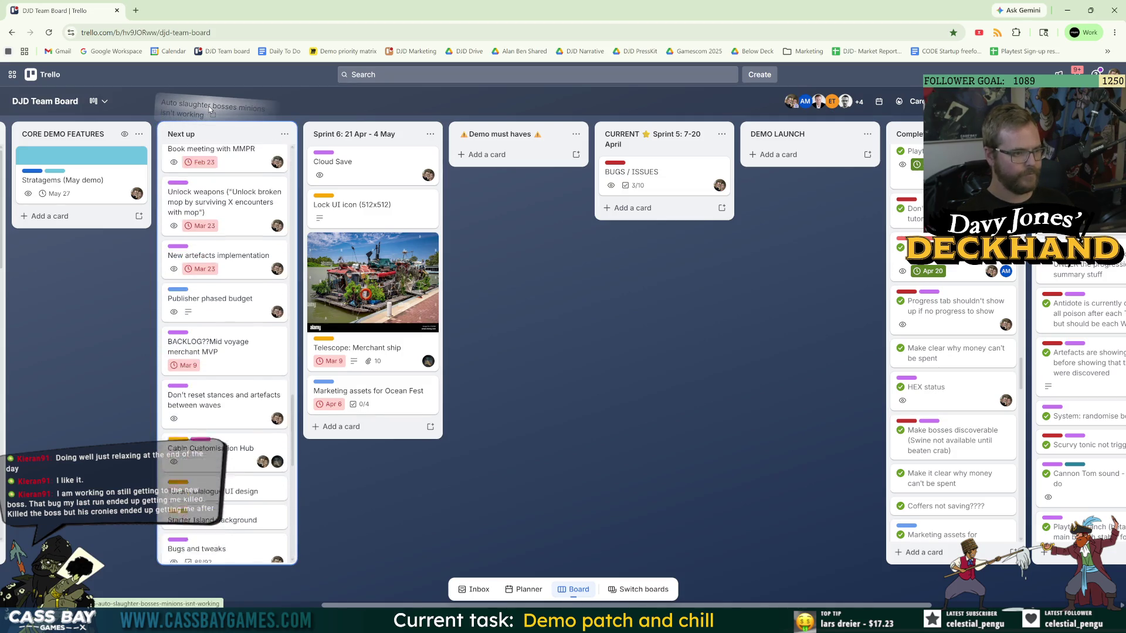
scroll(272, 422, down, 7)
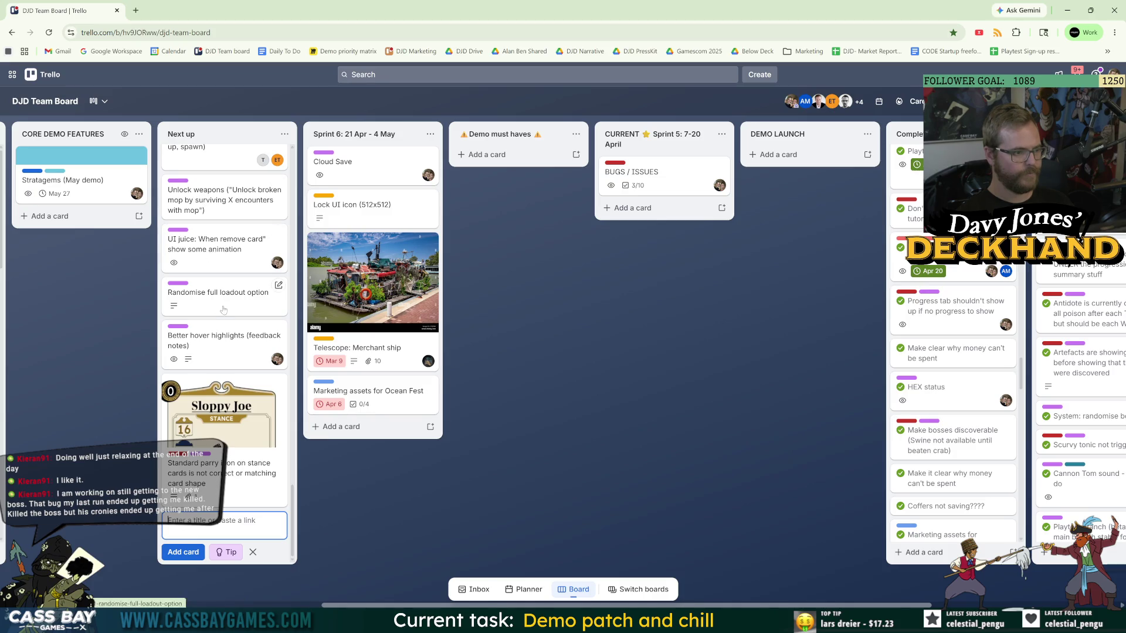
scroll(230, 351, down, 5)
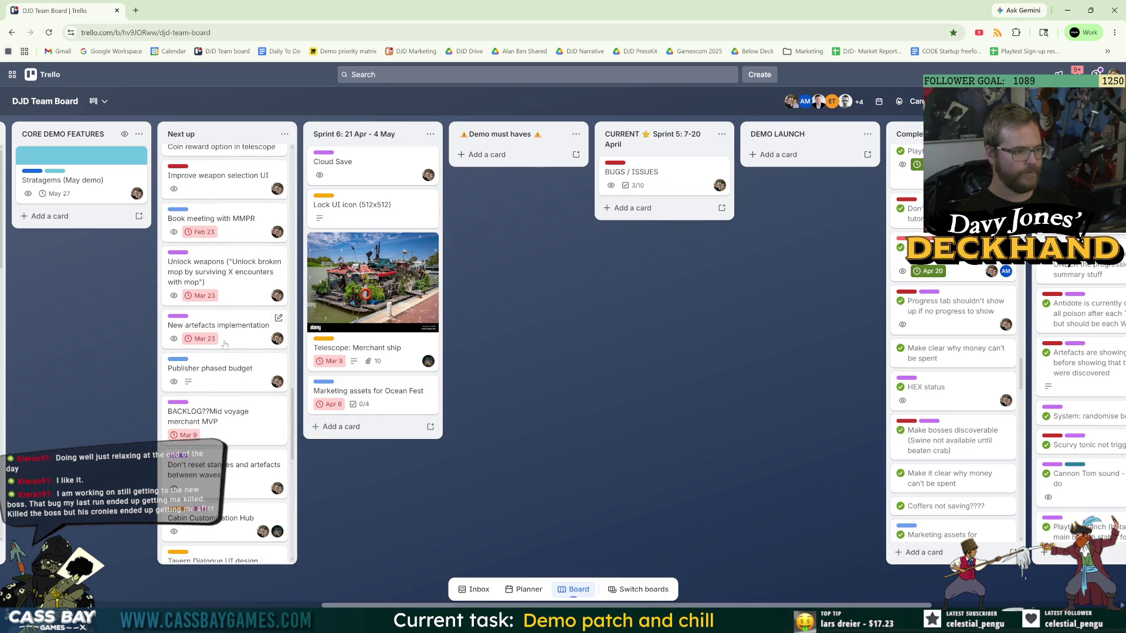
mouse_move(226, 258)
mouse_down()
mouse_move(235, 97)
mouse_move(224, 252)
mouse_up()
click(225, 257)
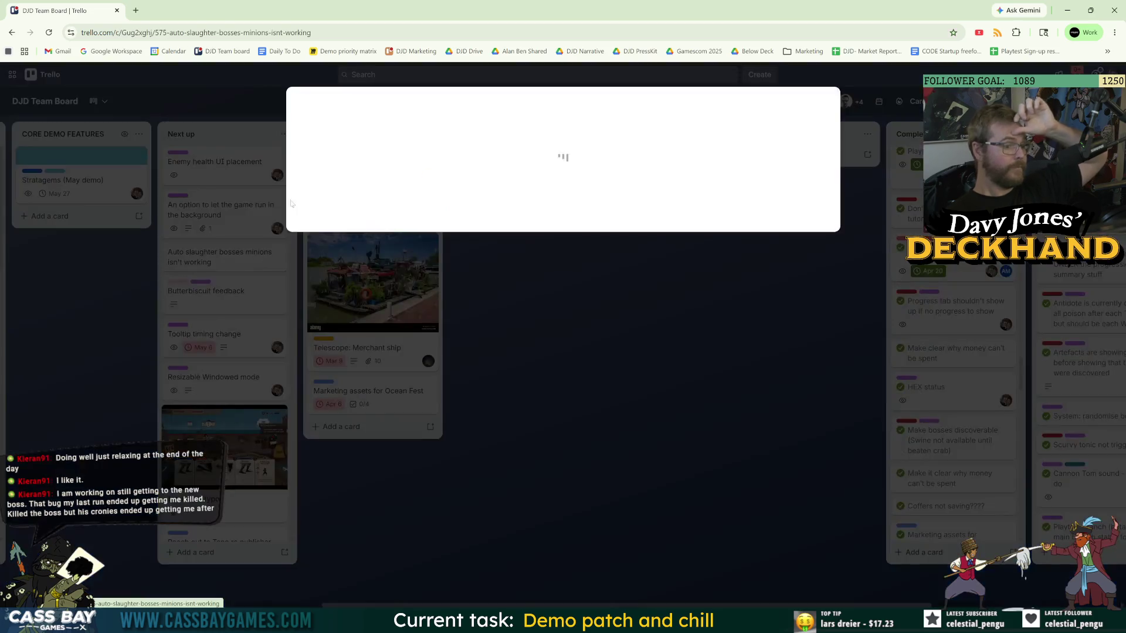
Label the card Programming and Bug, add yourself as member, and close it.
key(l)
click(430, 266)
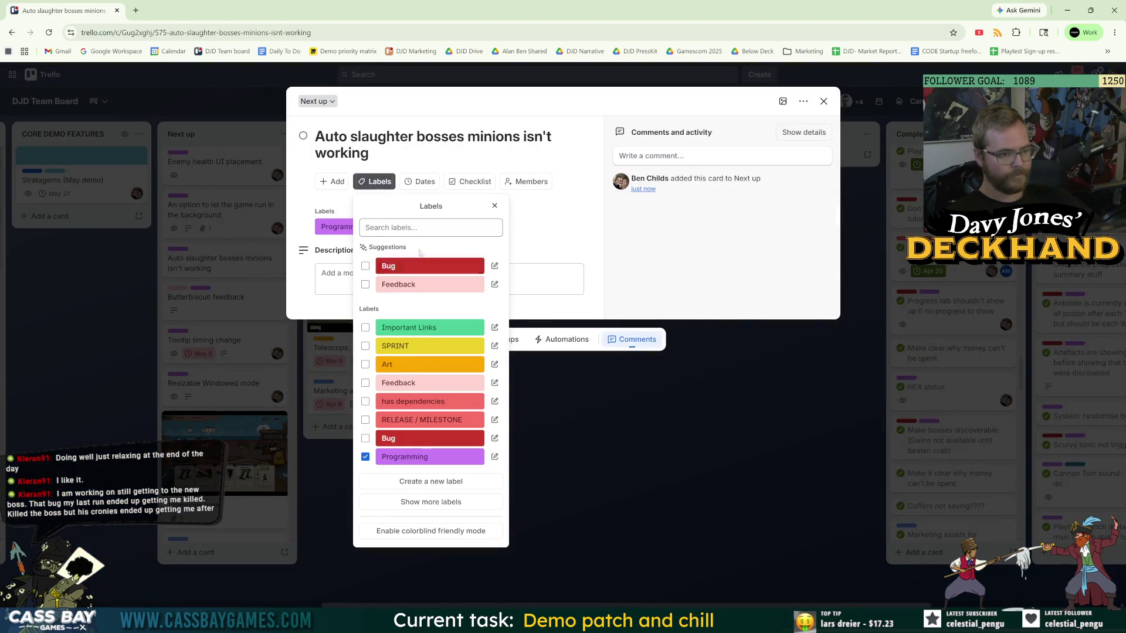
click(430, 266)
click(532, 181)
click(508, 268)
key(Escape)
key(Escape)
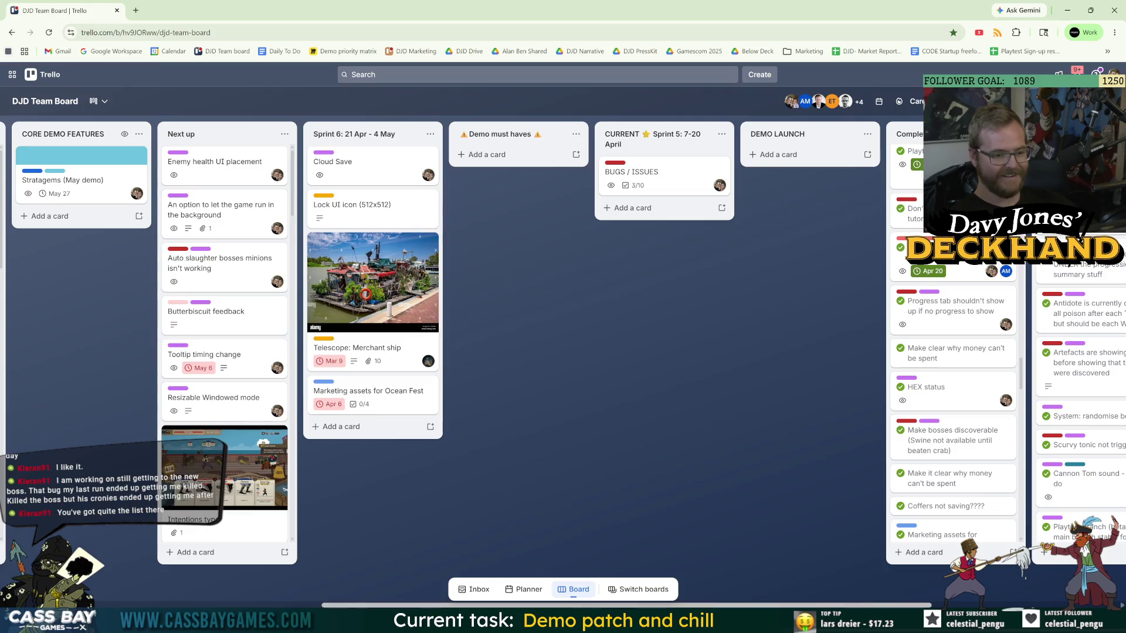
Scroll across the Trello board, then return to Unity's game preview.
scroll(856, 156, right, 5)
mouse_move(853, 172)
mouse_down()
mouse_move(854, 445)
mouse_move(857, 69)
mouse_up()
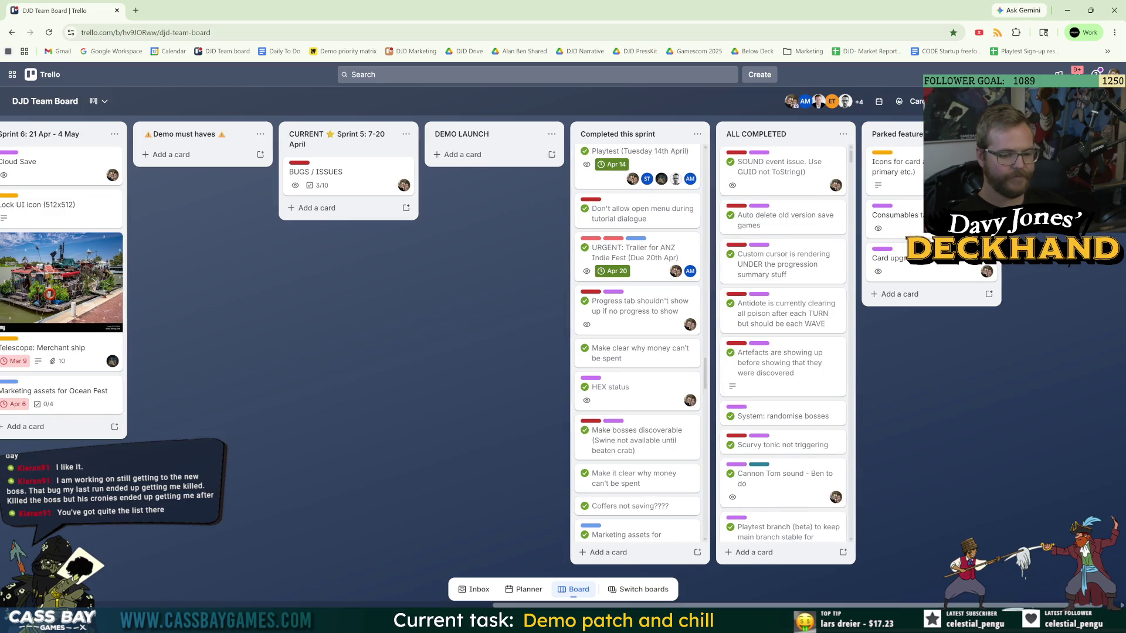
key(alt+Tab)
click(701, 383)
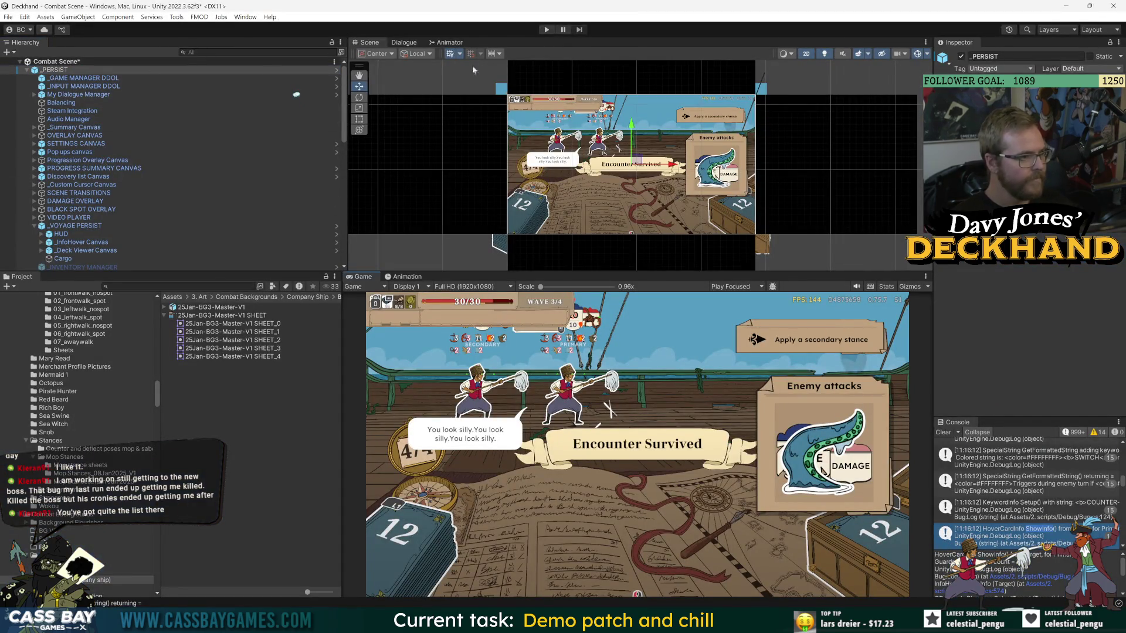
Apply all pending prefab overrides and enlarge the Scene view.
click(1097, 222)
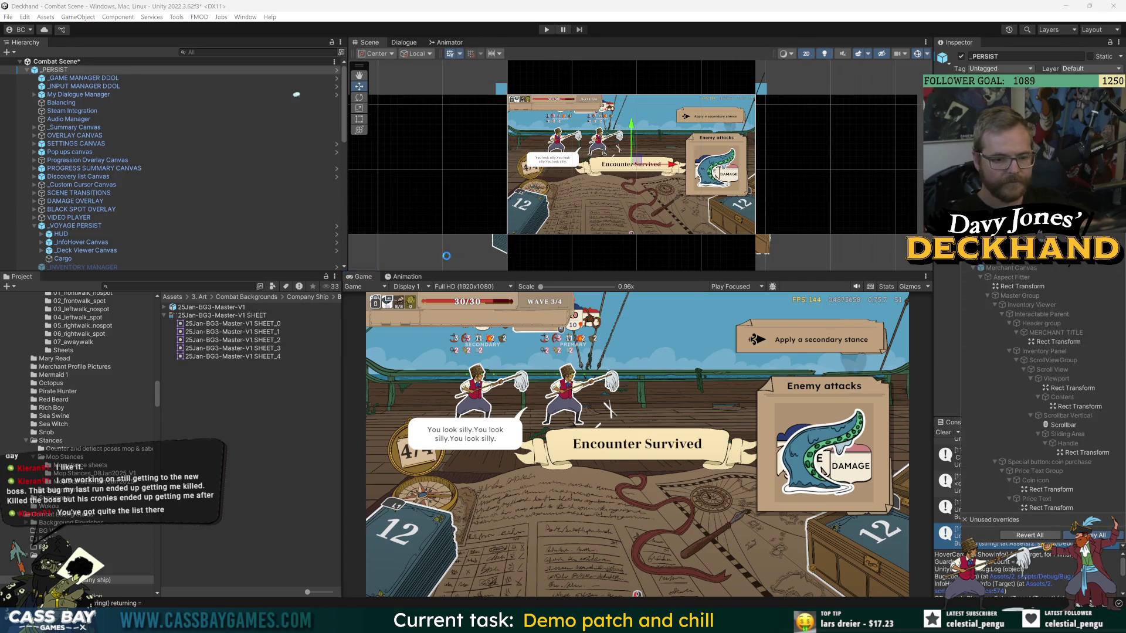
click(1095, 535)
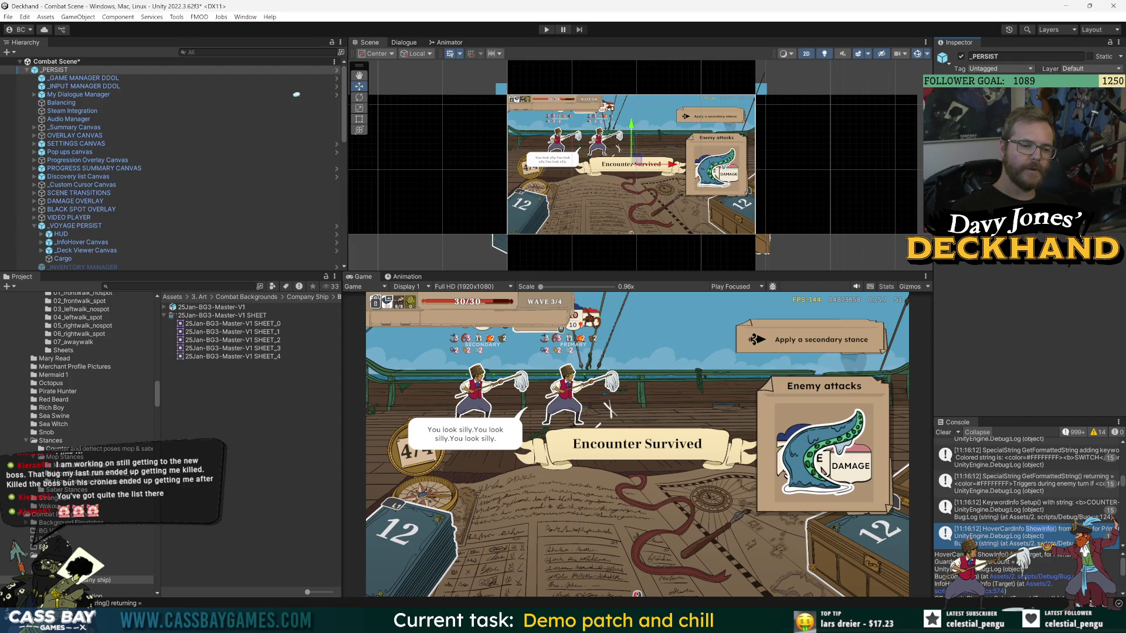
scroll(665, 182, up, 3)
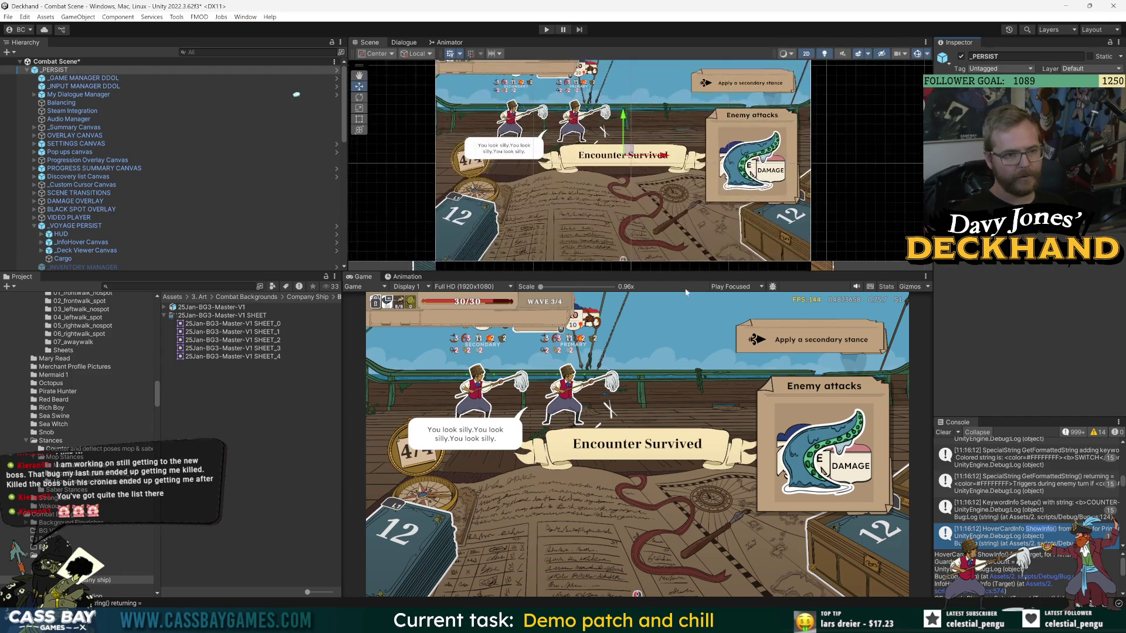
mouse_move(692, 272)
mouse_down()
mouse_move(645, 346)
mouse_move(588, 365)
mouse_up()
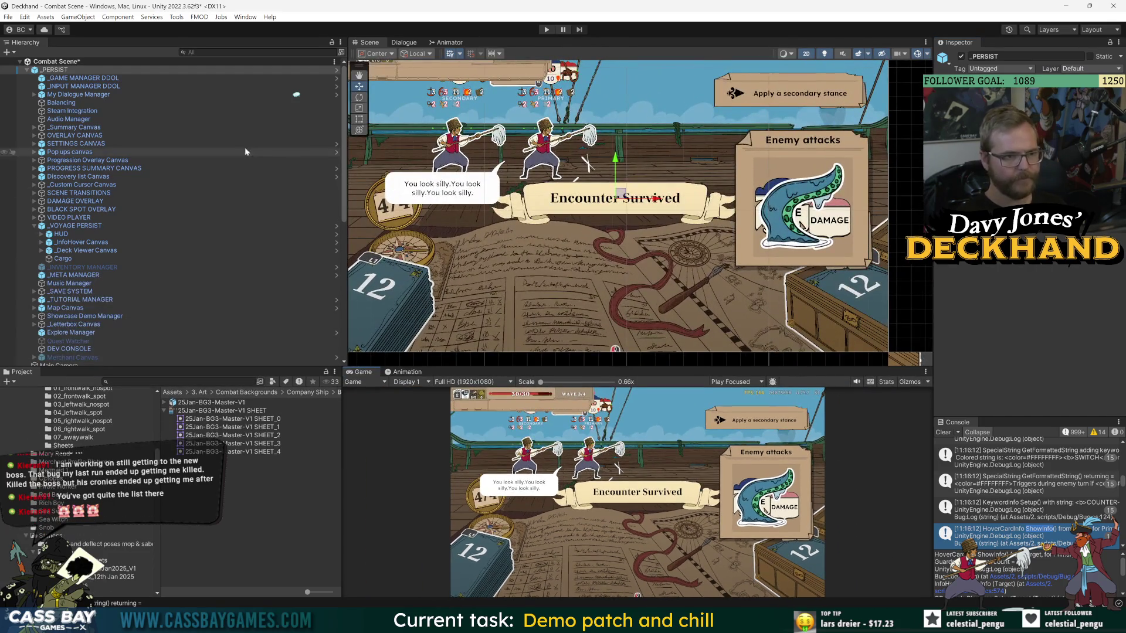
Nudge ENVIRONMENT_SHIP_SHIP and PlayArea slightly up, then save the Combat Scene.
click(27, 70)
click(274, 128)
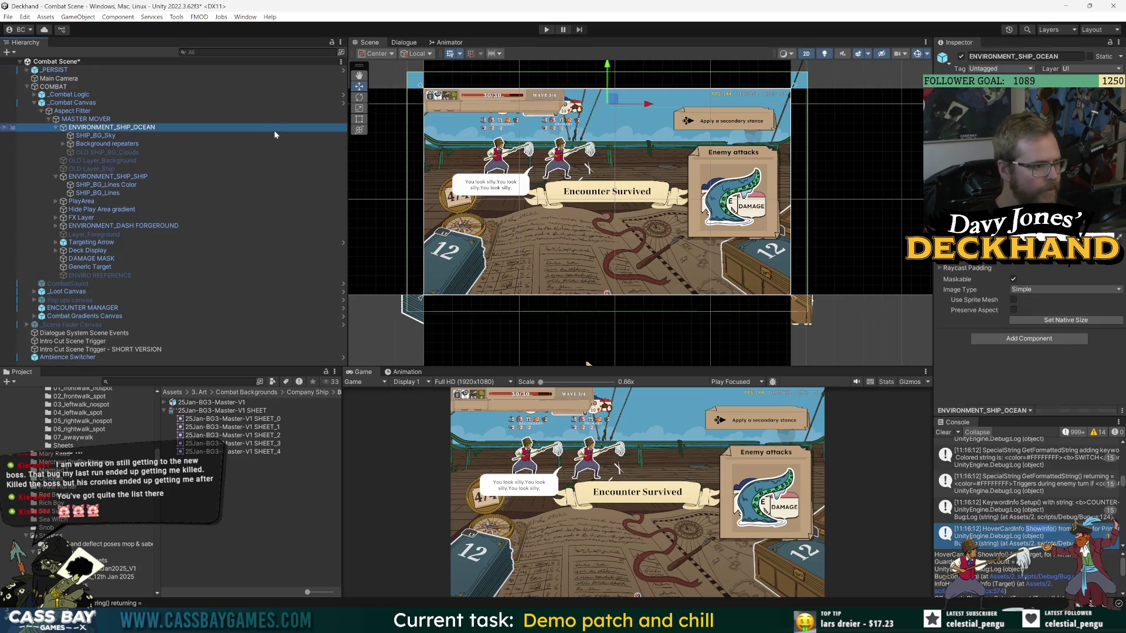
click(58, 104)
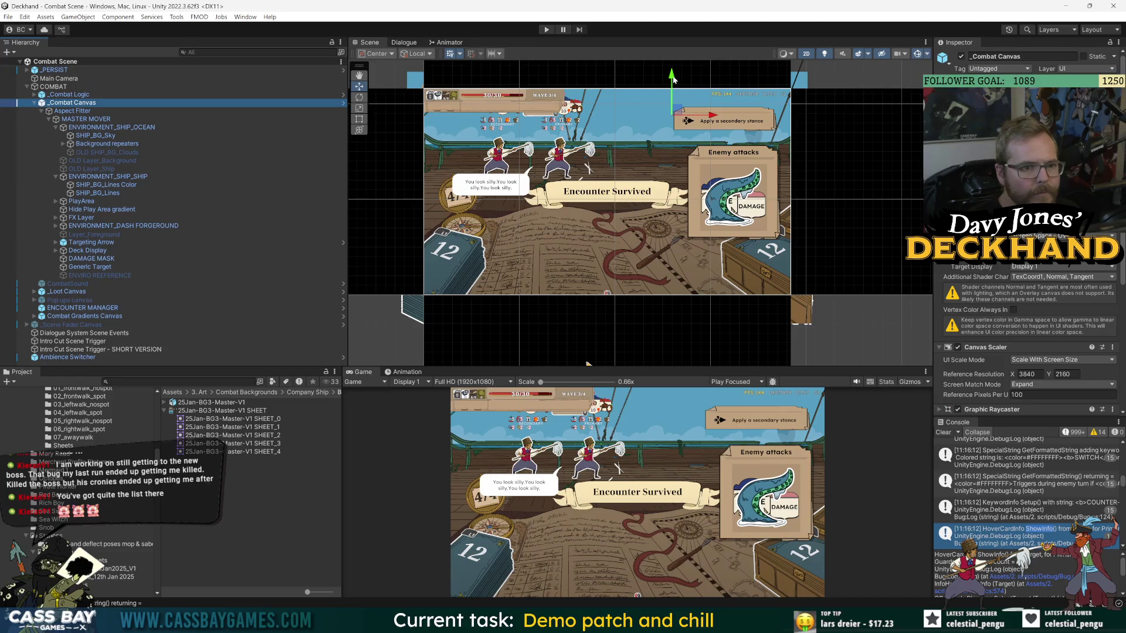
click(147, 86)
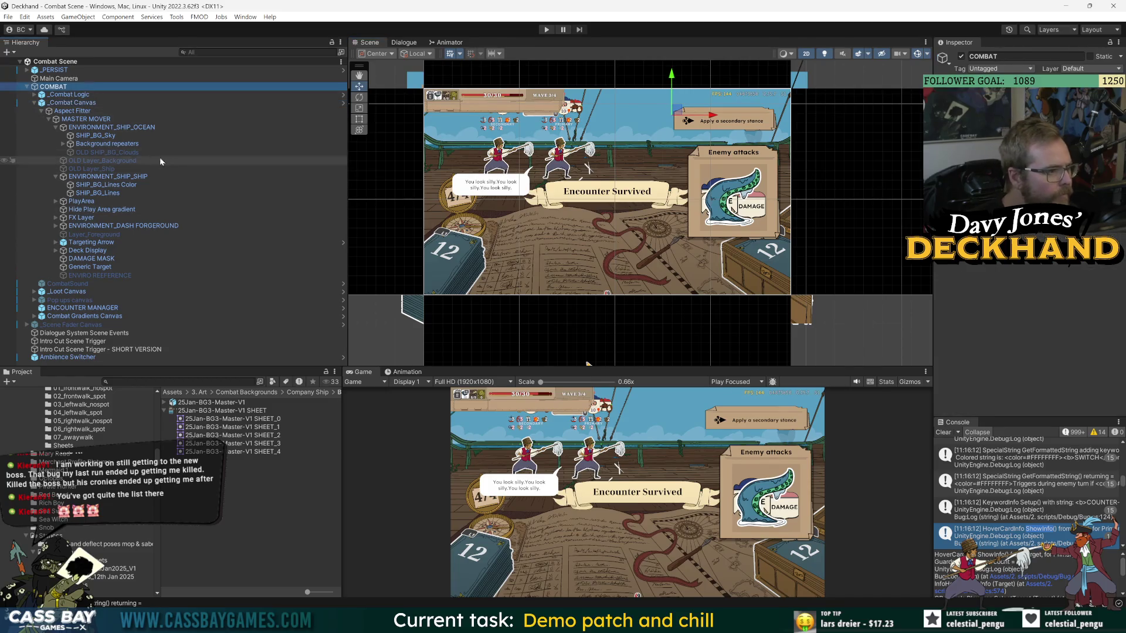
click(82, 202)
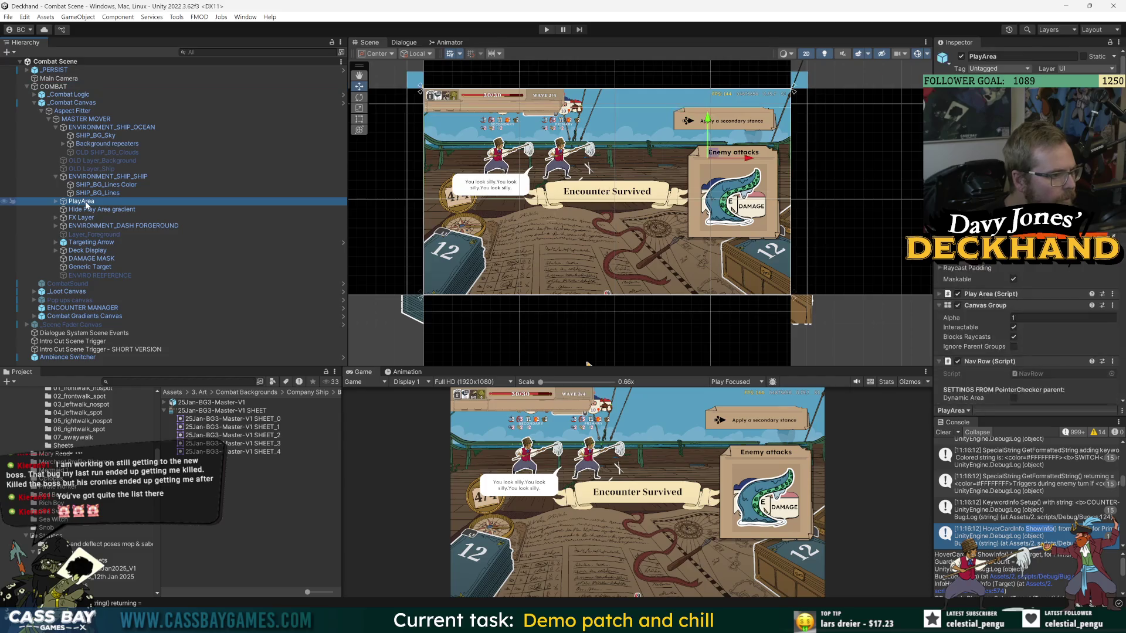
click(55, 177)
ctrl+click(105, 176)
drag(700, 141, 700, 142)
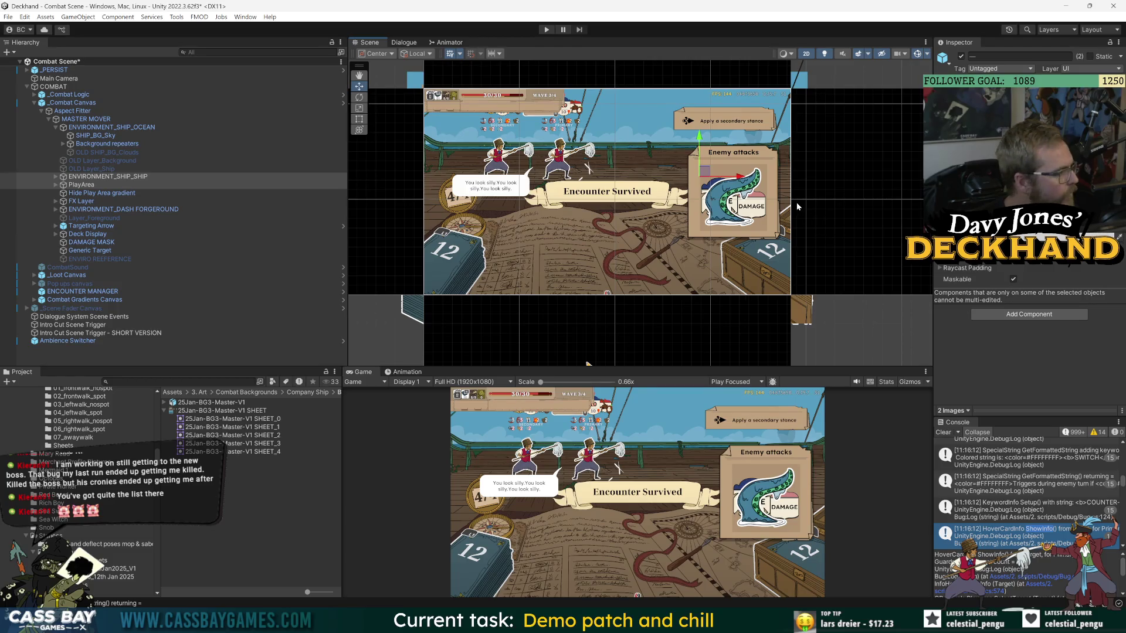
click(157, 128)
key(ctrl+s)
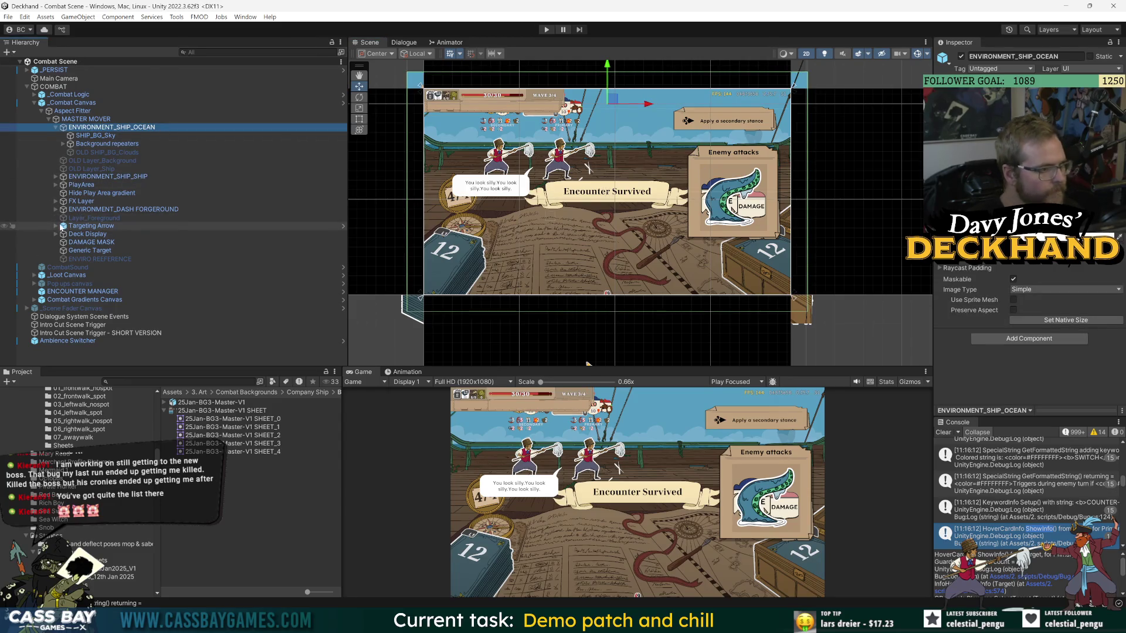
Expand ENVIRONMENT_SHIP_SHIP, PlayArea and Stances, and open Stance Visual A's prefab.
click(56, 177)
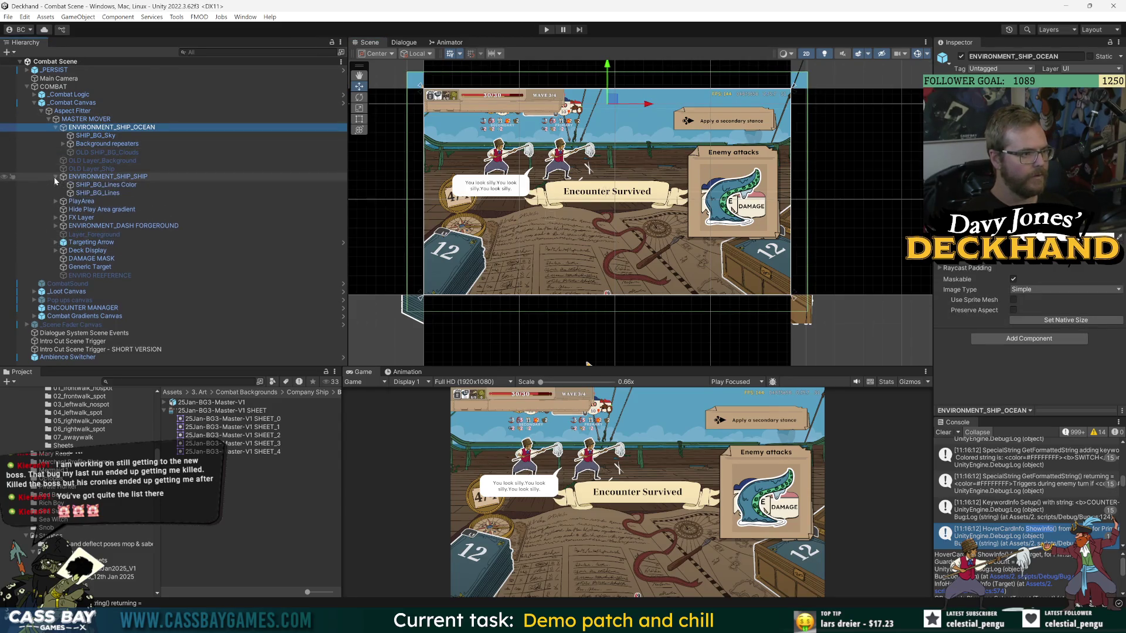
click(56, 202)
click(63, 217)
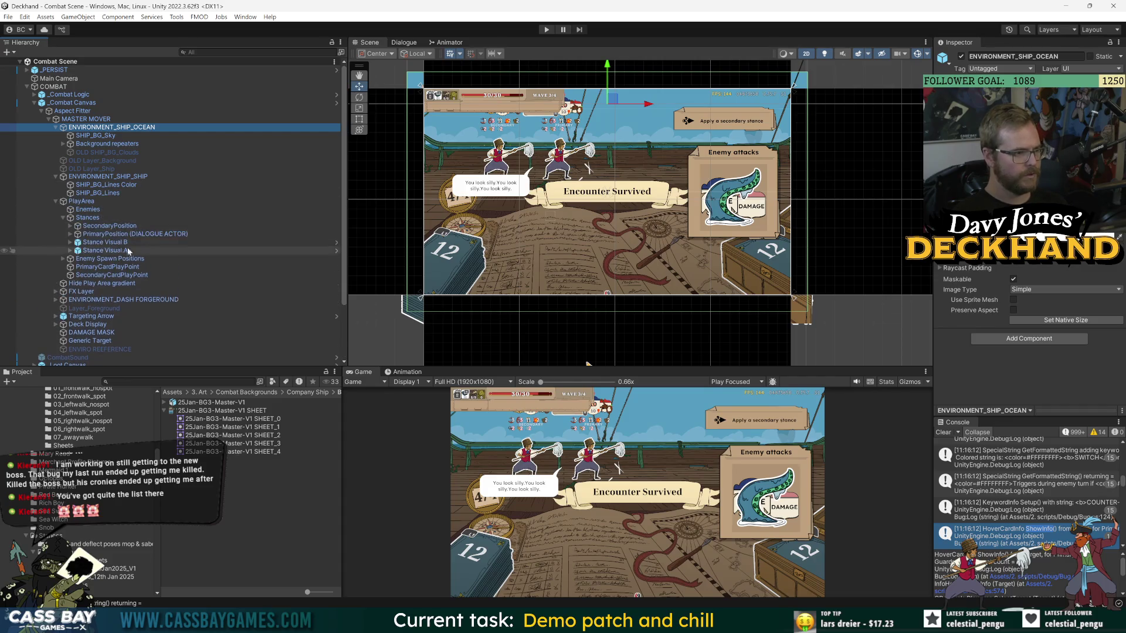
double_click(105, 251)
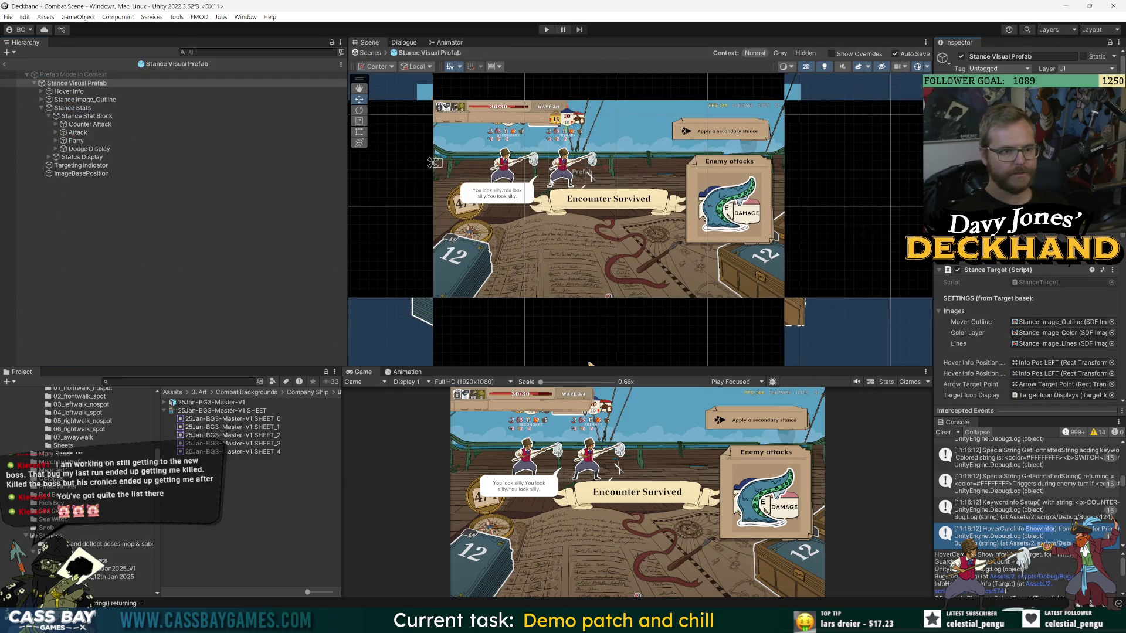
Move the Stance Stats block slightly lower in the Stance Visual Prefab.
click(73, 108)
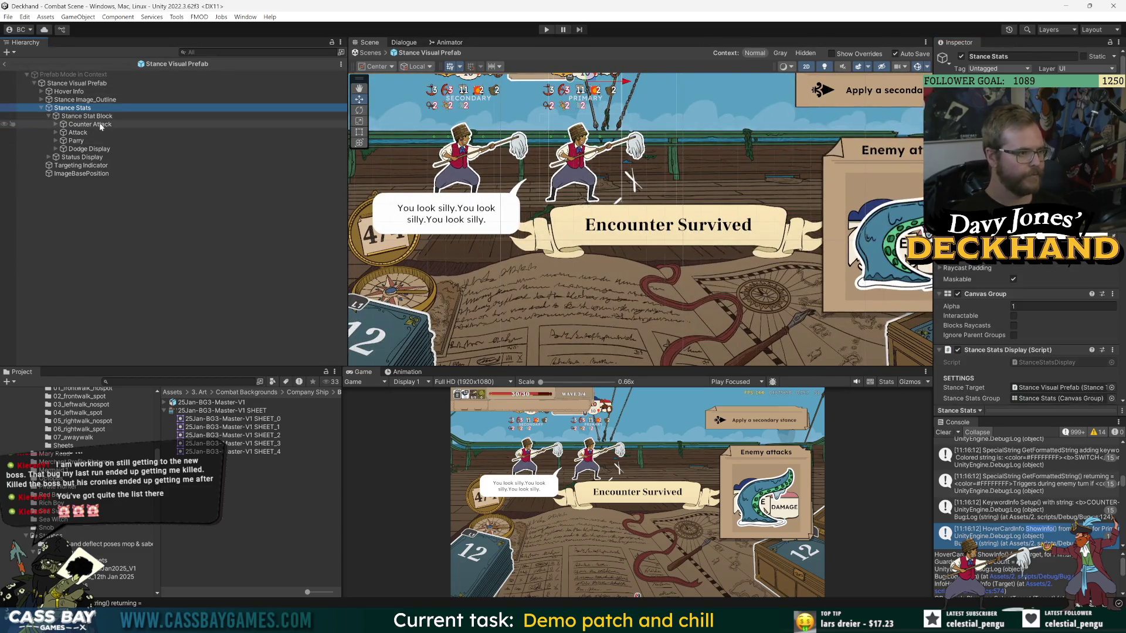
scroll(591, 79, down, 3)
drag(576, 82, 577, 85)
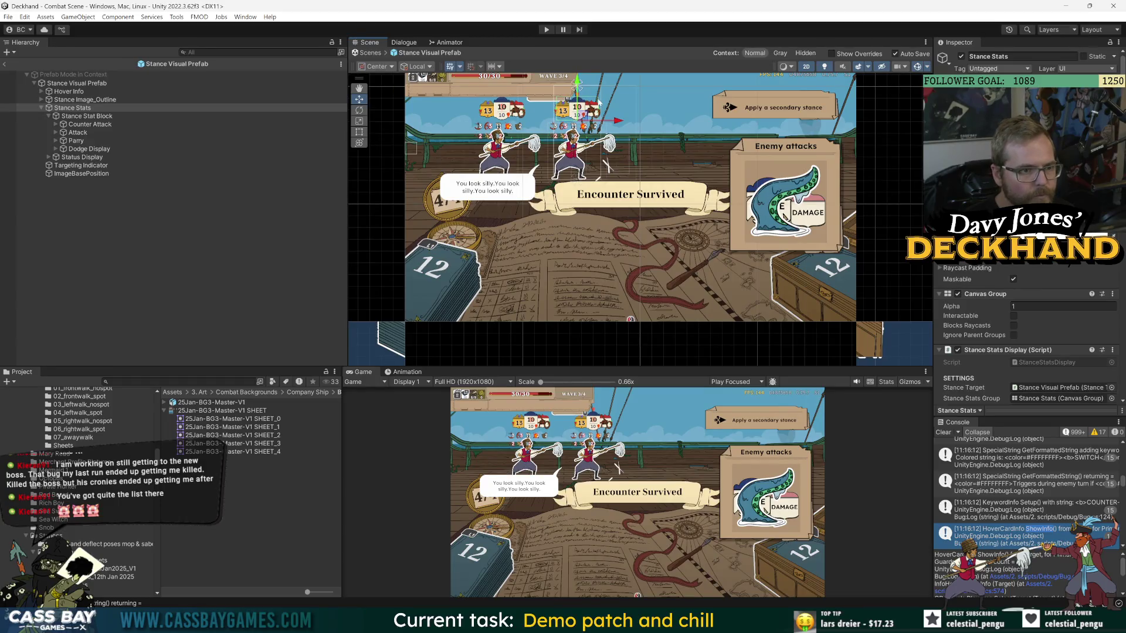
scroll(543, 149, up, 2)
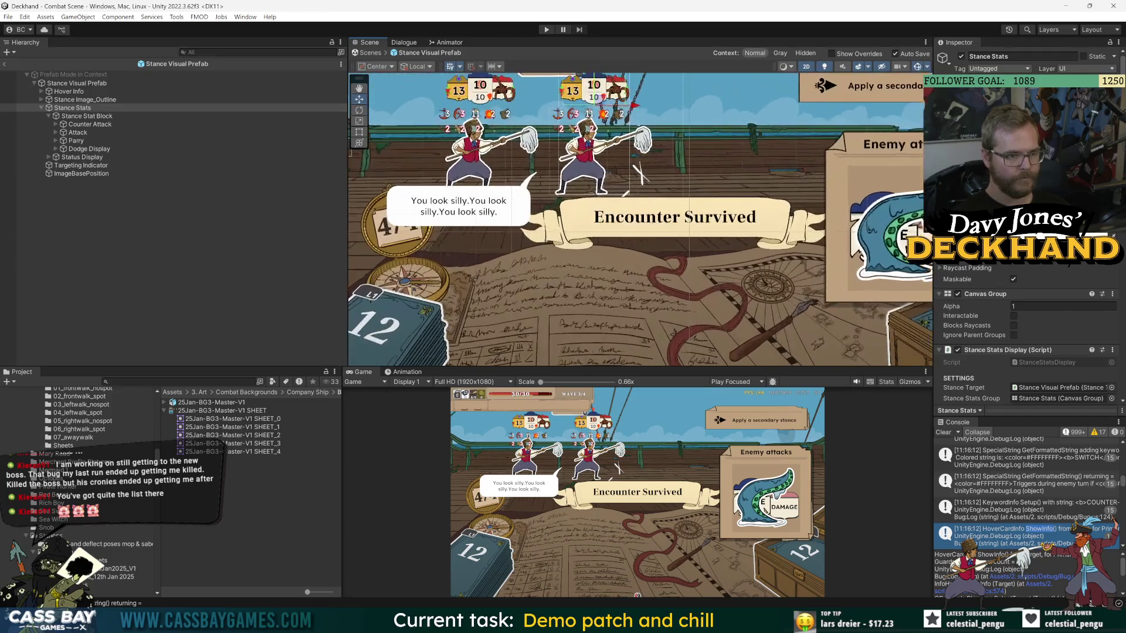
click(91, 124)
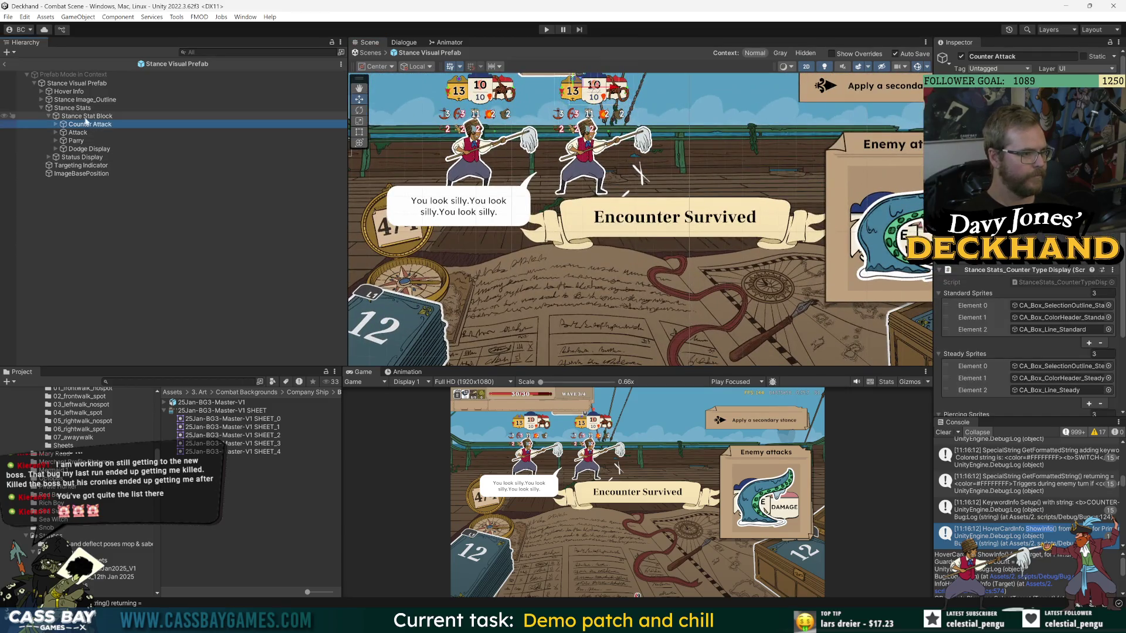
click(49, 116)
click(176, 108)
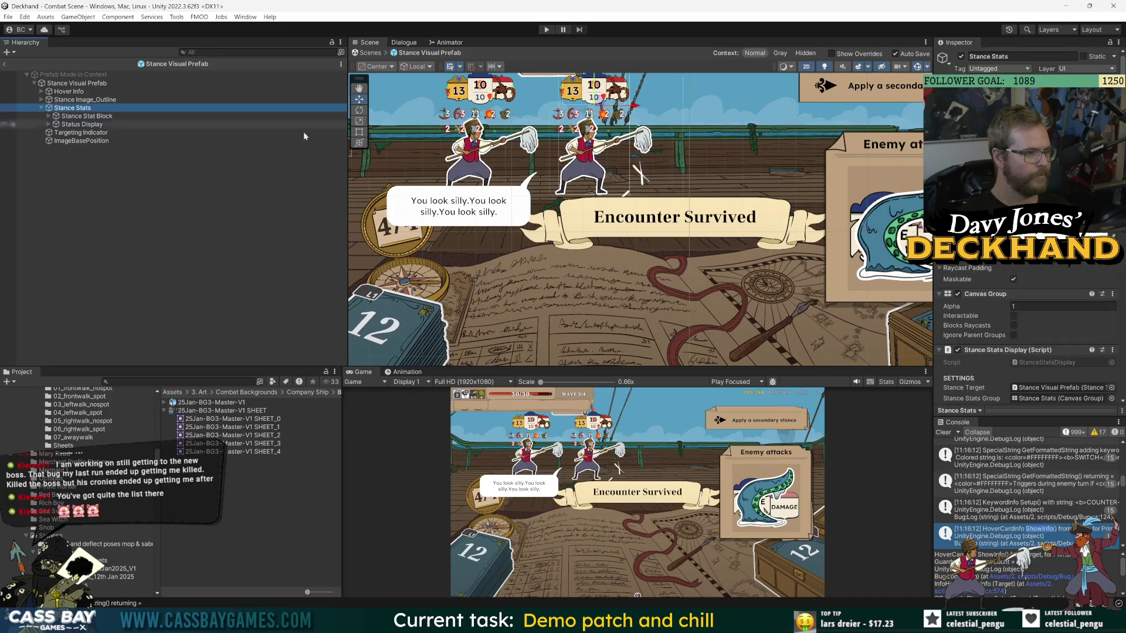
scroll(1026, 329, down, 10)
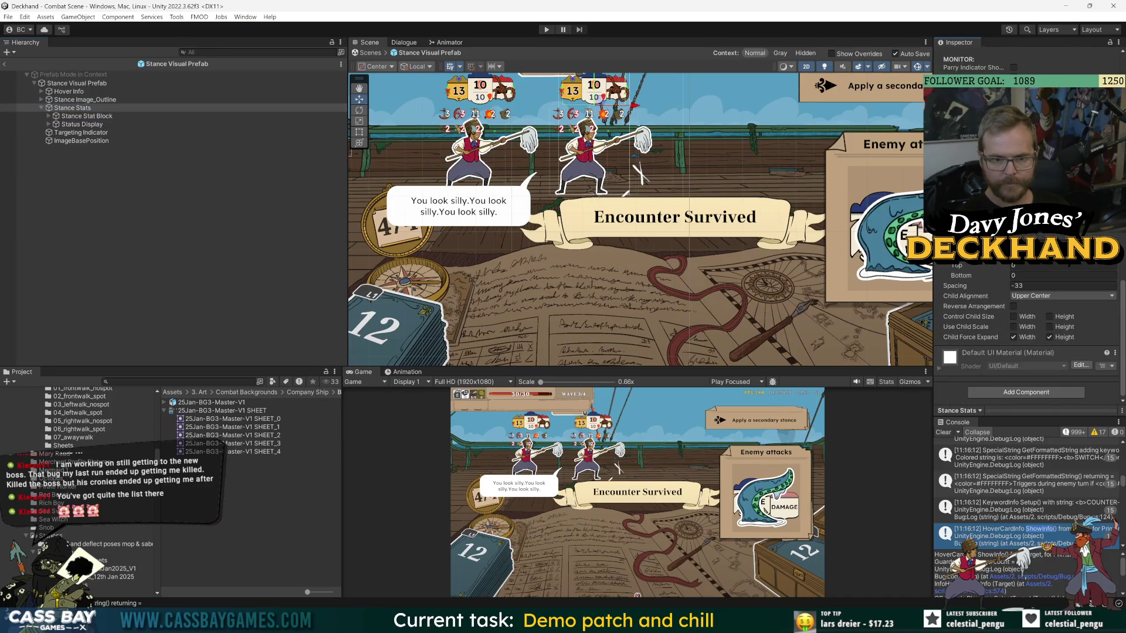
Drag the Status Display icon row further down, then exit back to the Combat Scene.
click(73, 125)
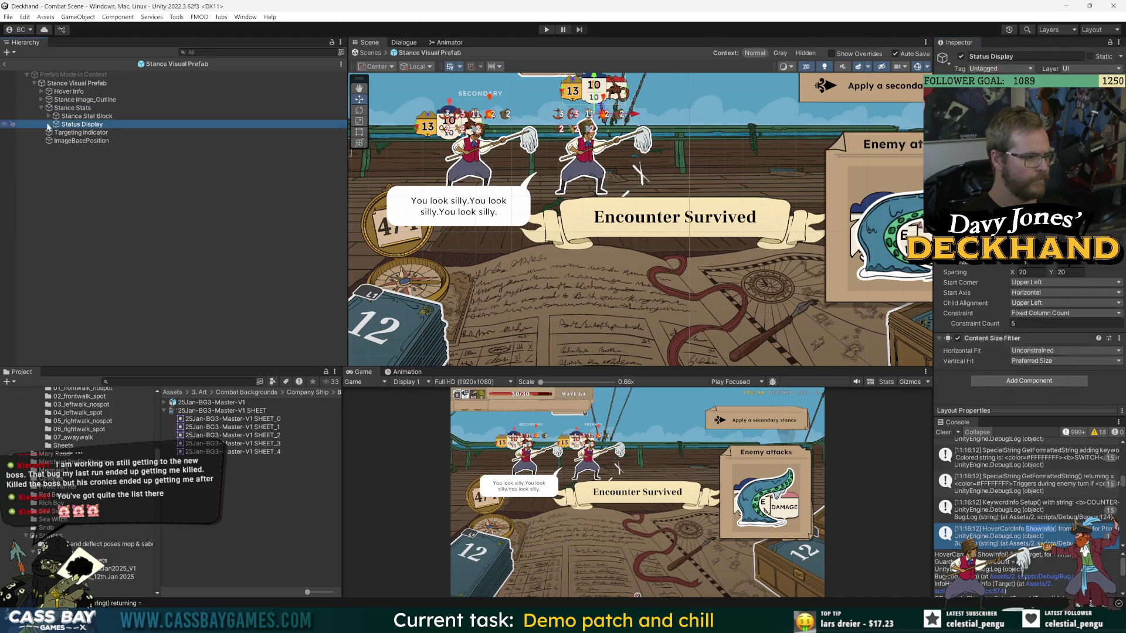
scroll(613, 121, up, 2)
scroll(613, 120, down, 3)
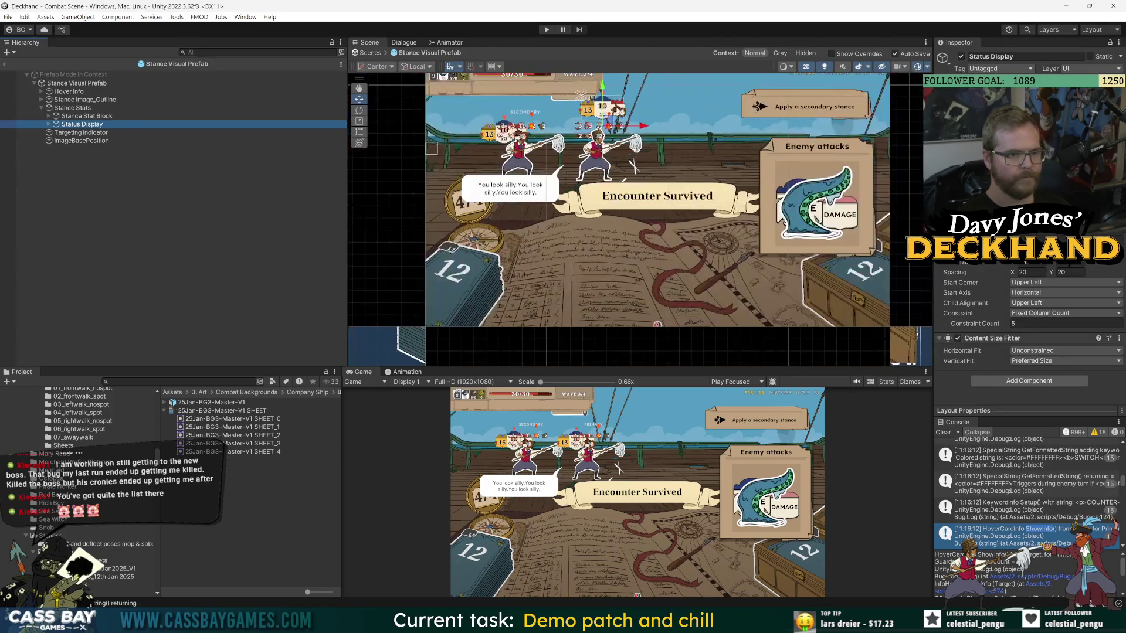
drag(601, 88, 588, 186)
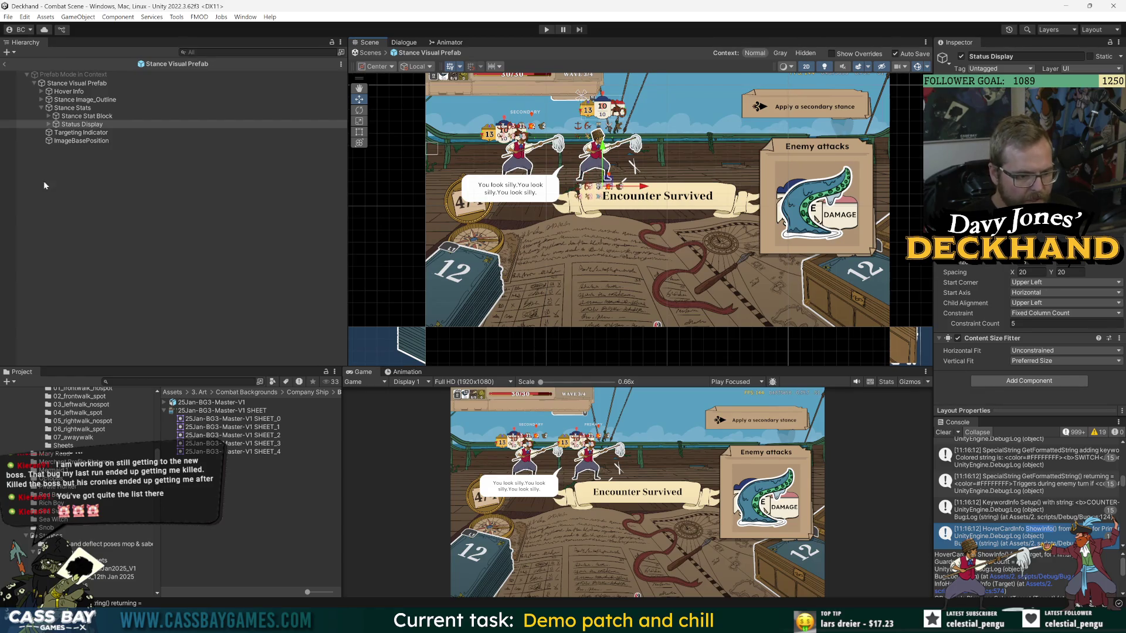
click(4, 64)
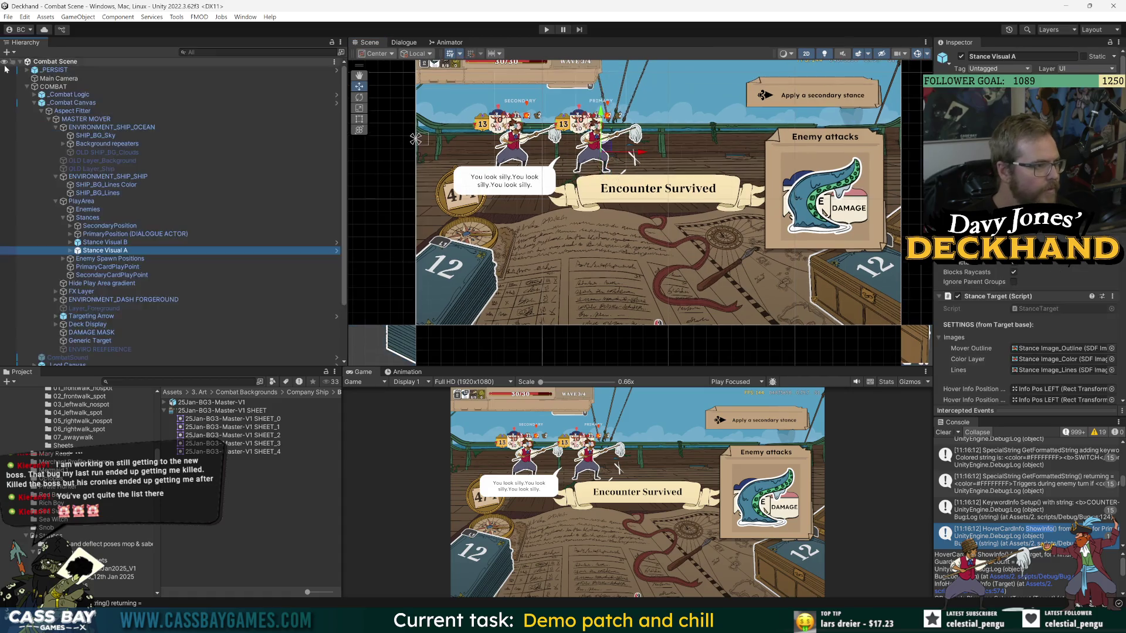
Deactivate _PERSIST to hide its banners, then open Stance Visual A for prefab editing.
click(68, 71)
click(960, 57)
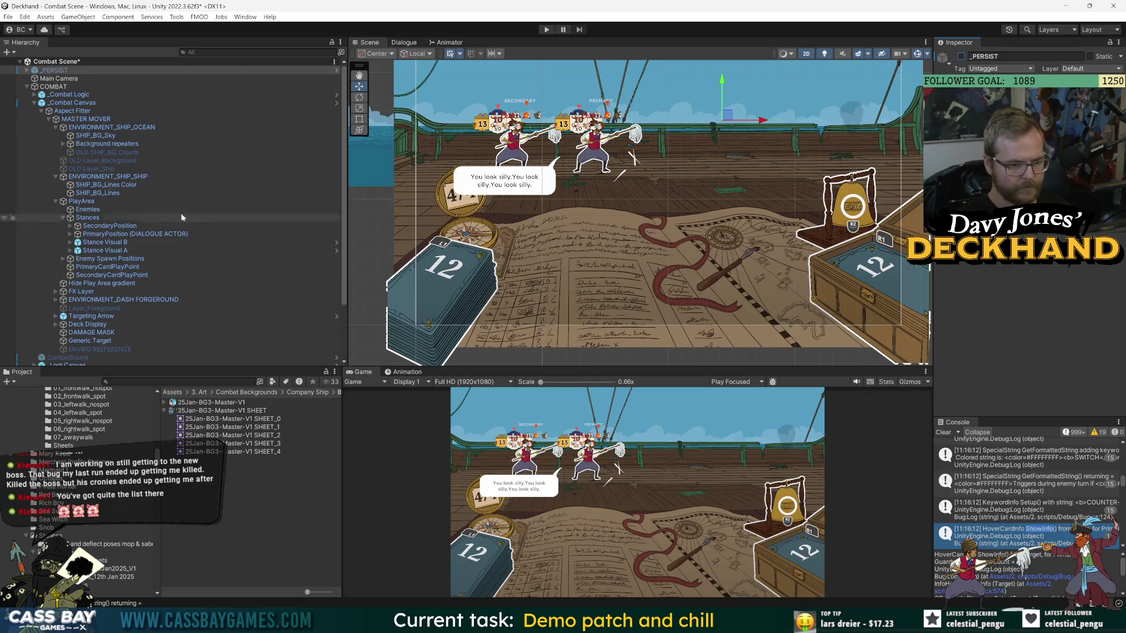
click(118, 251)
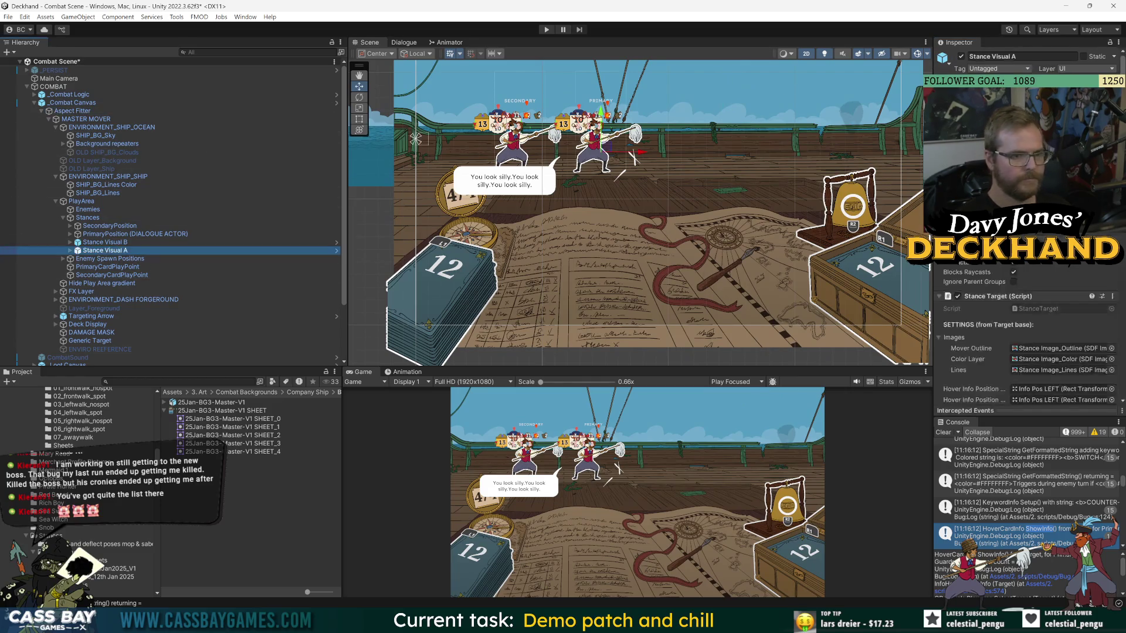
click(336, 250)
Try moving Aspect Fitter onto Stance Visual A, then open the owning _Combat Canvas prefab.
click(116, 198)
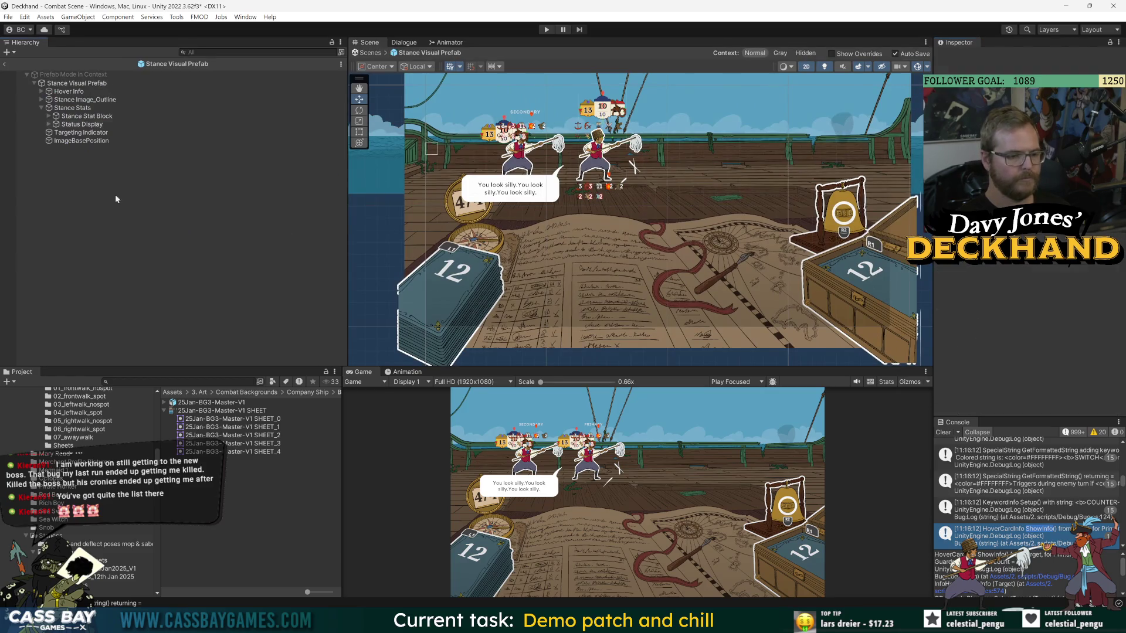
click(6, 66)
drag(73, 111, 111, 247)
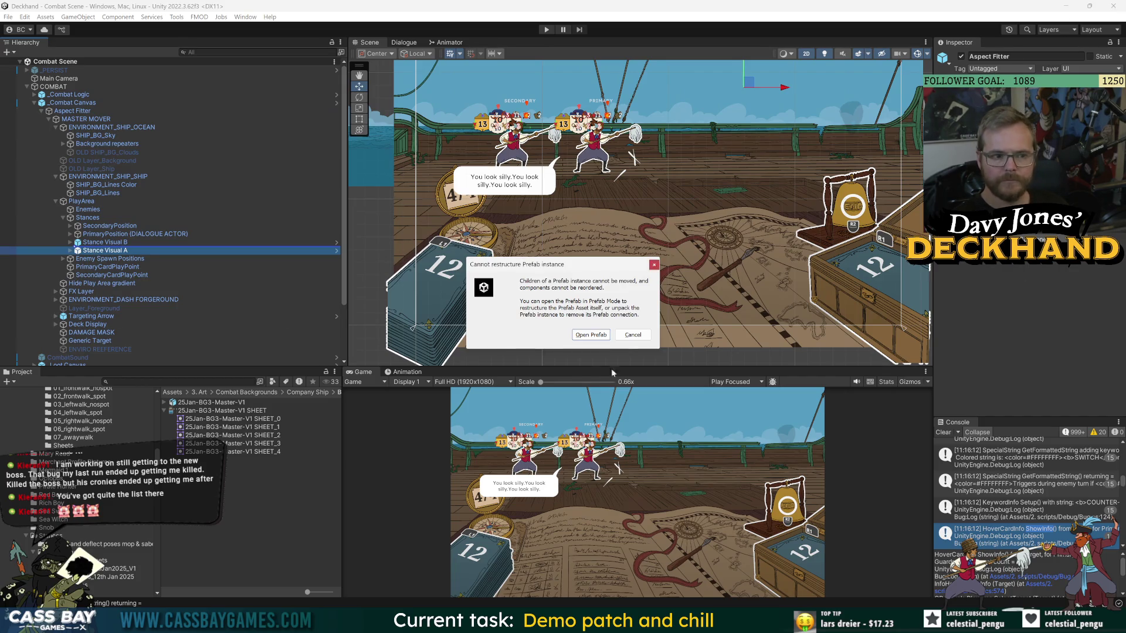
click(591, 335)
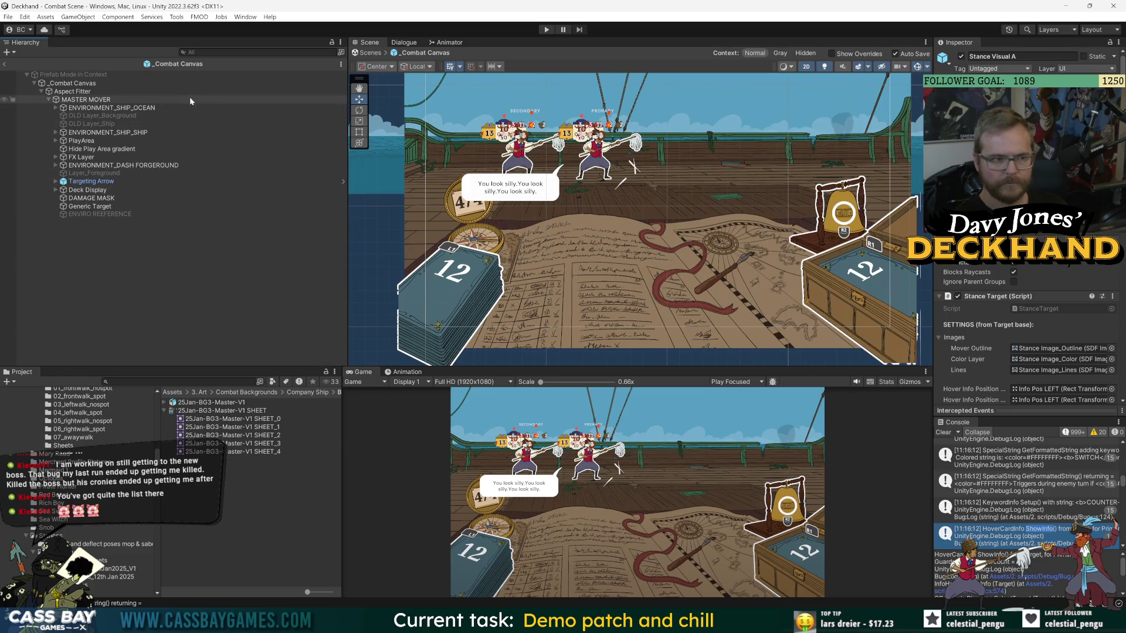
Delete Stance Visual A and B, then undo both deletions.
click(6, 66)
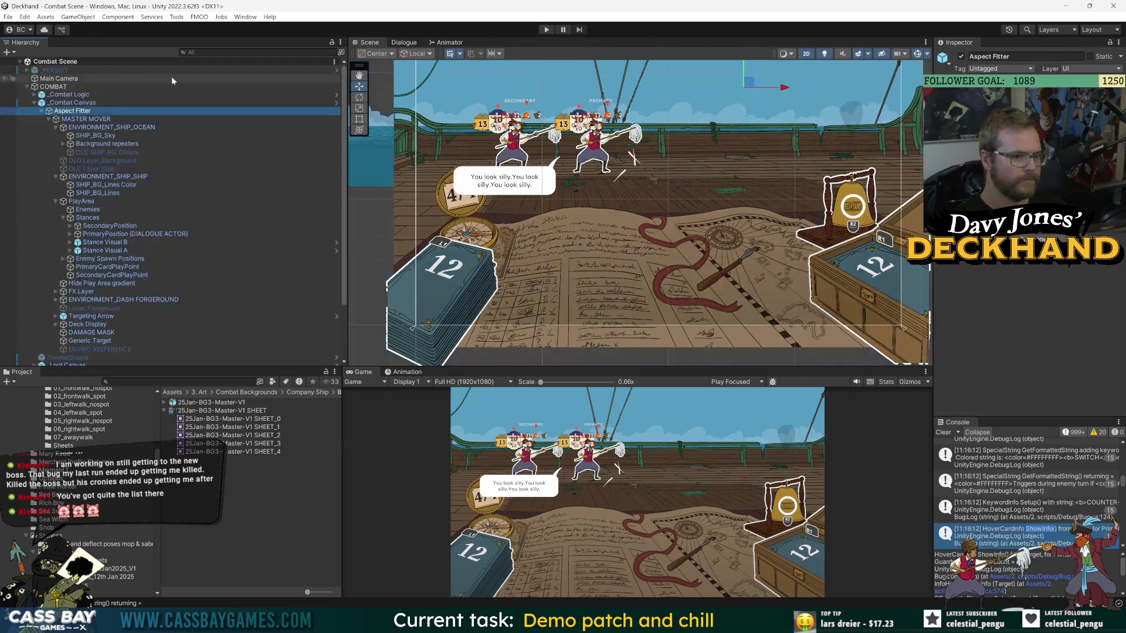
click(103, 242)
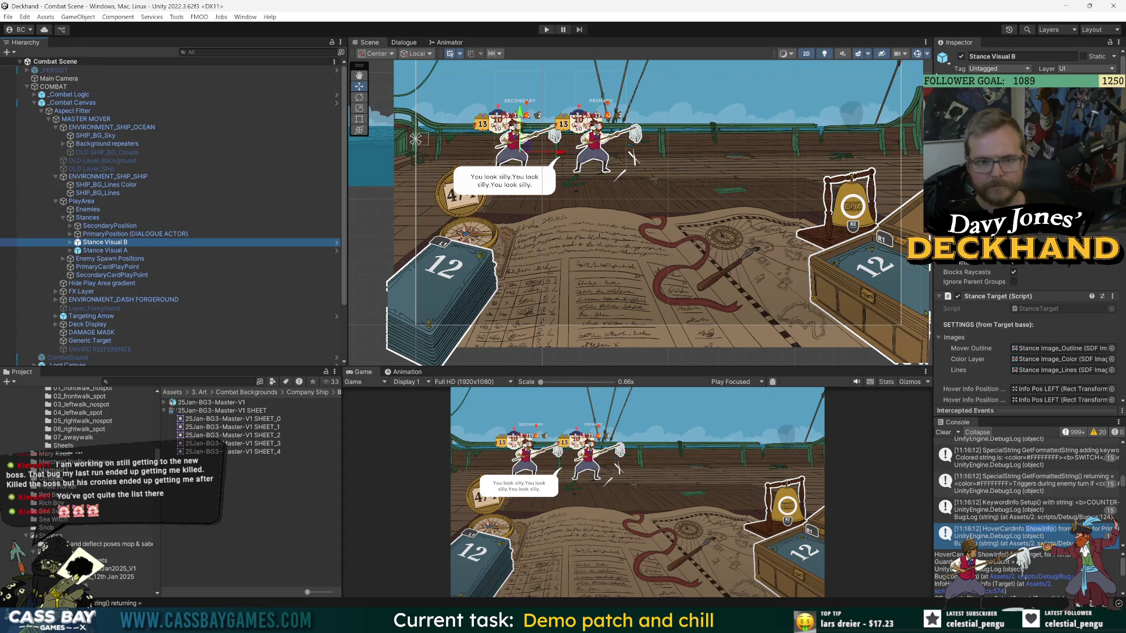
click(112, 251)
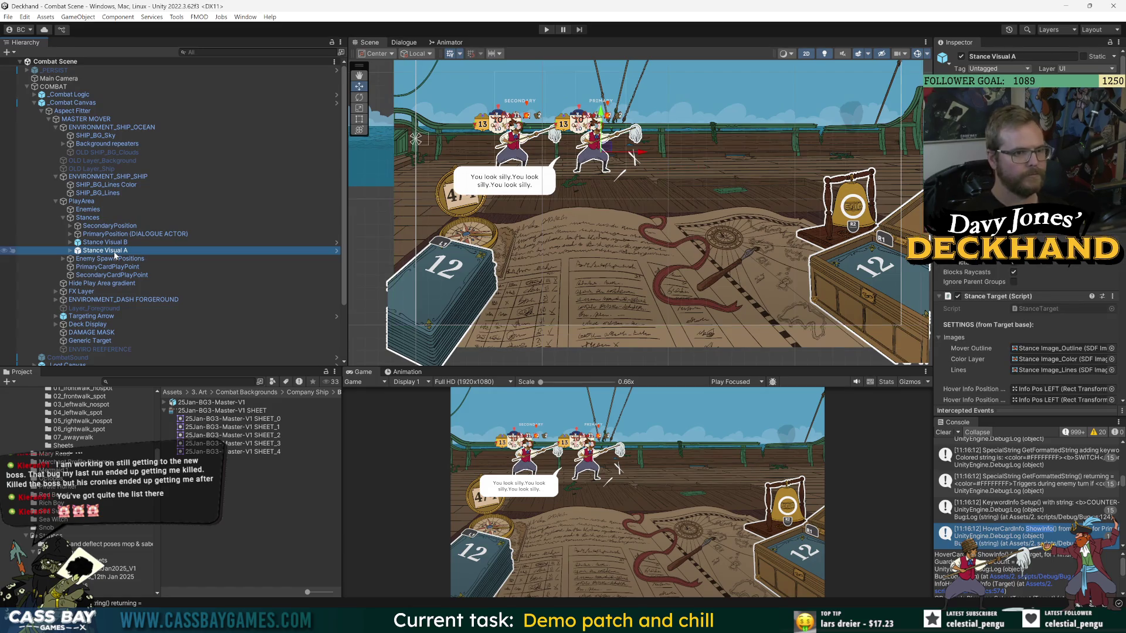
key(Delete)
click(118, 242)
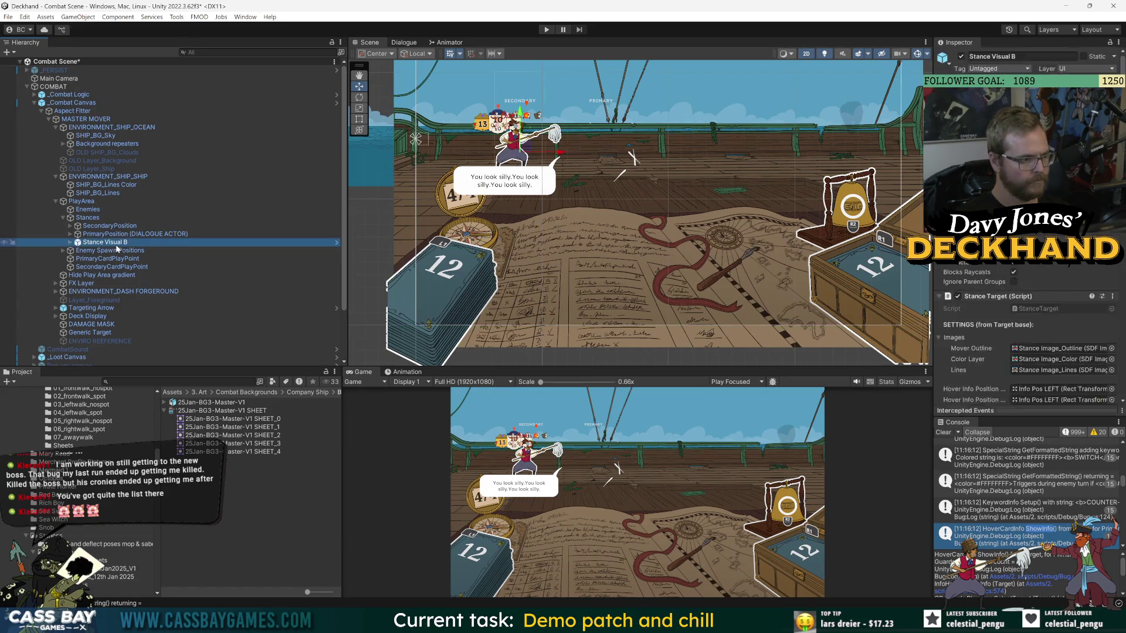
key(Delete)
key(ctrl+z)
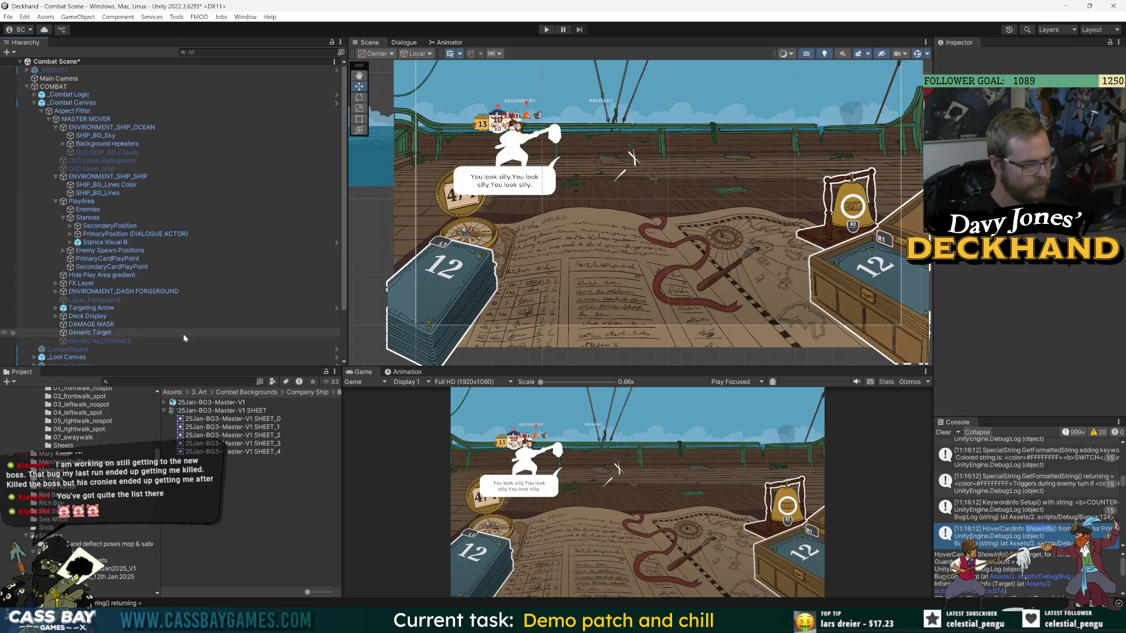
click(173, 201)
key(ctrl+z)
key(ctrl+z)
key(ctrl+z)
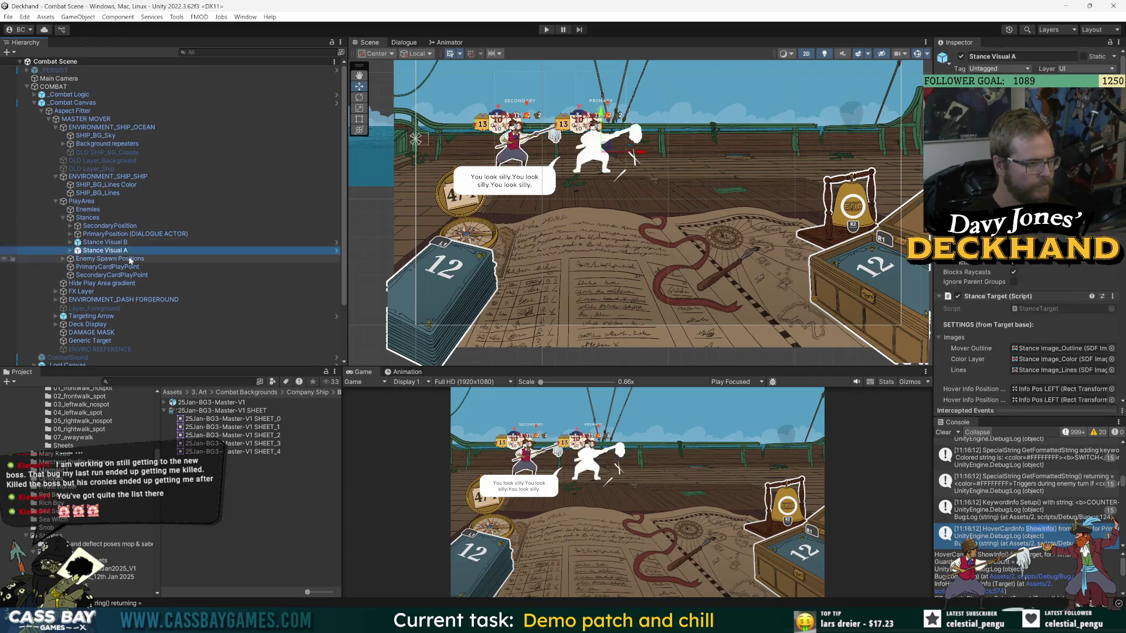
Open Stance Visual A as a prefab in context and exit back to the Combat Scene.
click(108, 251)
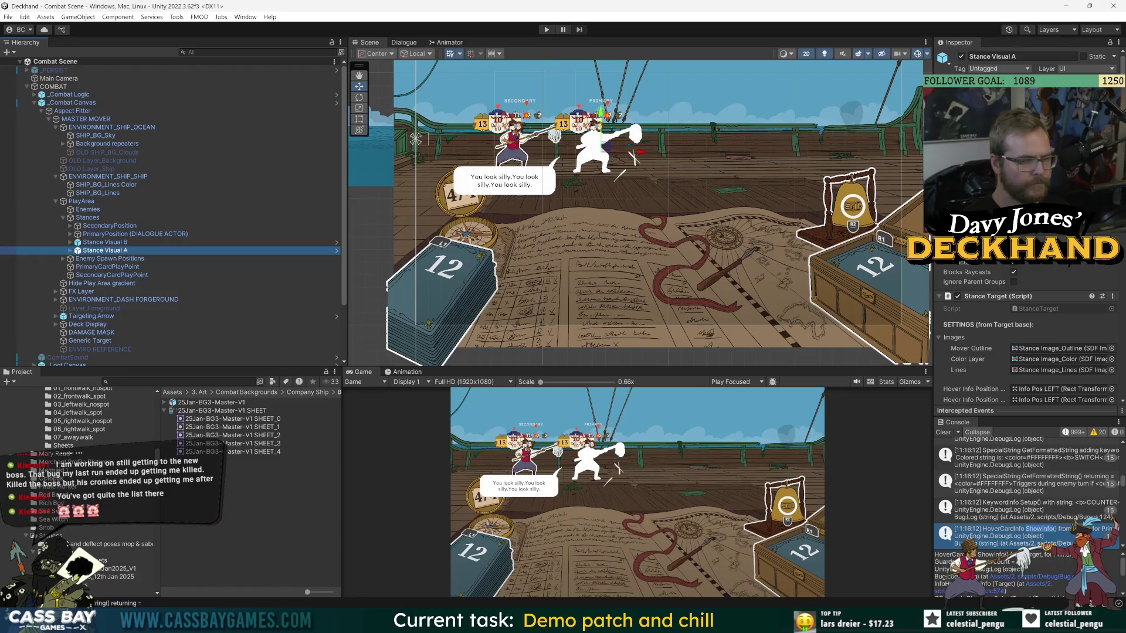
click(337, 250)
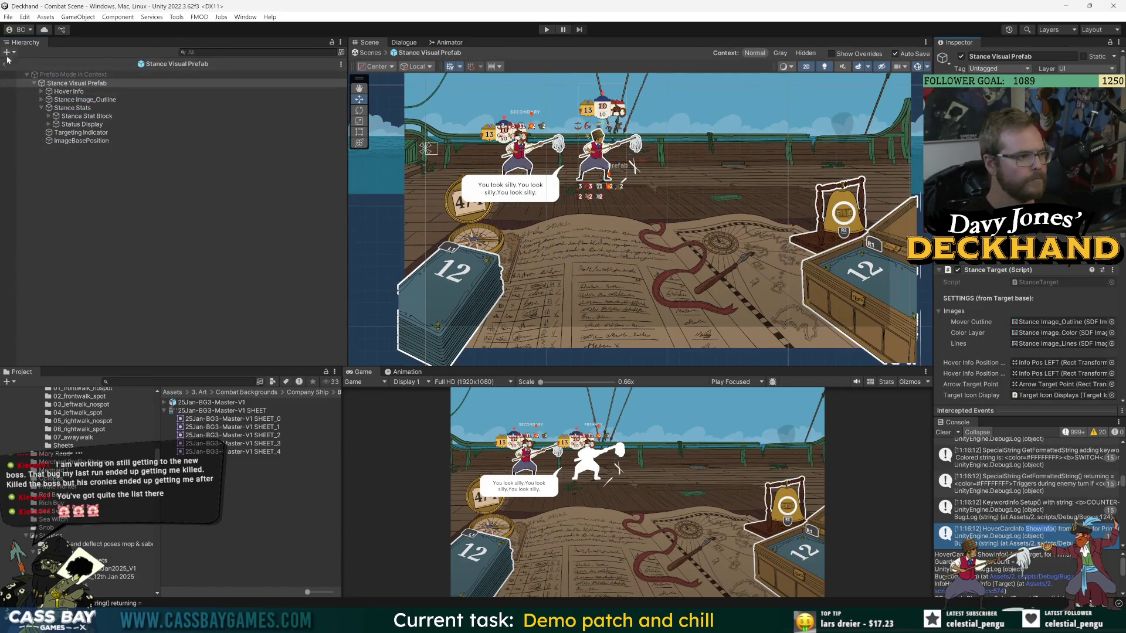
click(7, 61)
click(73, 104)
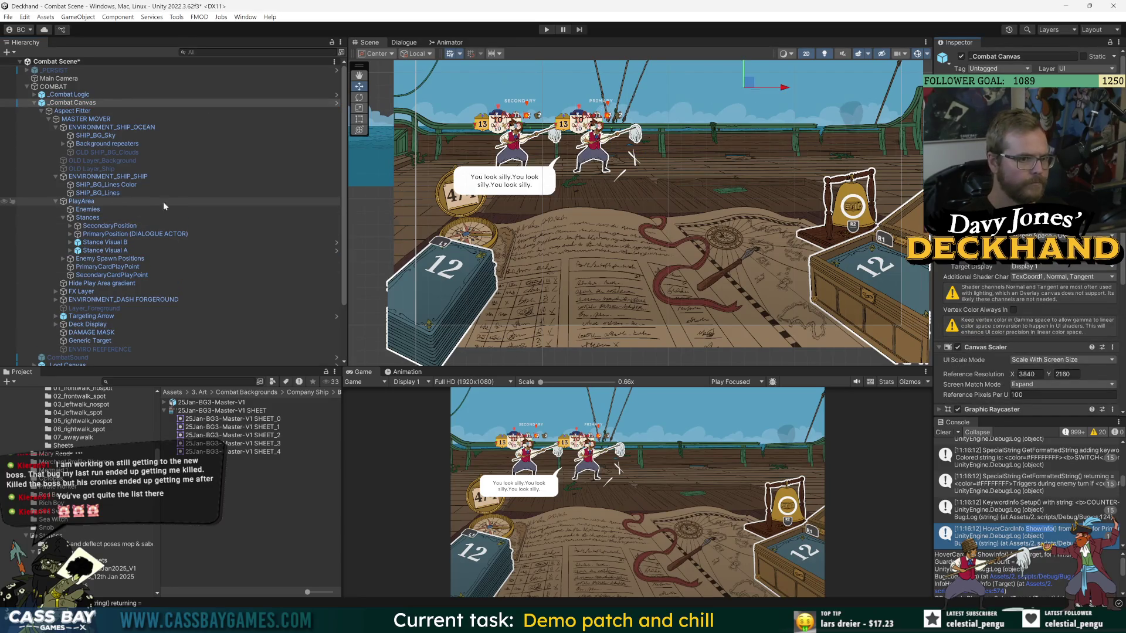
click(103, 251)
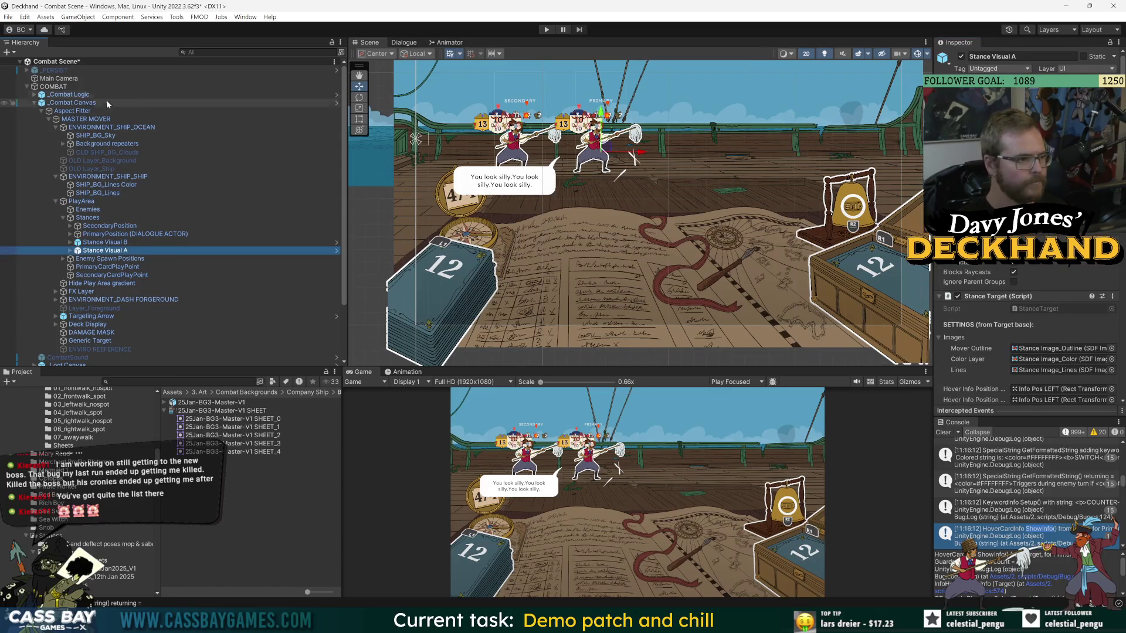
Open the _Combat Canvas prefab and expand PlayArea > Stances to select Stance Visual A.
click(65, 103)
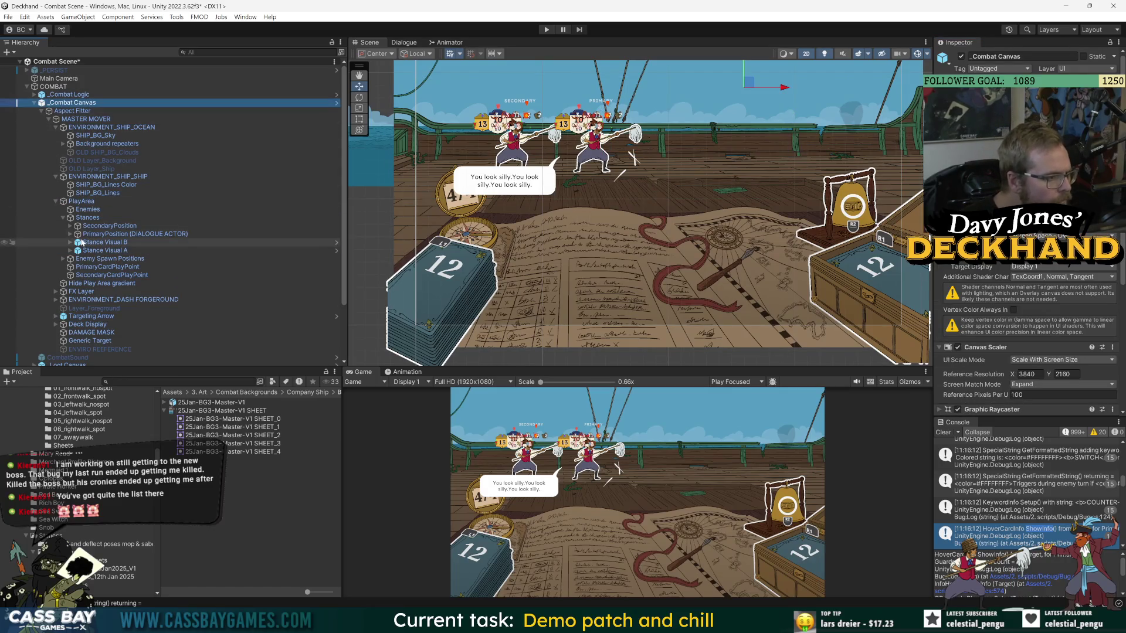
click(337, 103)
click(55, 140)
click(63, 157)
click(185, 189)
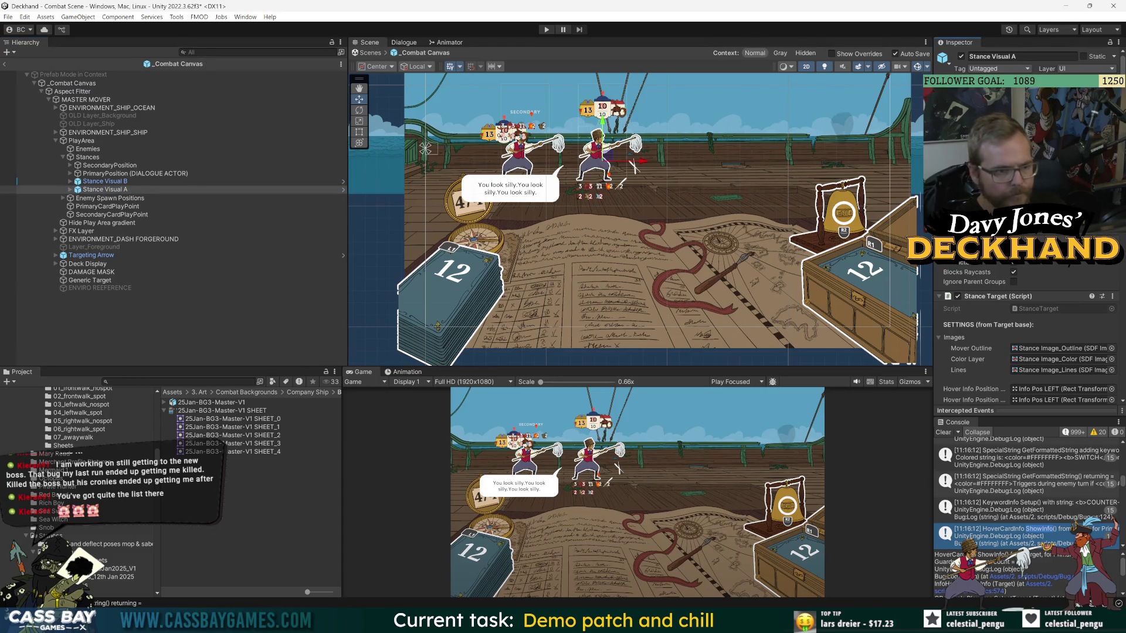
click(104, 181)
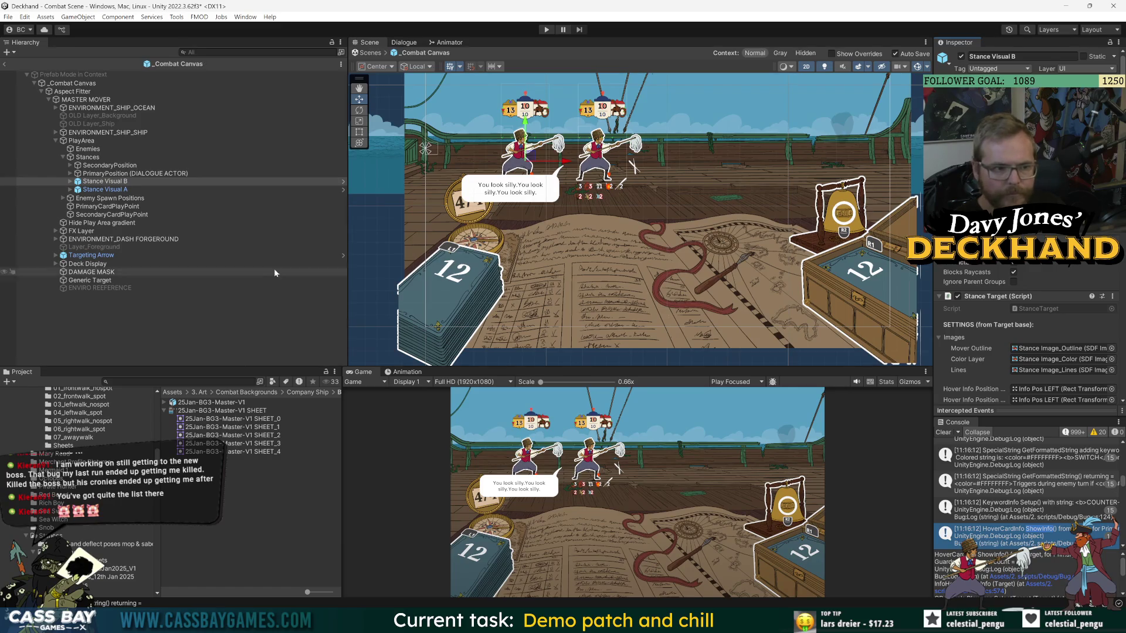
ctrl+click(82, 182)
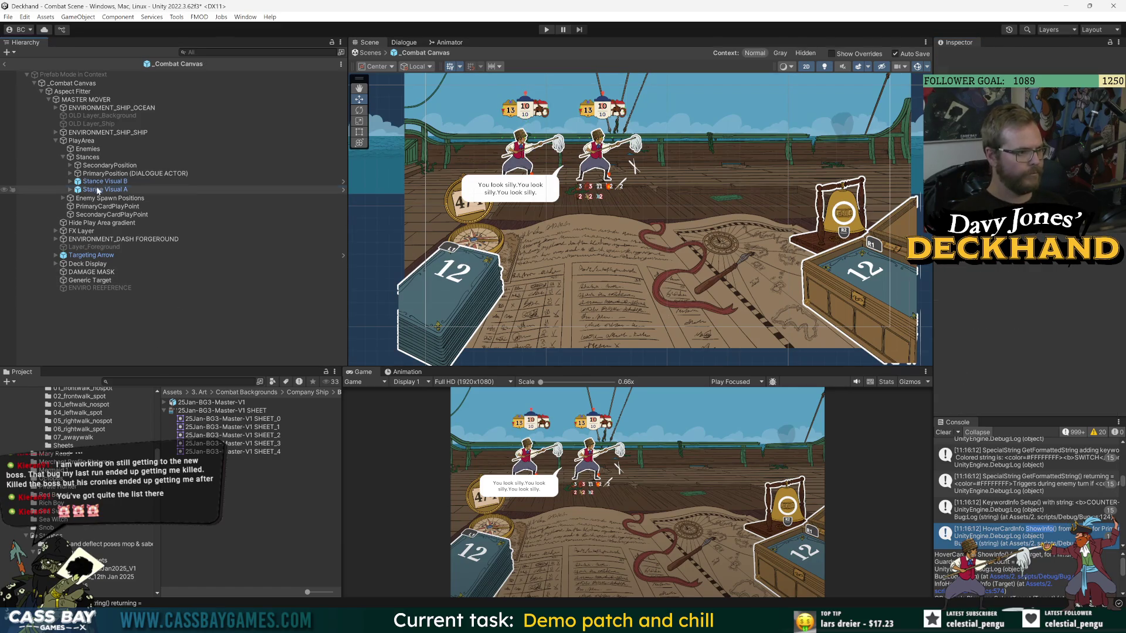
double_click(100, 189)
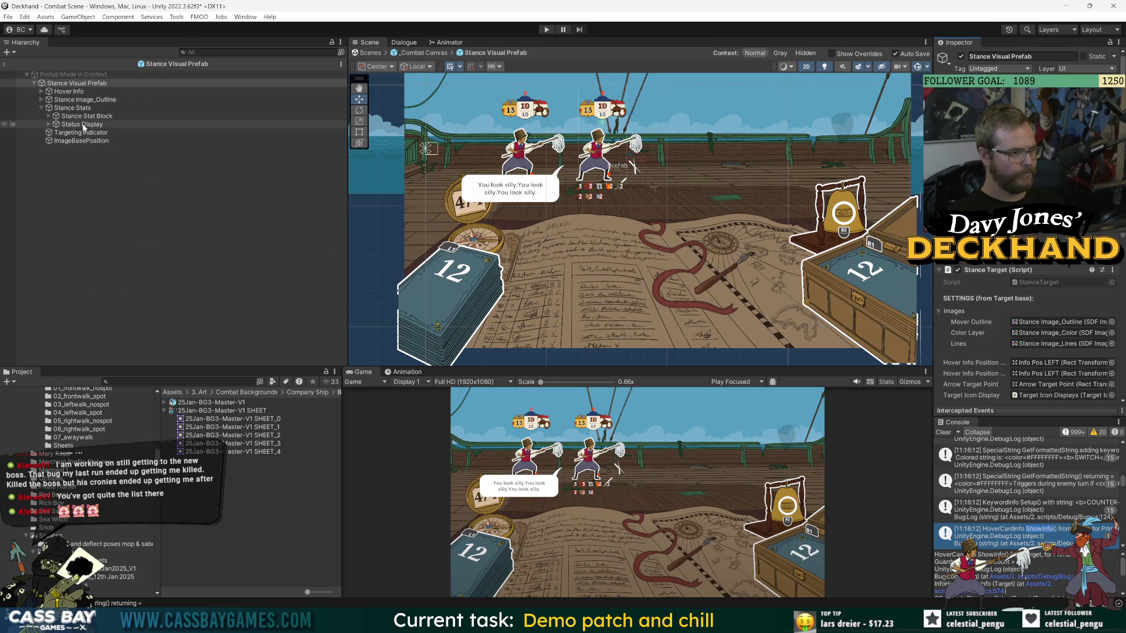
click(41, 100)
click(41, 99)
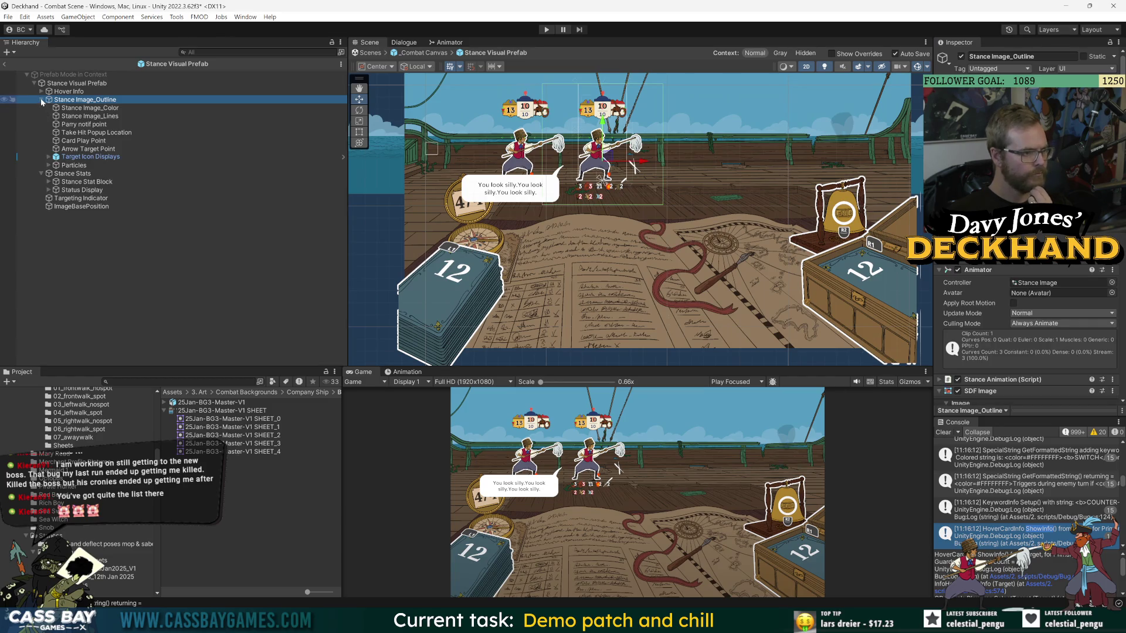
click(41, 99)
click(77, 141)
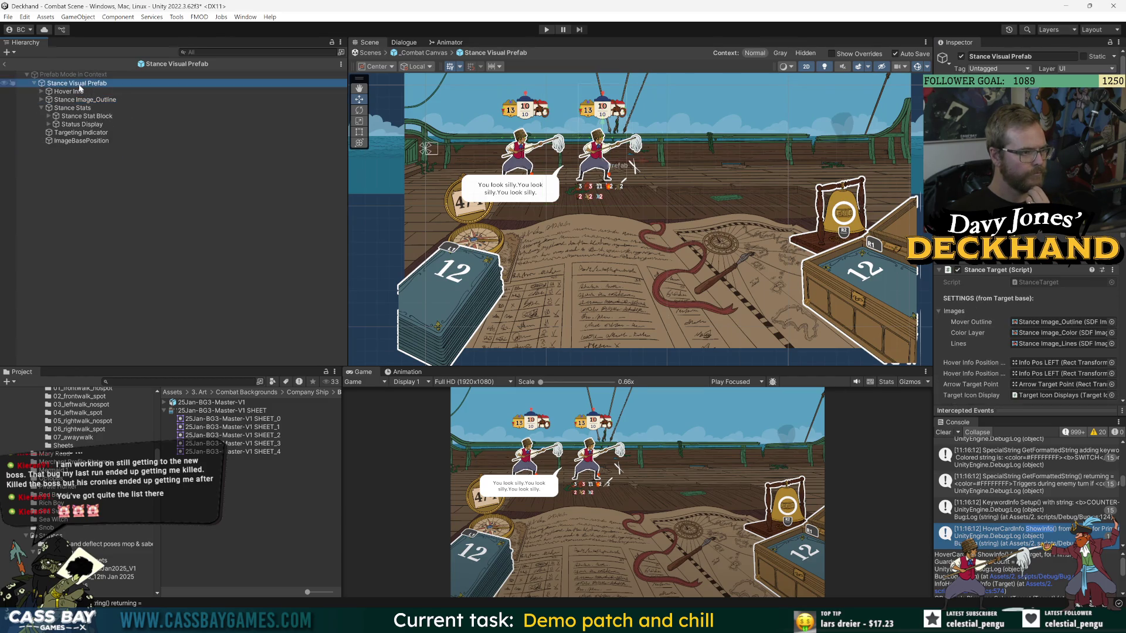
click(76, 133)
click(41, 100)
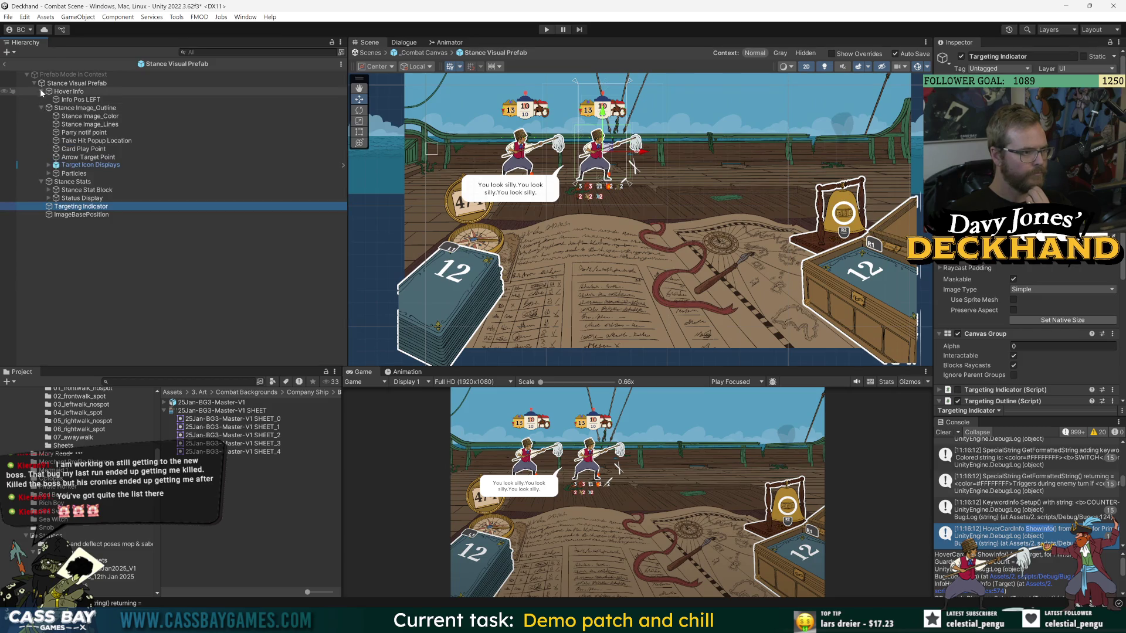
click(4, 63)
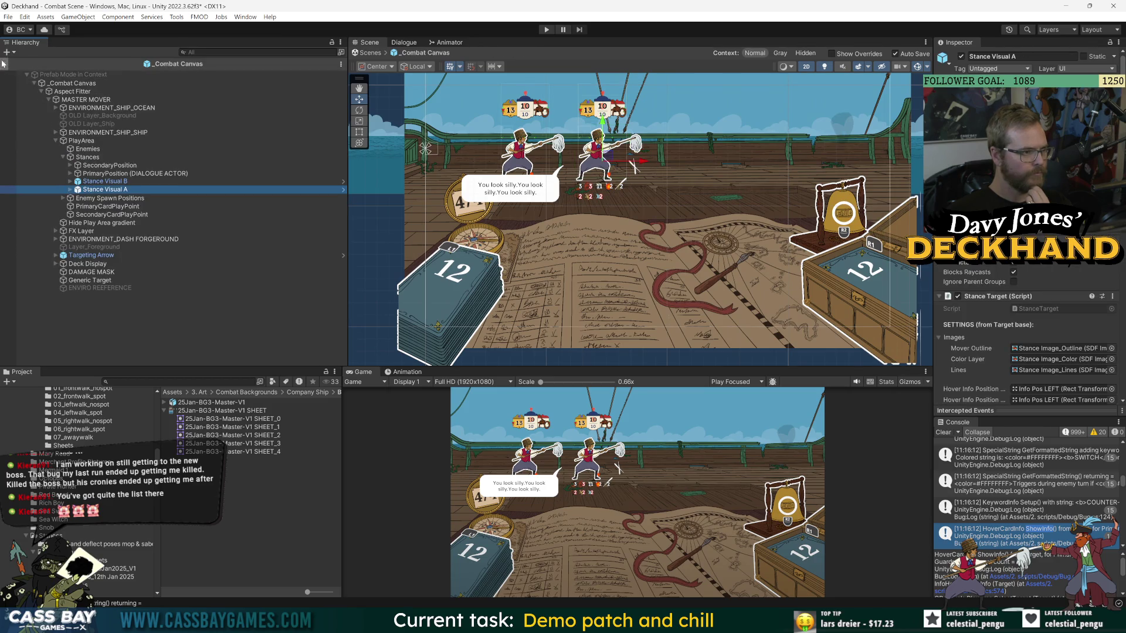
click(69, 189)
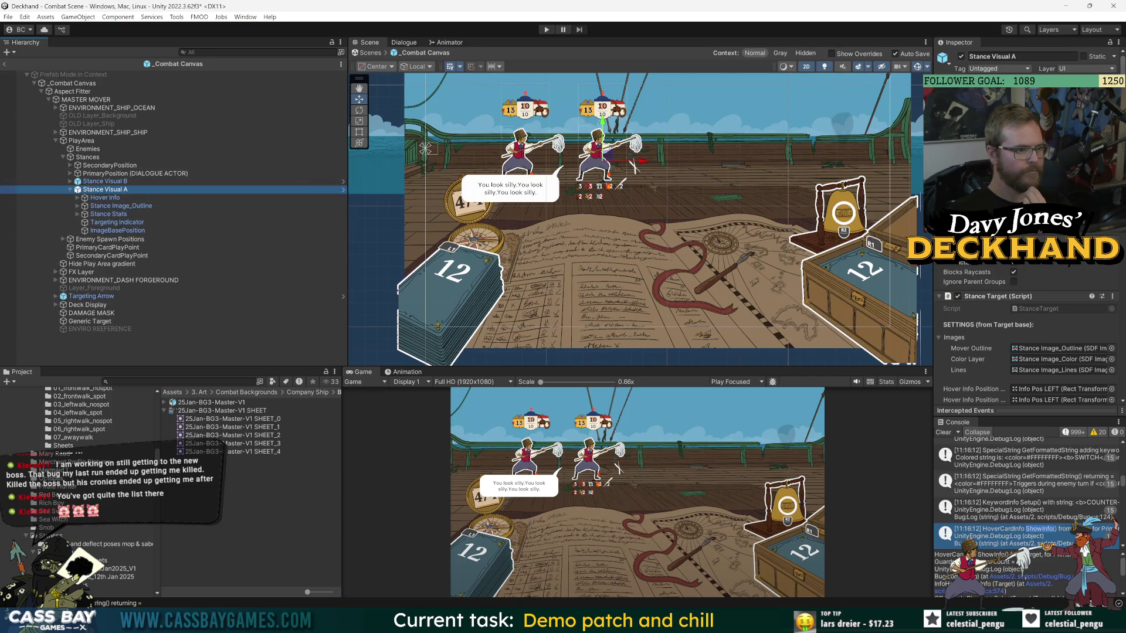
click(344, 189)
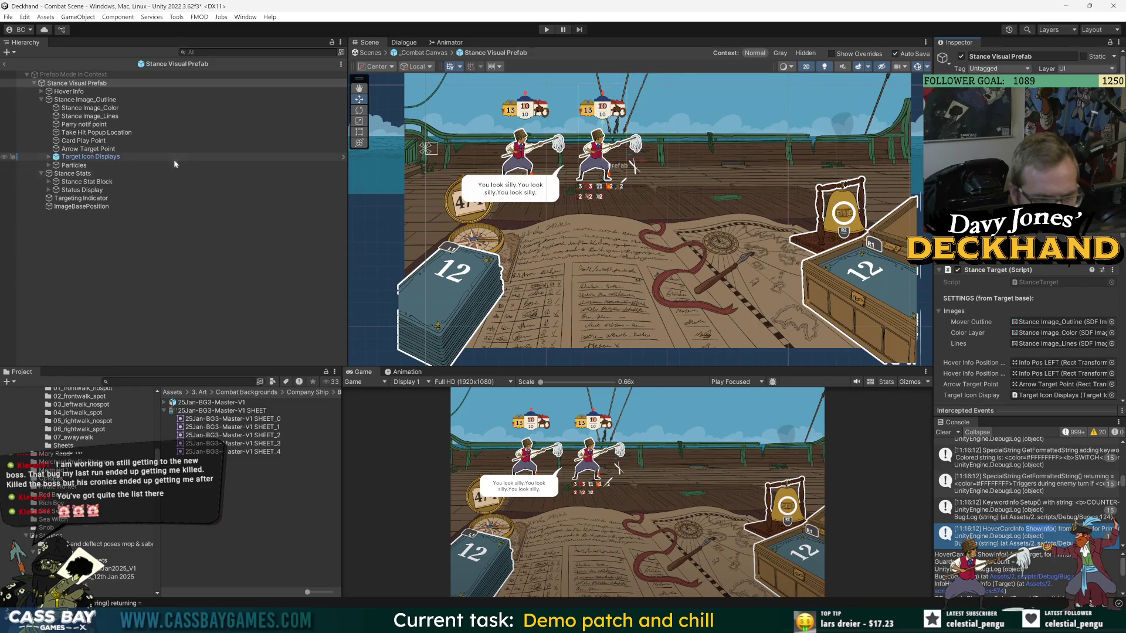
click(88, 108)
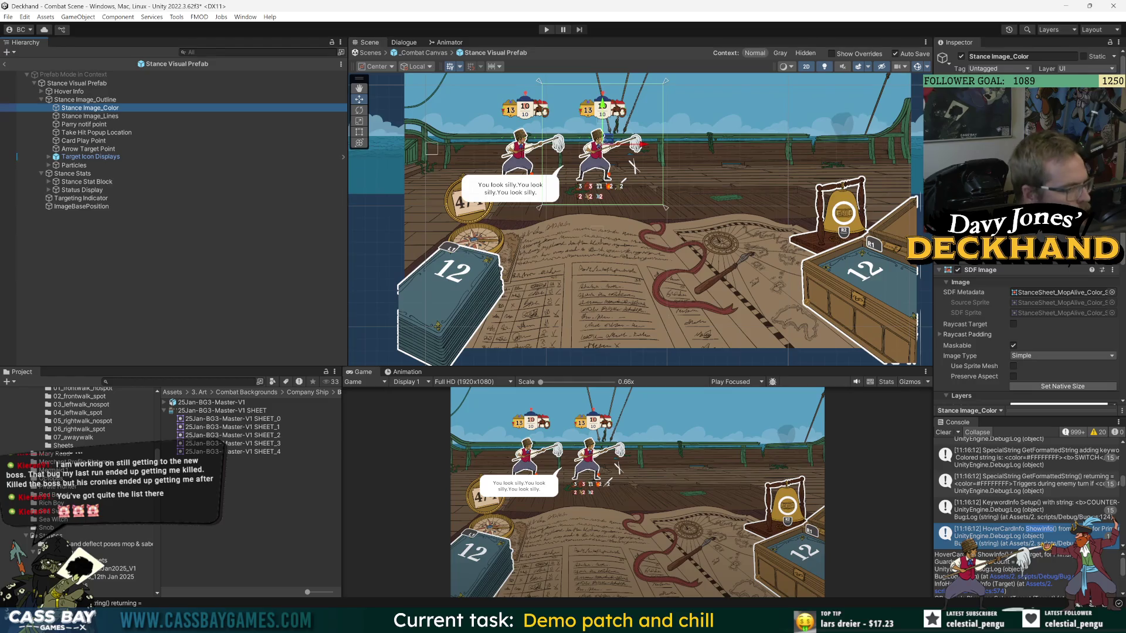
click(4, 63)
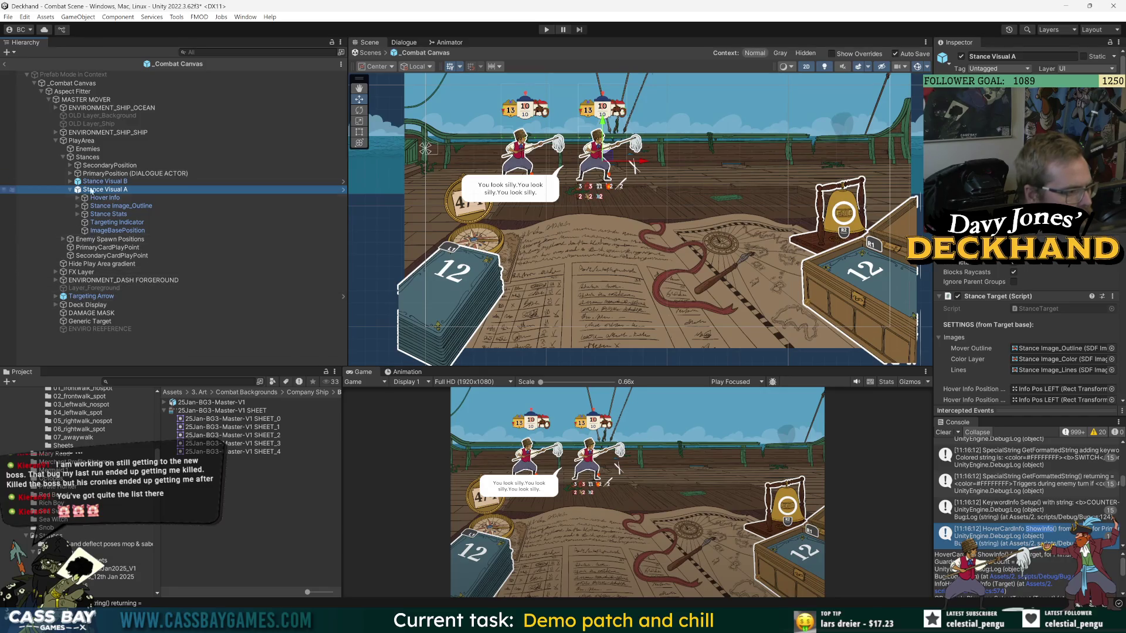
Expand PlayArea and Enemy Spawn Positions to reach Enemy slot 1.
click(55, 140)
click(56, 141)
click(62, 157)
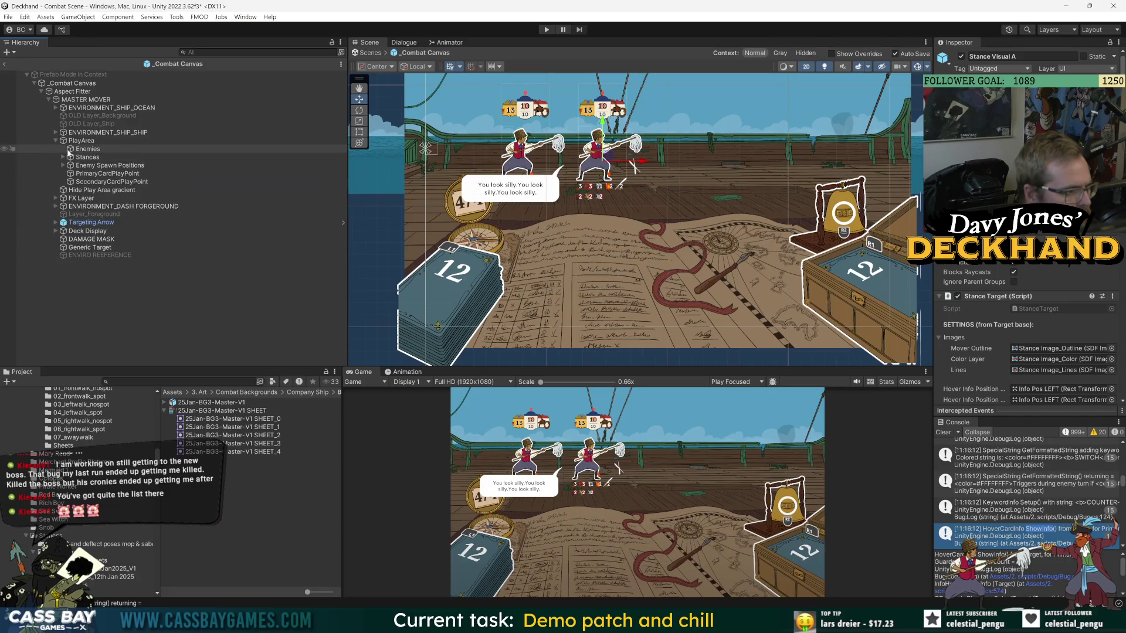
click(75, 149)
click(64, 166)
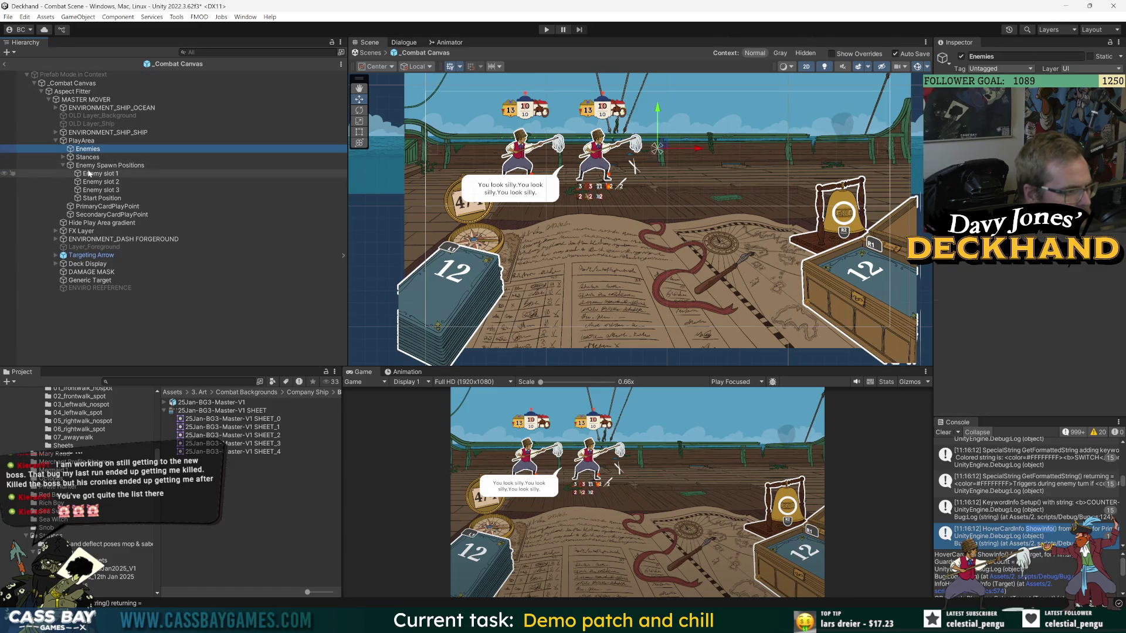
click(91, 174)
Find the Enemy visual prefab in the Project, drop it into Enemy slot 1, and open it.
click(181, 381)
text(enemy vis)
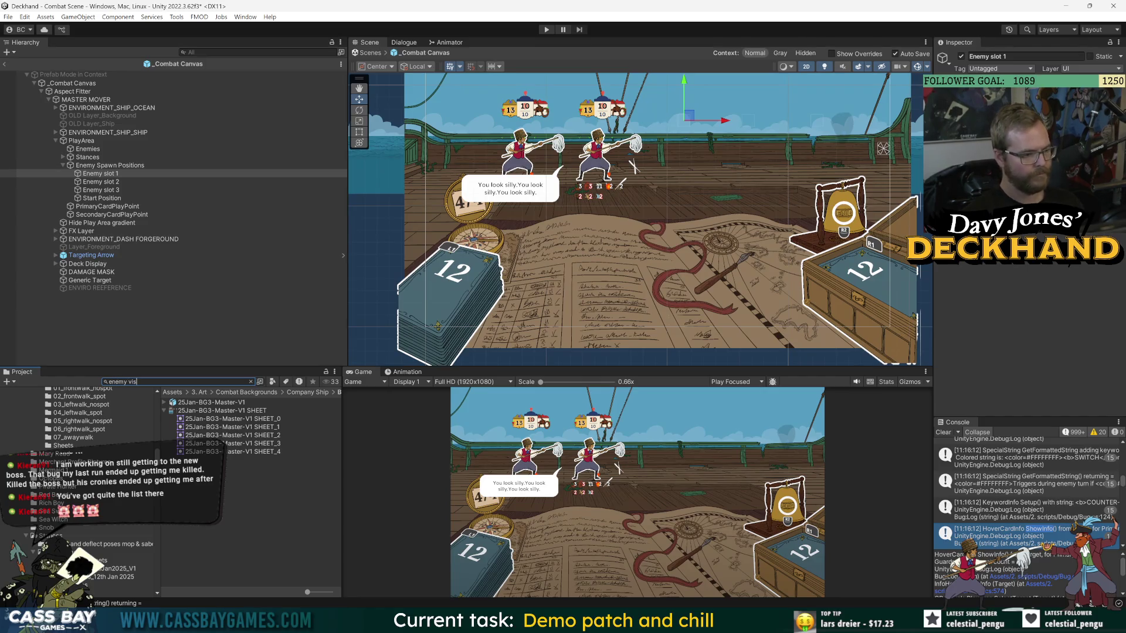
drag(224, 414, 101, 176)
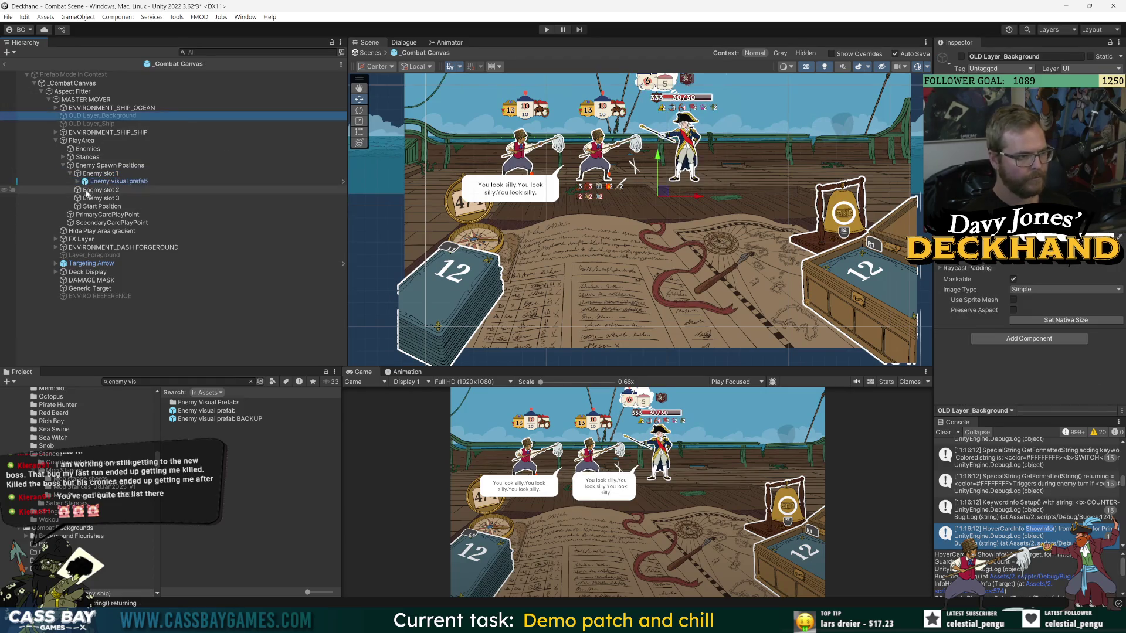
scroll(736, 261, up, 3)
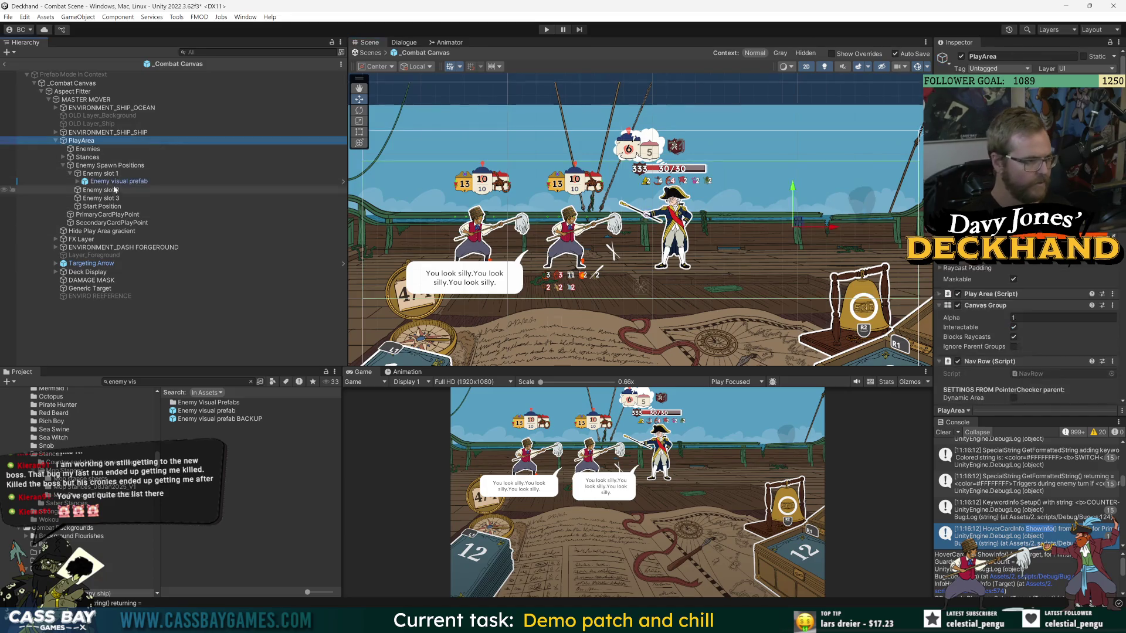
click(343, 182)
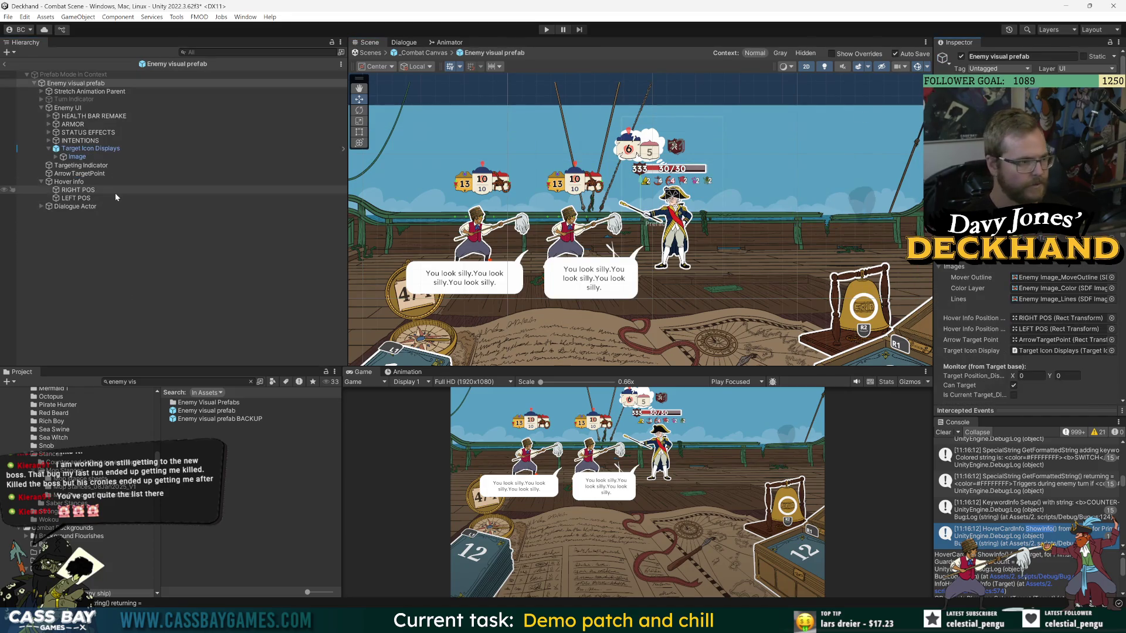
Hide the enemy's Dialogue Actor speech bubble in the Scene view.
click(75, 206)
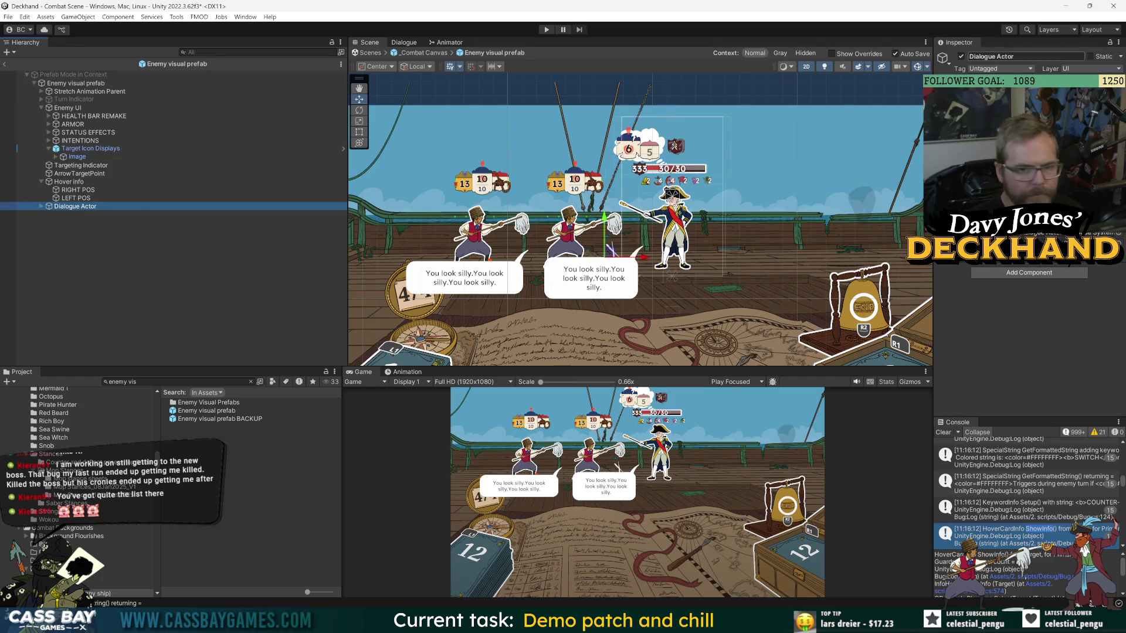
click(5, 206)
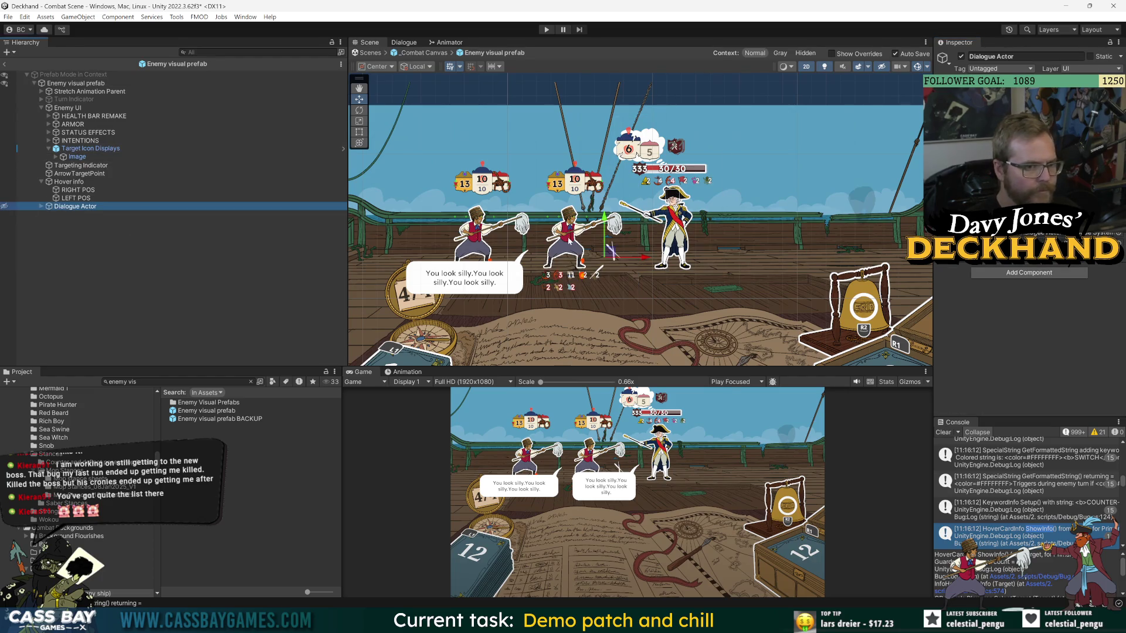
click(62, 149)
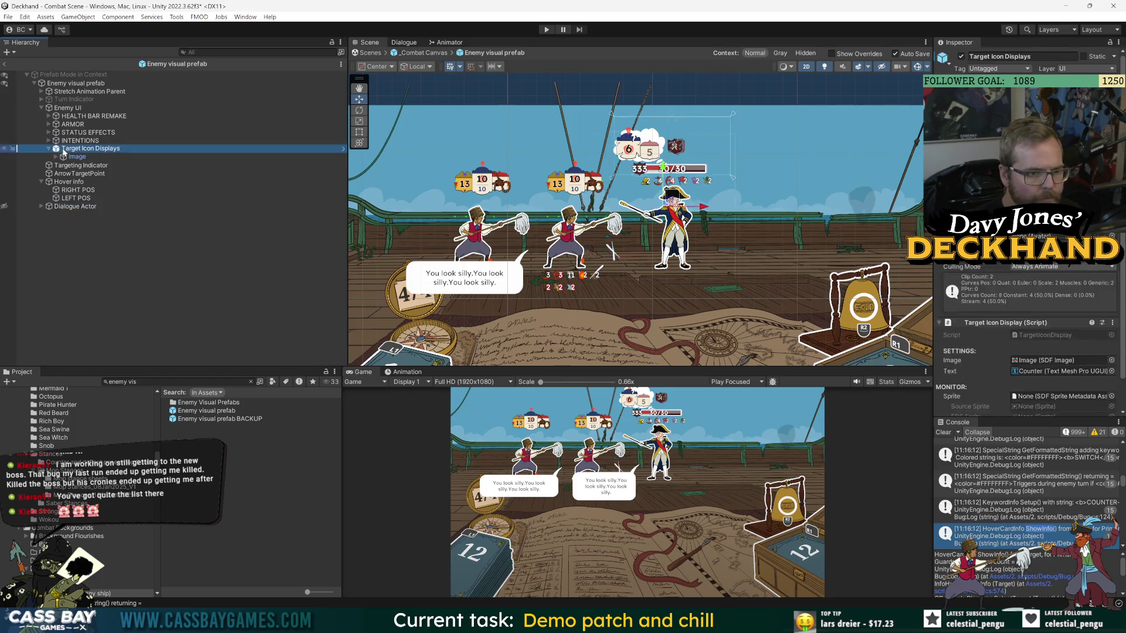
click(197, 206)
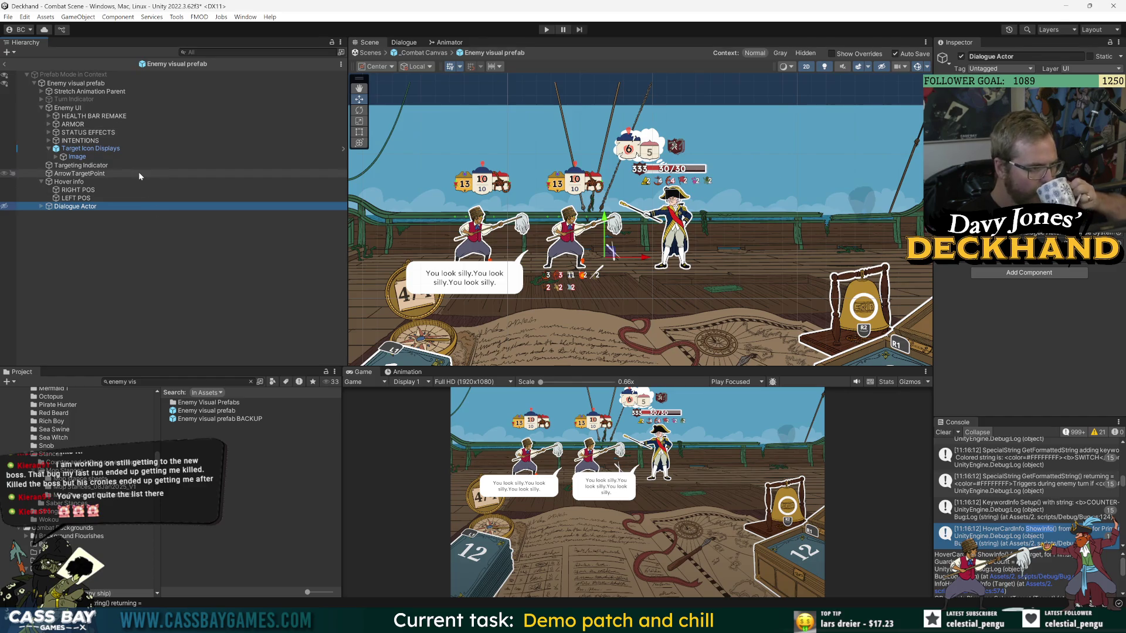
Move HEALTH BAR REMAKE, ARMOR and STATUS EFFECTS together down below the admiral.
click(75, 116)
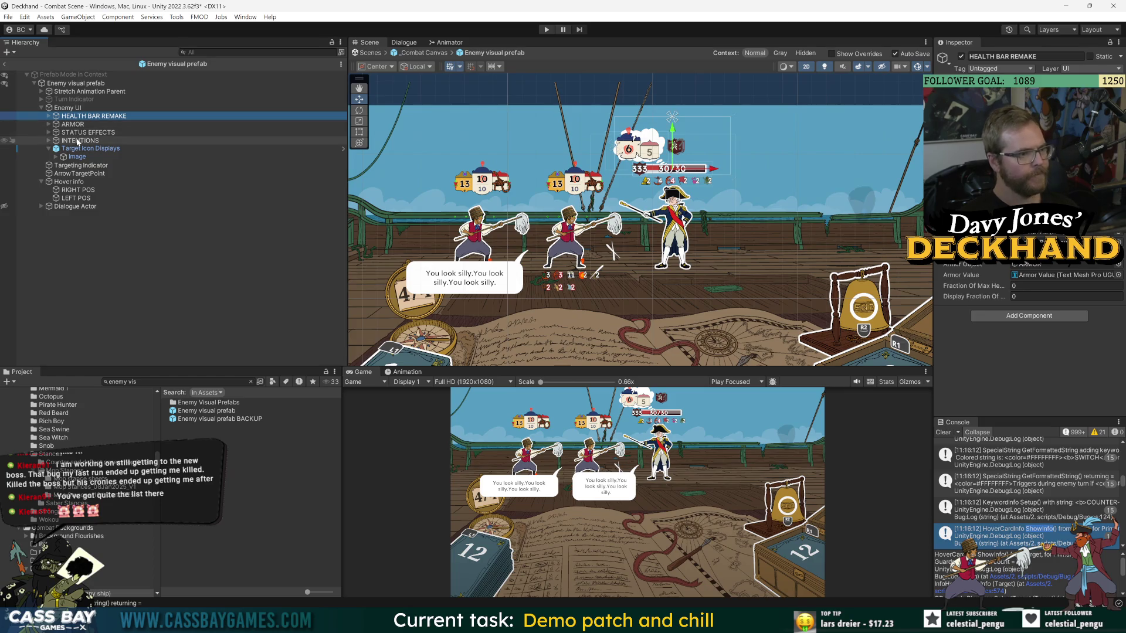
ctrl+click(75, 124)
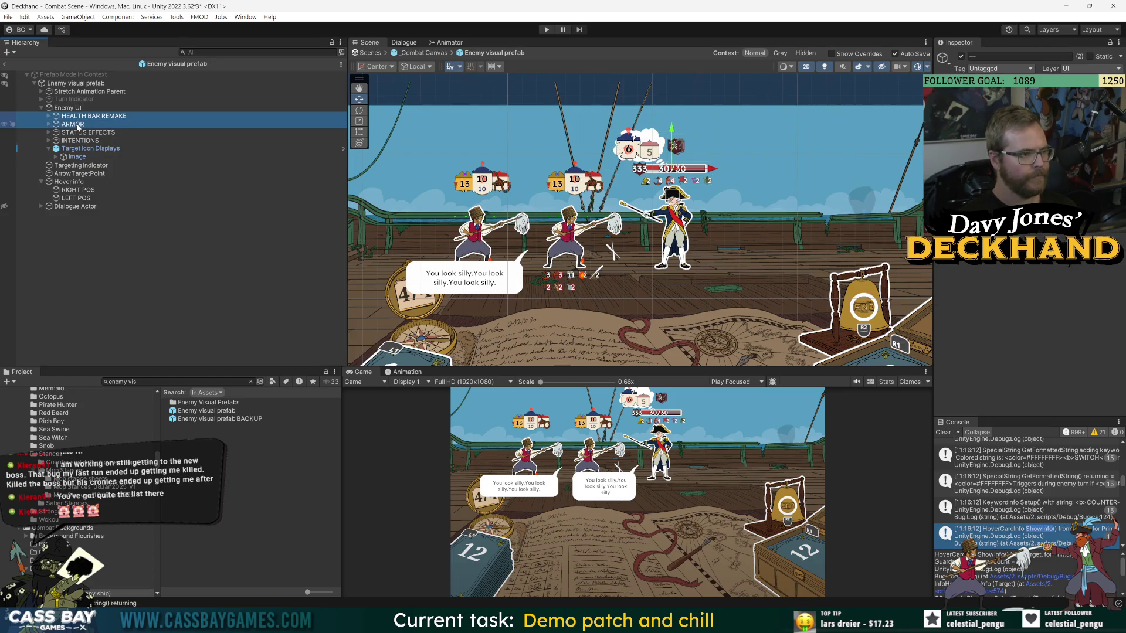
ctrl+click(80, 133)
drag(676, 169, 675, 277)
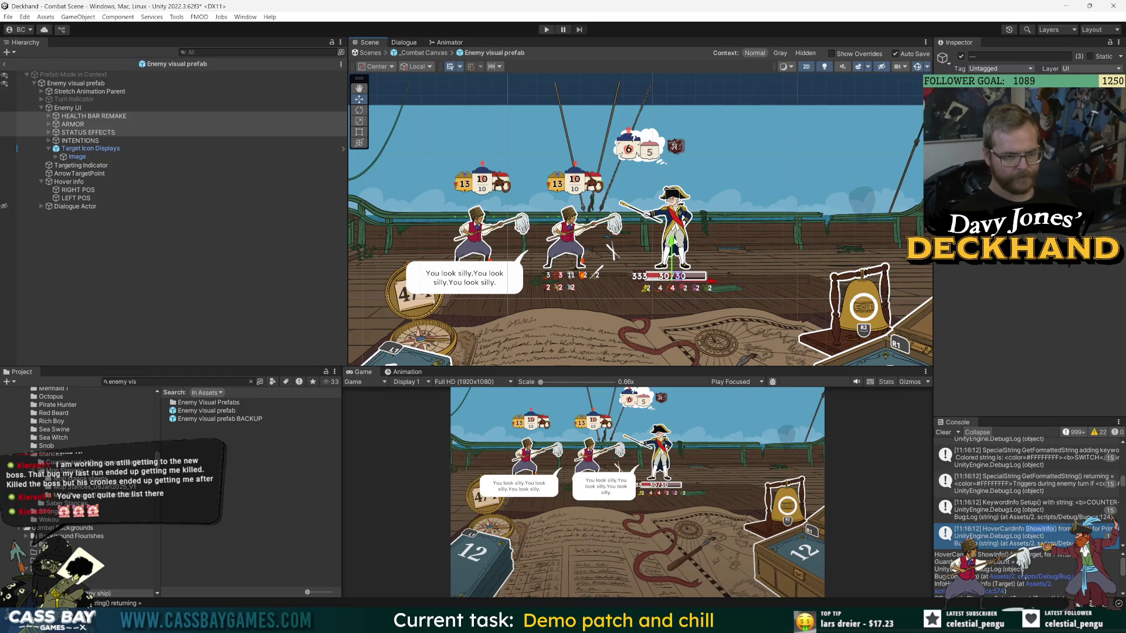
click(114, 254)
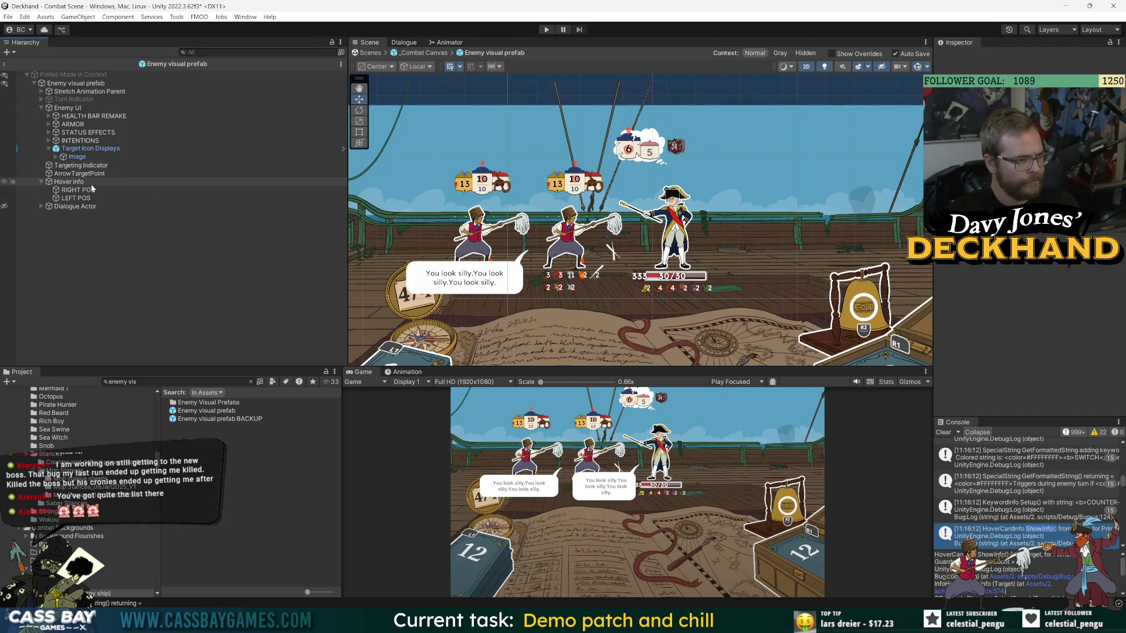
click(88, 132)
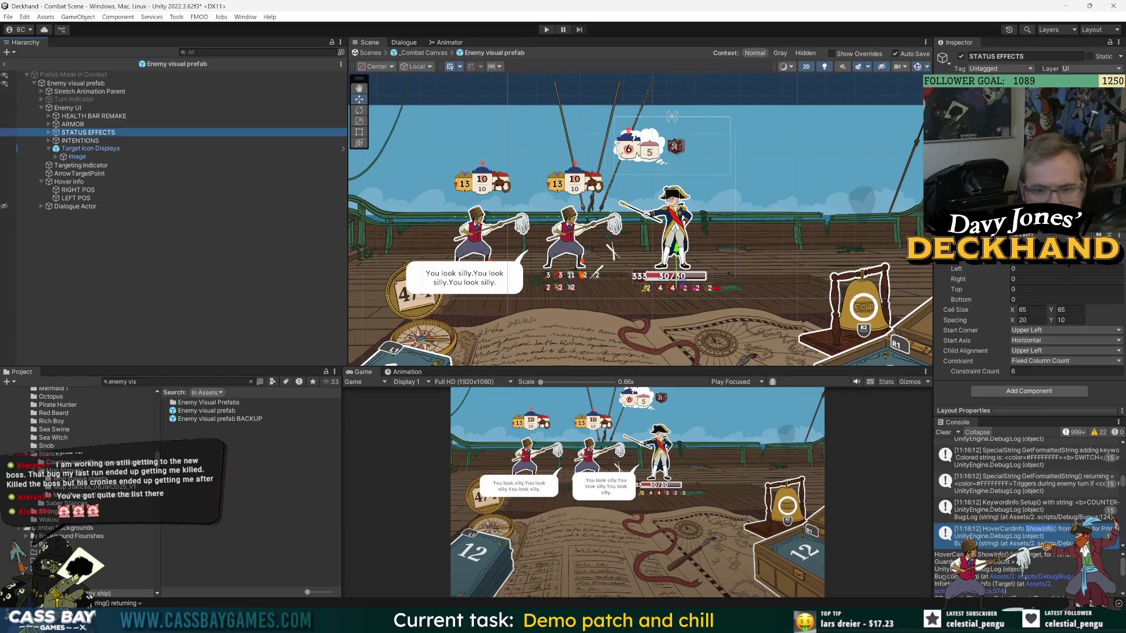
Try a 90 by 90 cell size on the STATUS EFFECTS grid layout.
scroll(697, 242, up, 4)
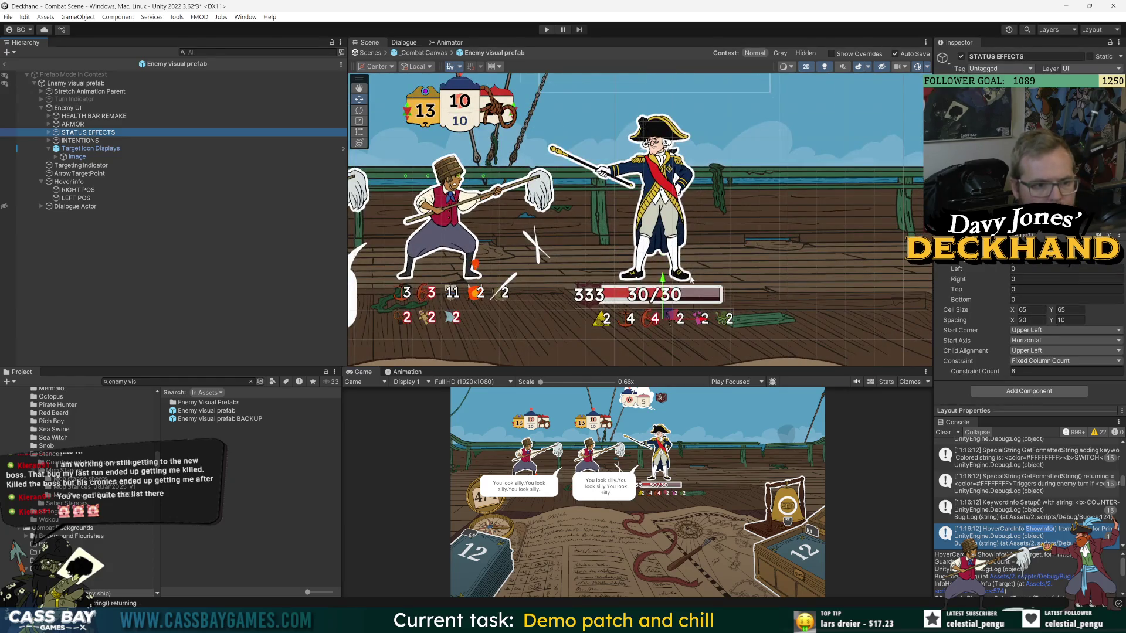
click(1023, 310)
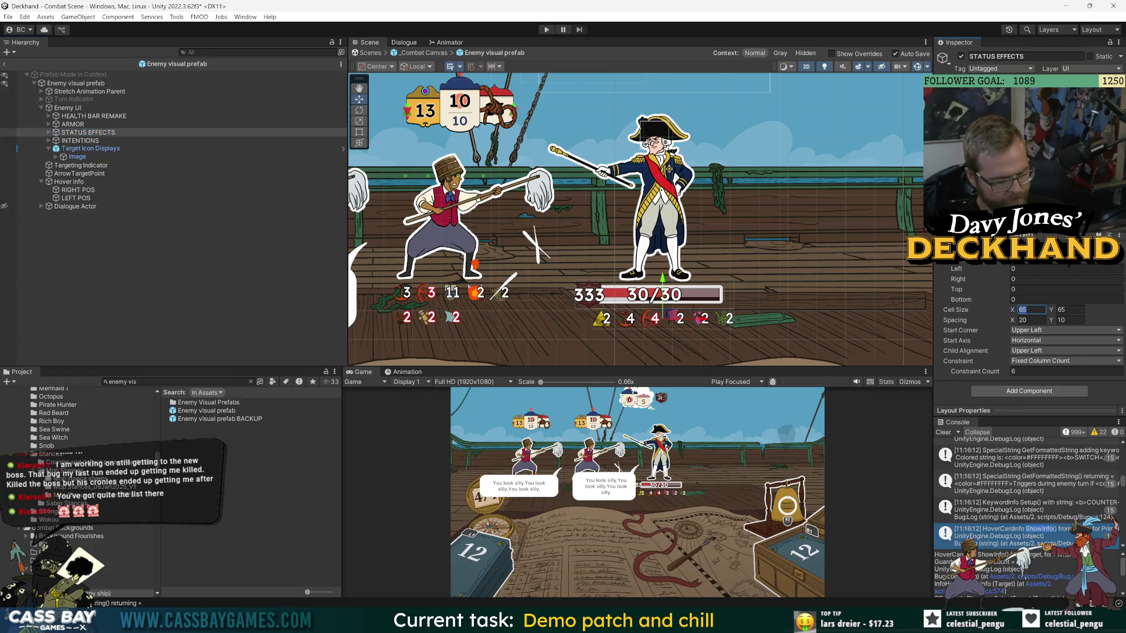
text(90)
key(Tab)
text(90)
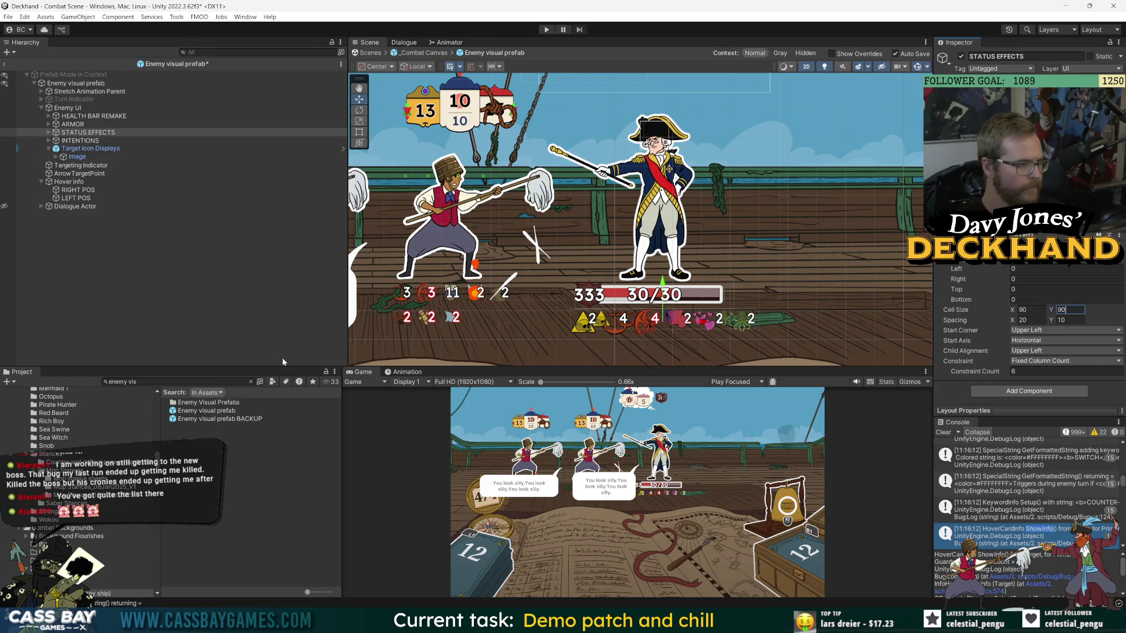
click(282, 360)
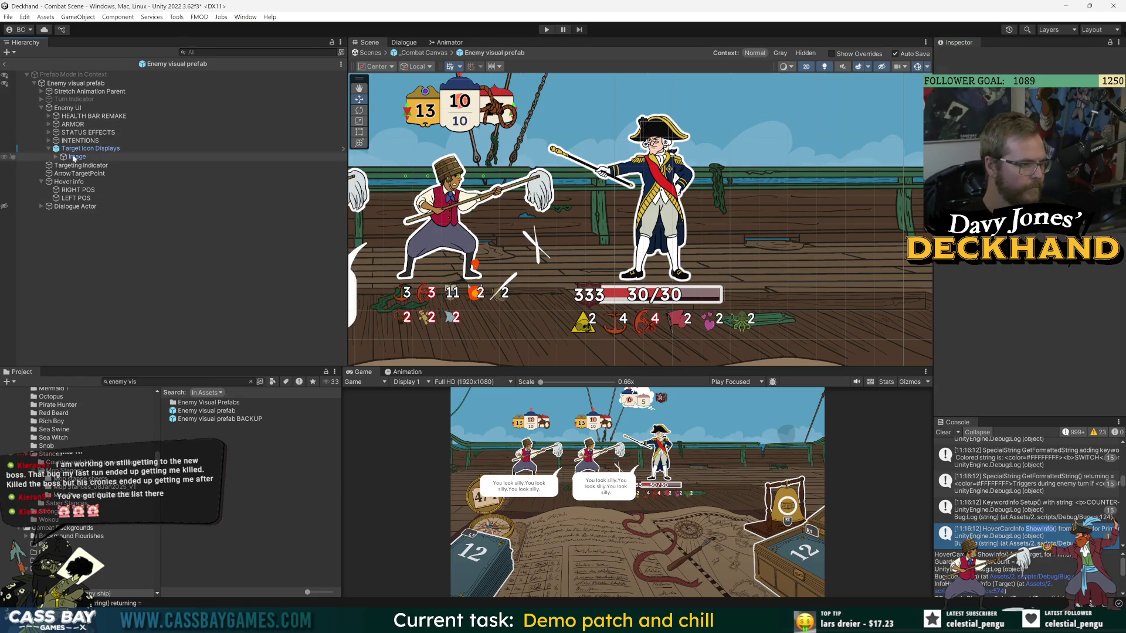
click(79, 132)
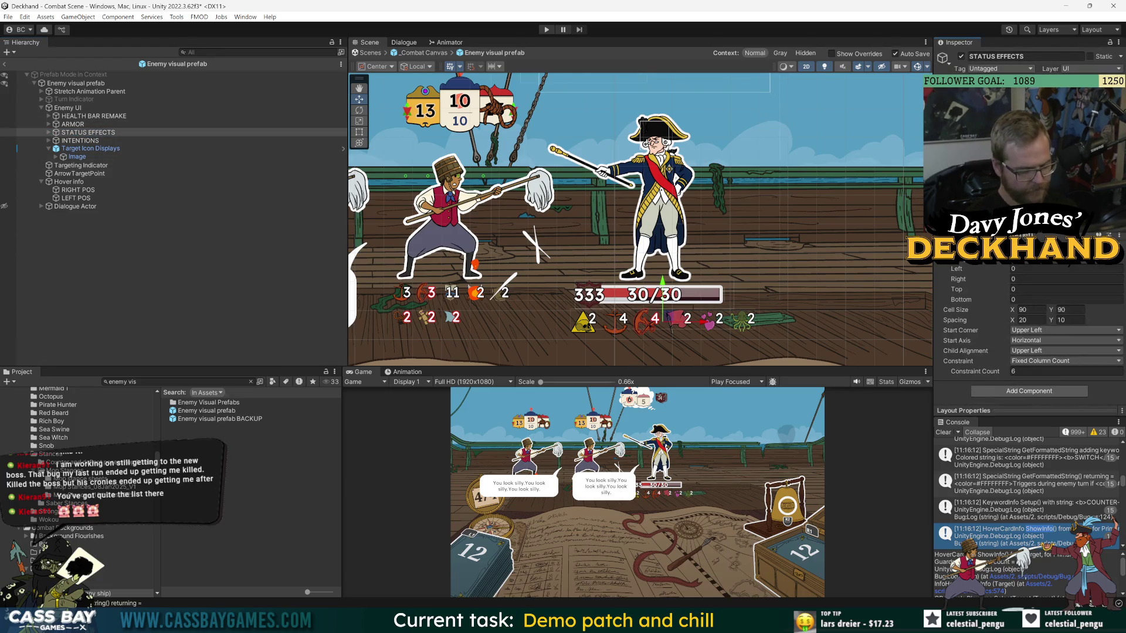
key(Return)
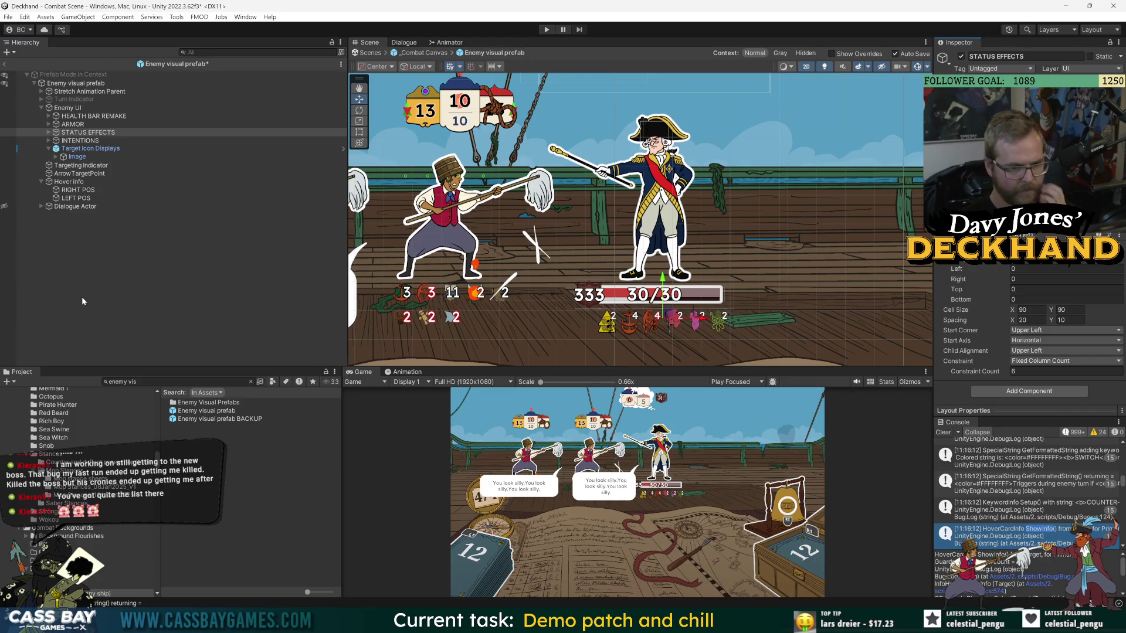
click(216, 268)
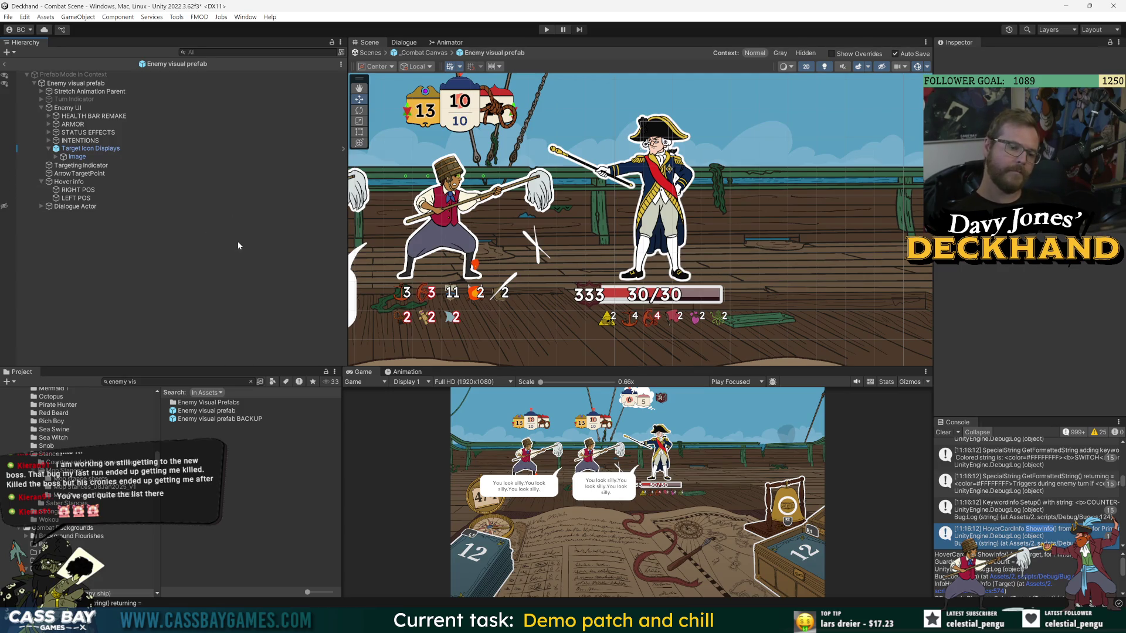
Undo that, set the status icon cells to 65 by 65, and return to _Combat Canvas.
key(ctrl+z)
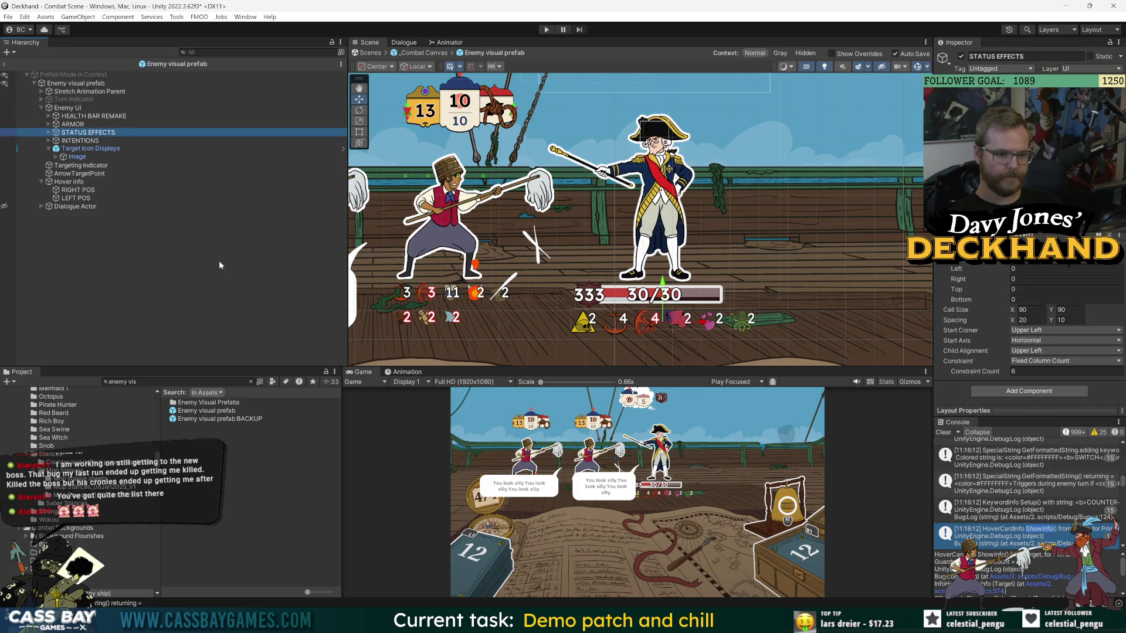
click(1055, 309)
text(65)
click(1057, 321)
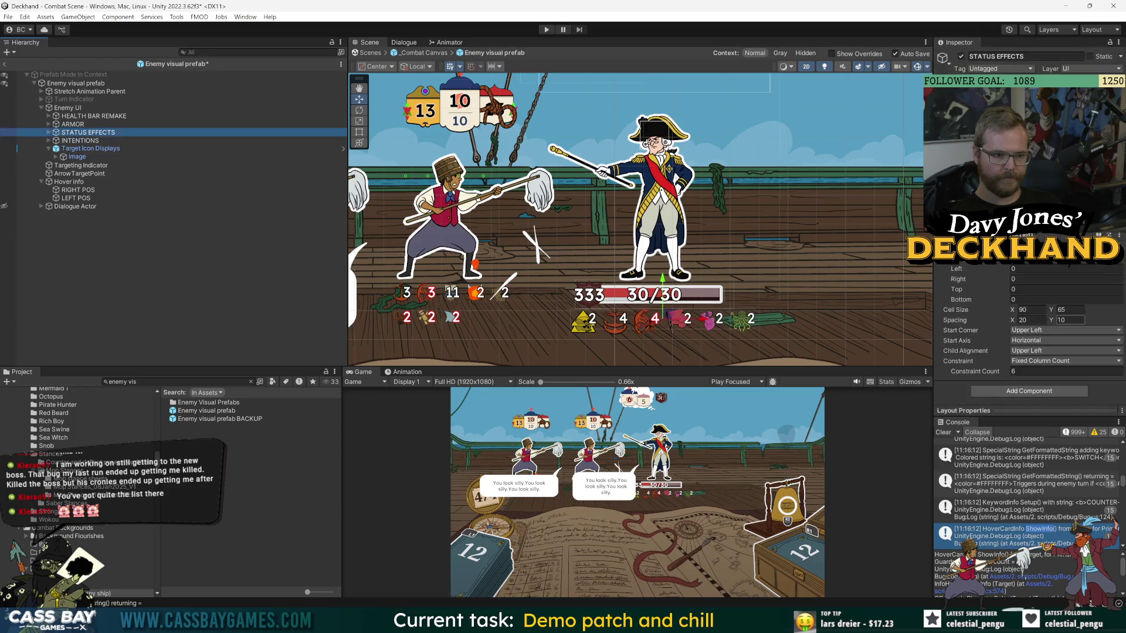
click(490, 331)
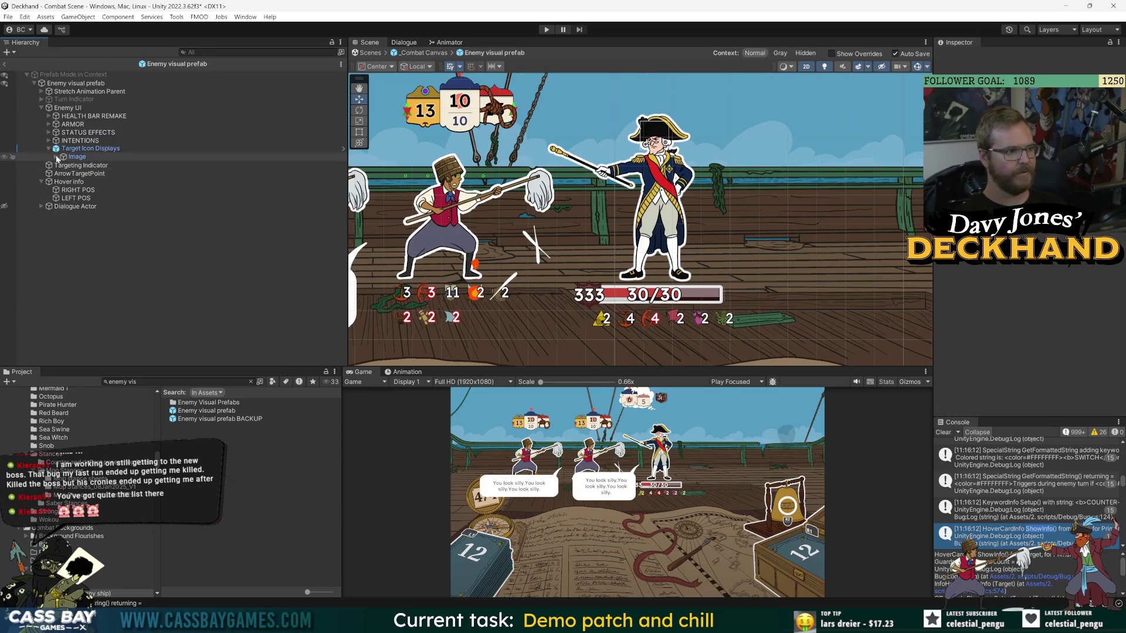
click(76, 132)
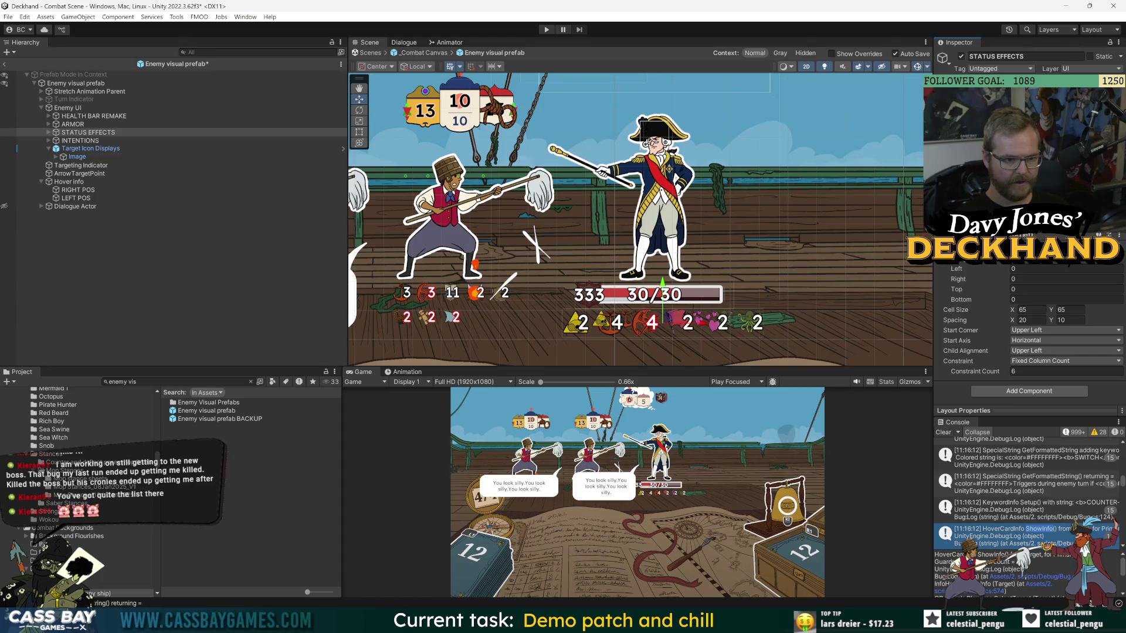
click(229, 285)
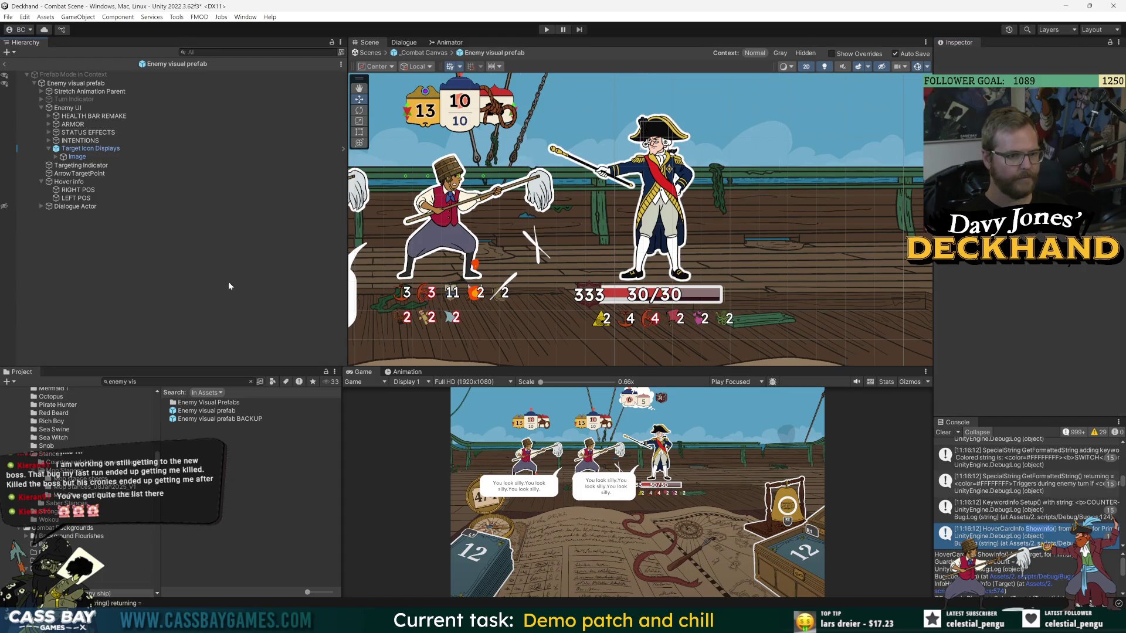
click(88, 133)
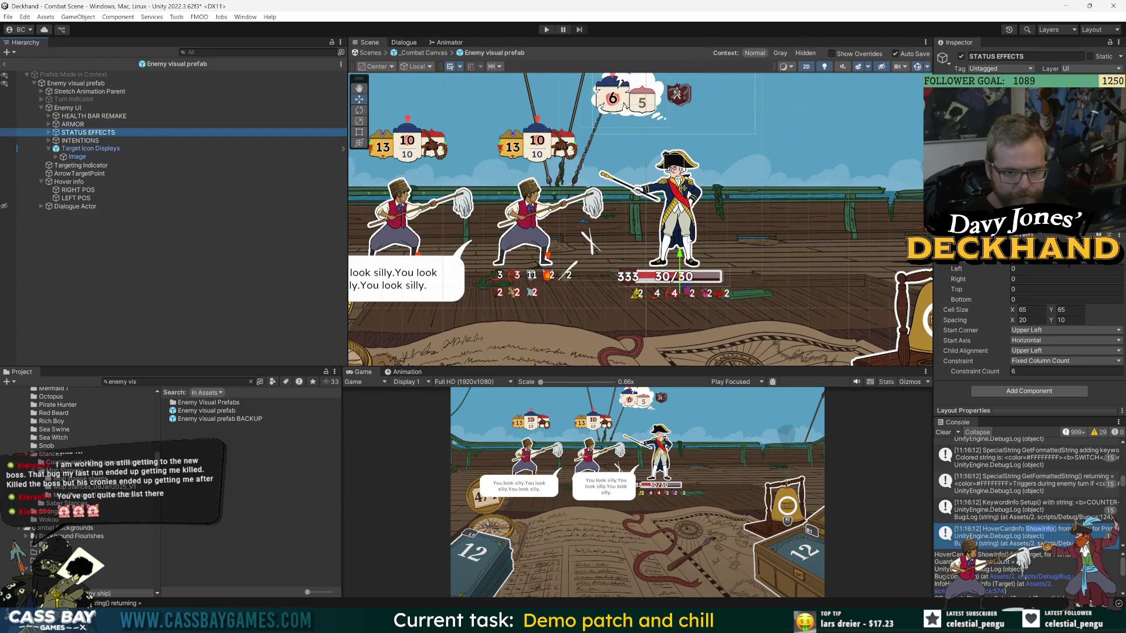
click(6, 64)
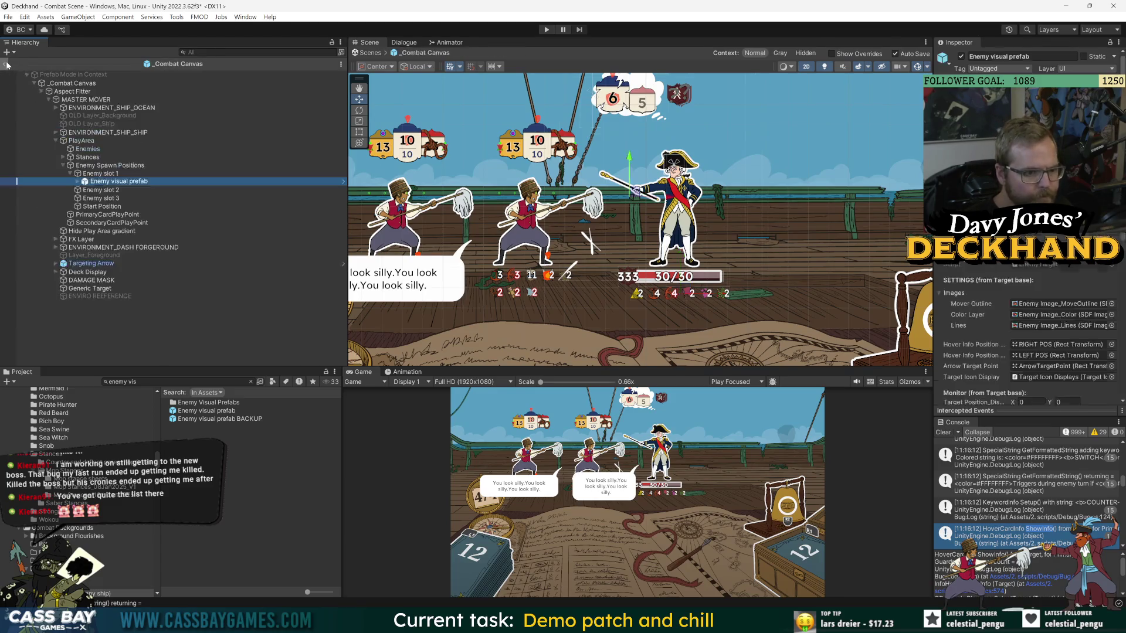
Inspect Stance Visual B's Stance Stats and Status Display settings, then return to the Enemy visual prefab.
click(89, 181)
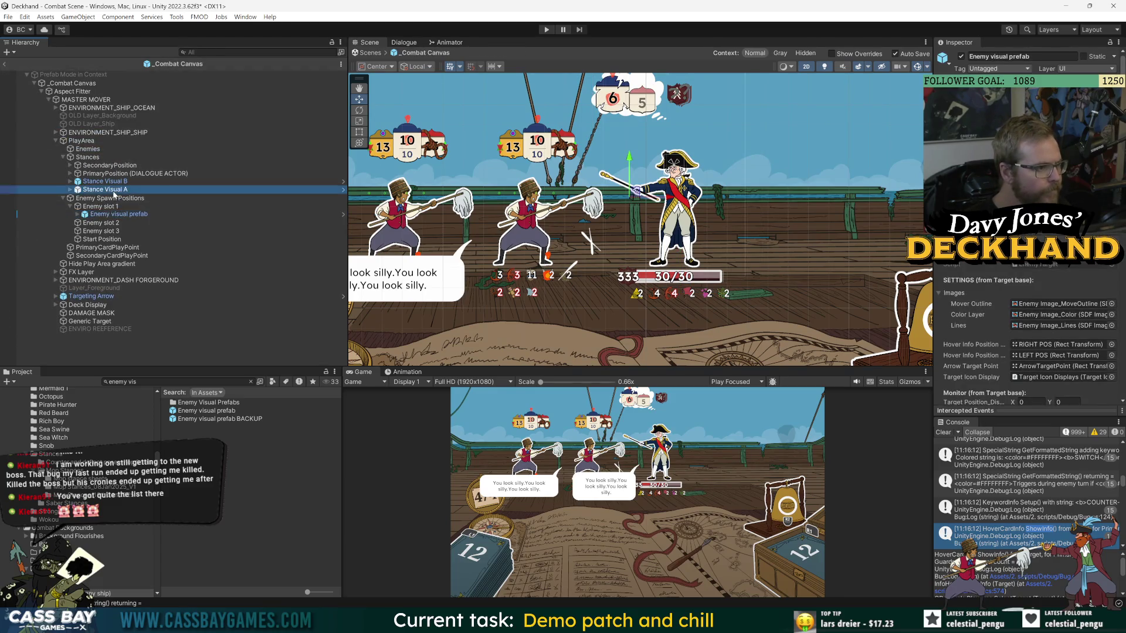
double_click(88, 181)
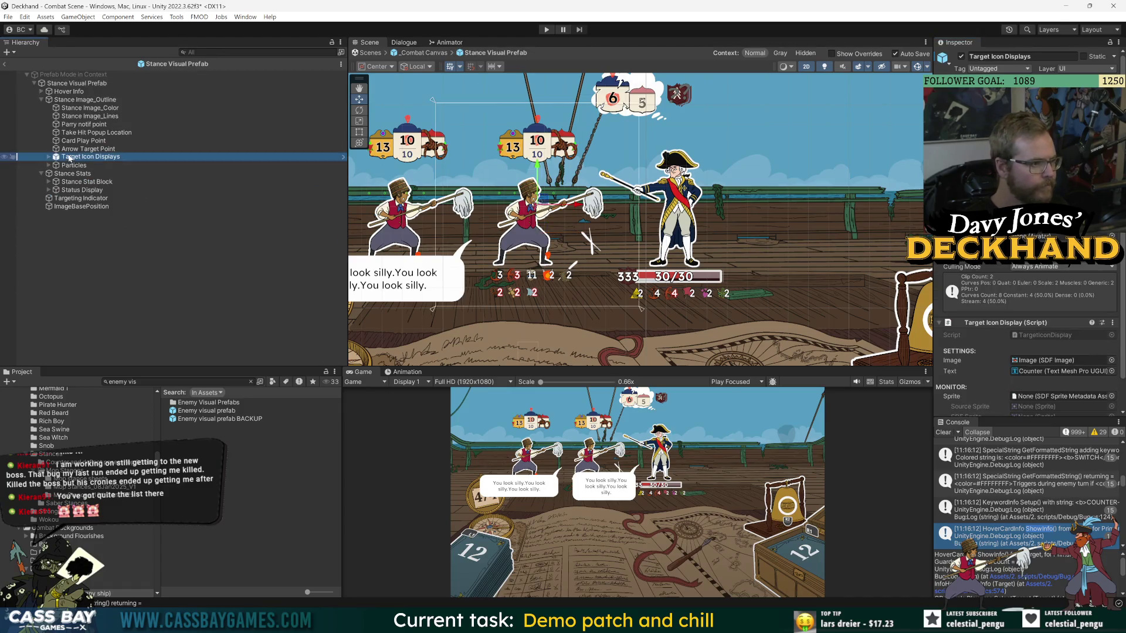
click(74, 174)
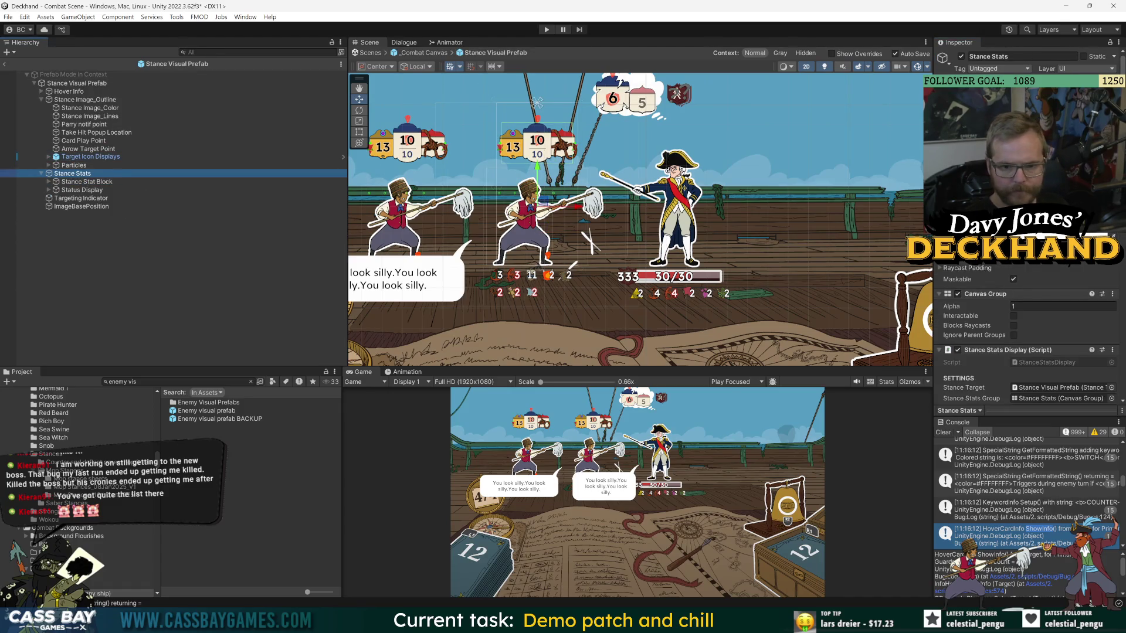
scroll(1027, 328, down, 3)
scroll(1027, 328, down, 5)
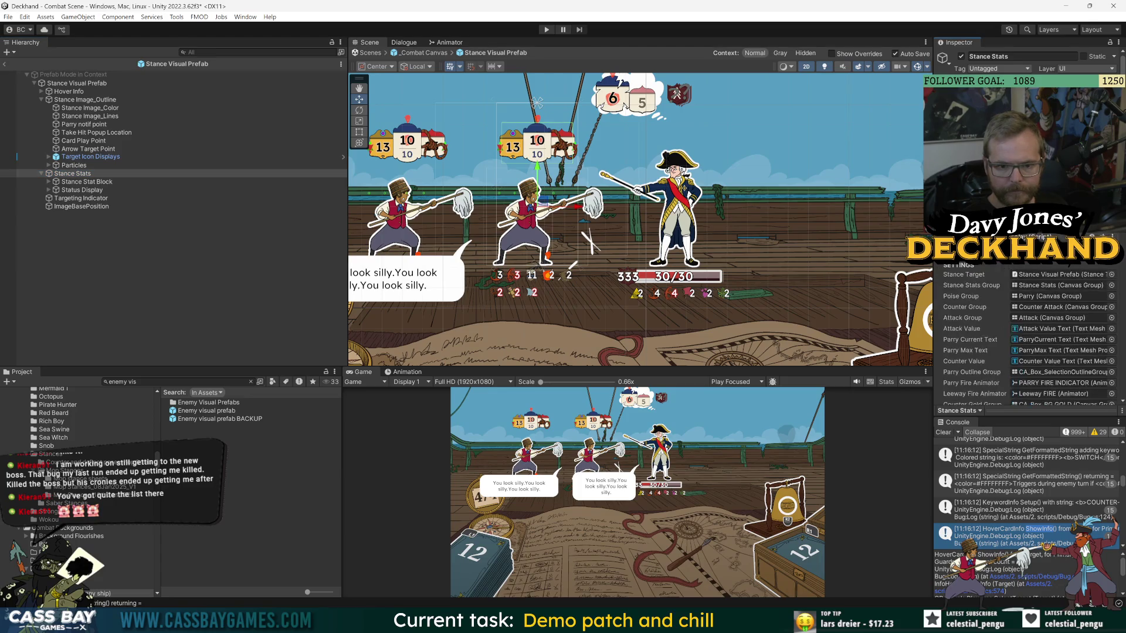
scroll(982, 338, down, 2)
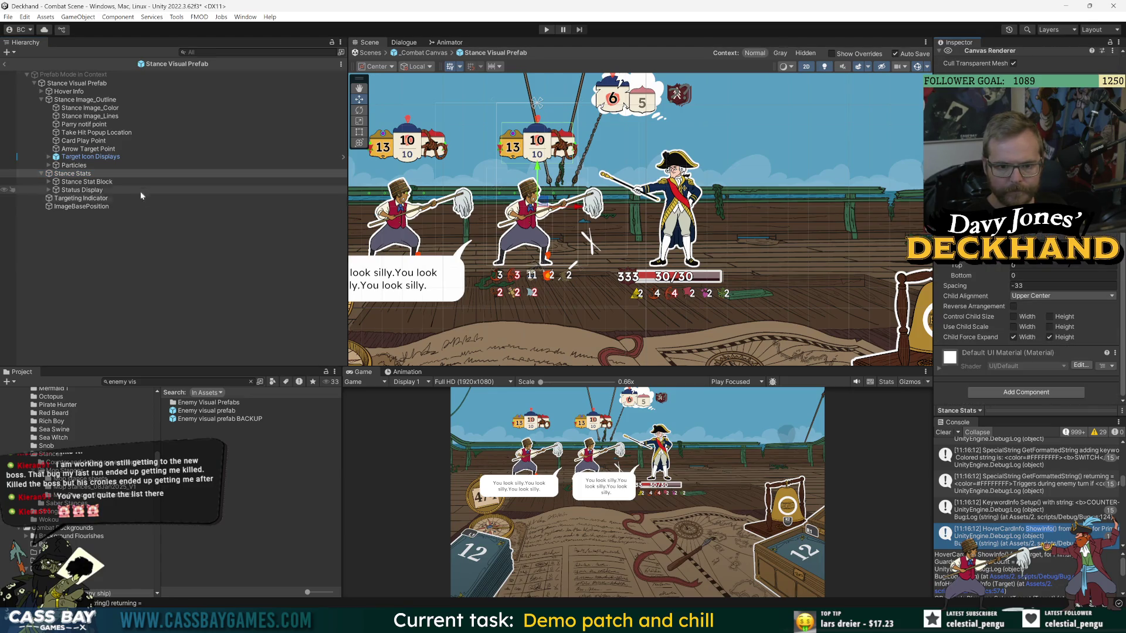
click(73, 191)
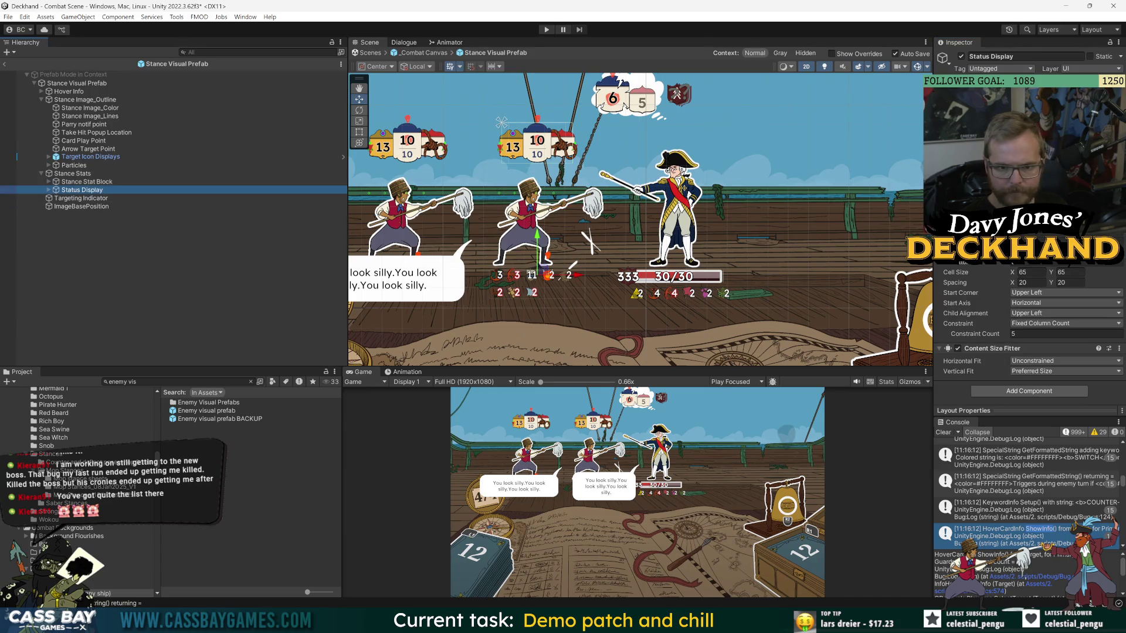
click(201, 261)
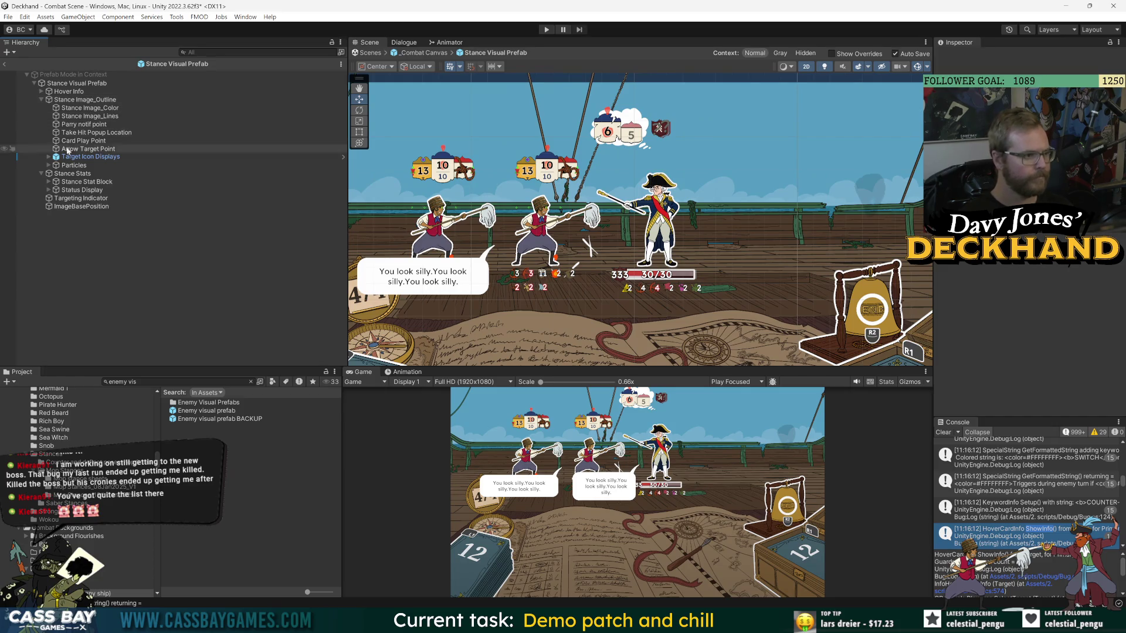
click(6, 66)
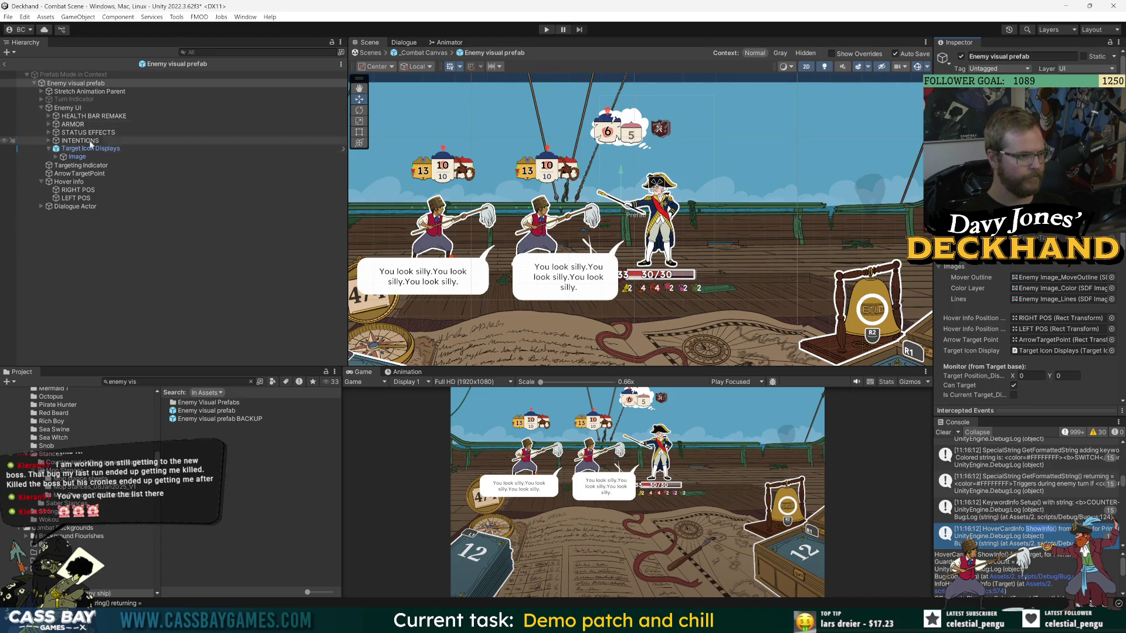
Lower the INTENTIONS cloud above the captain and save the Enemy visual prefab.
click(76, 141)
drag(628, 89, 625, 116)
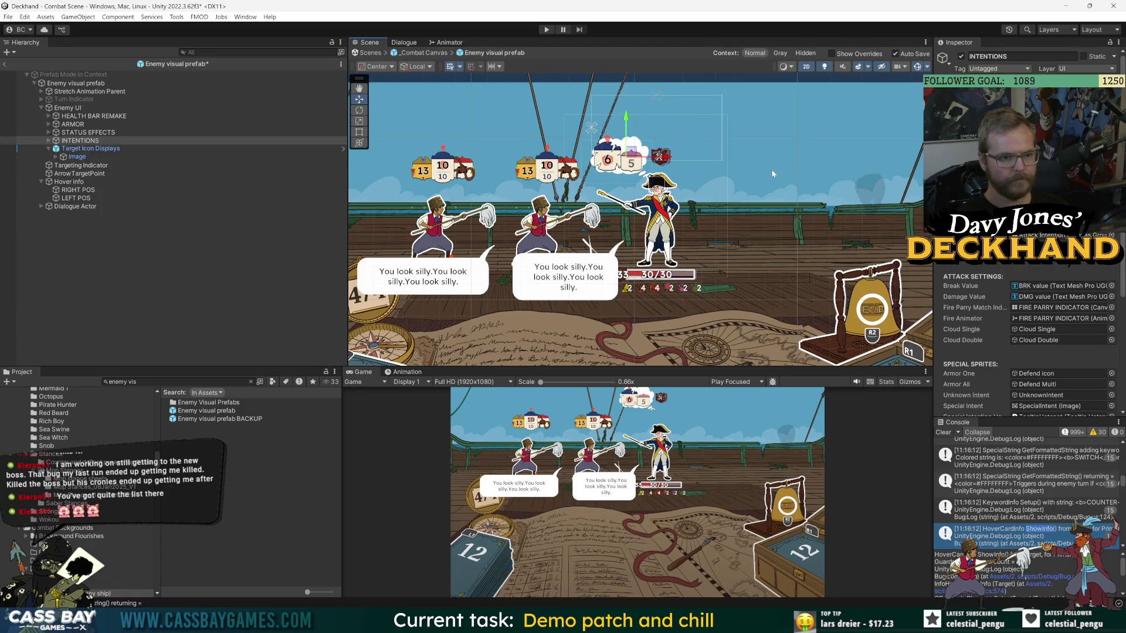
key(ctrl+s)
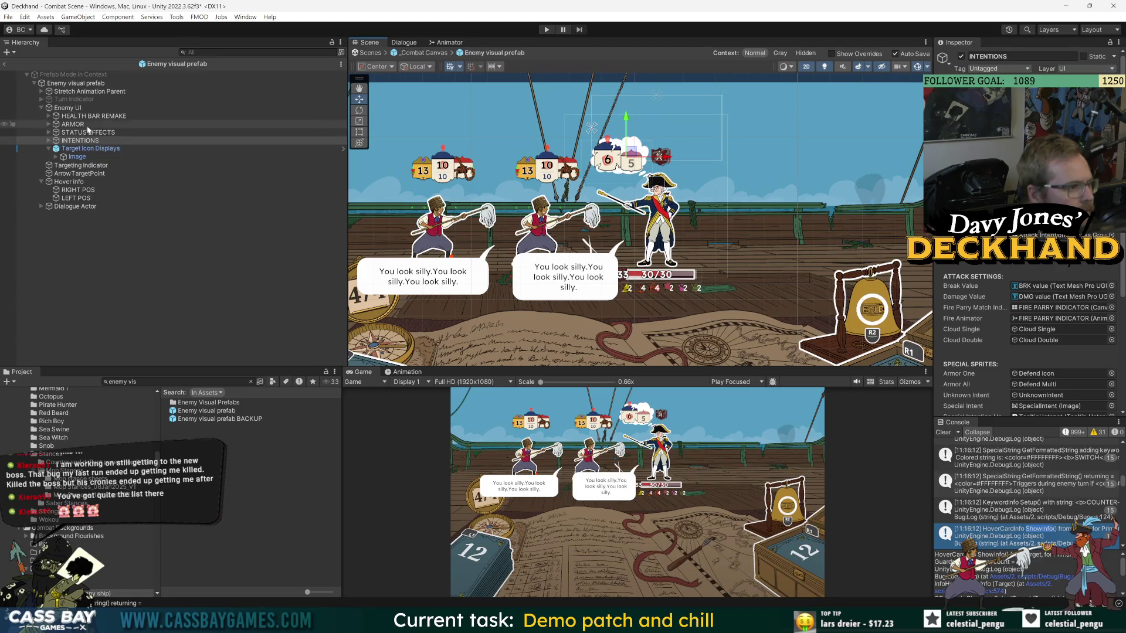
click(48, 149)
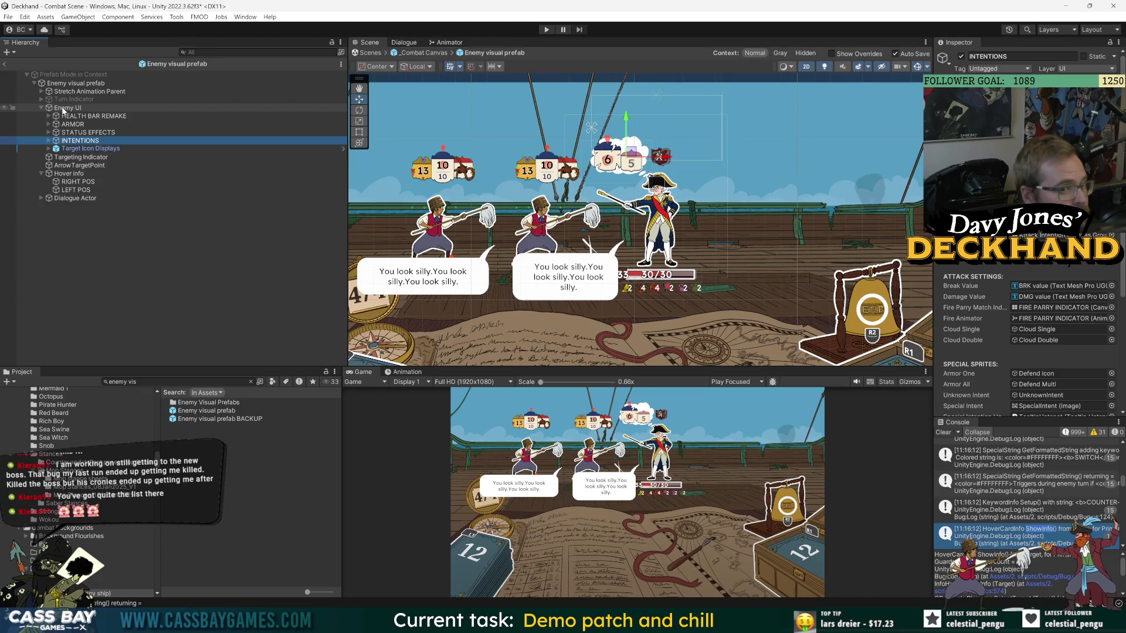
click(153, 256)
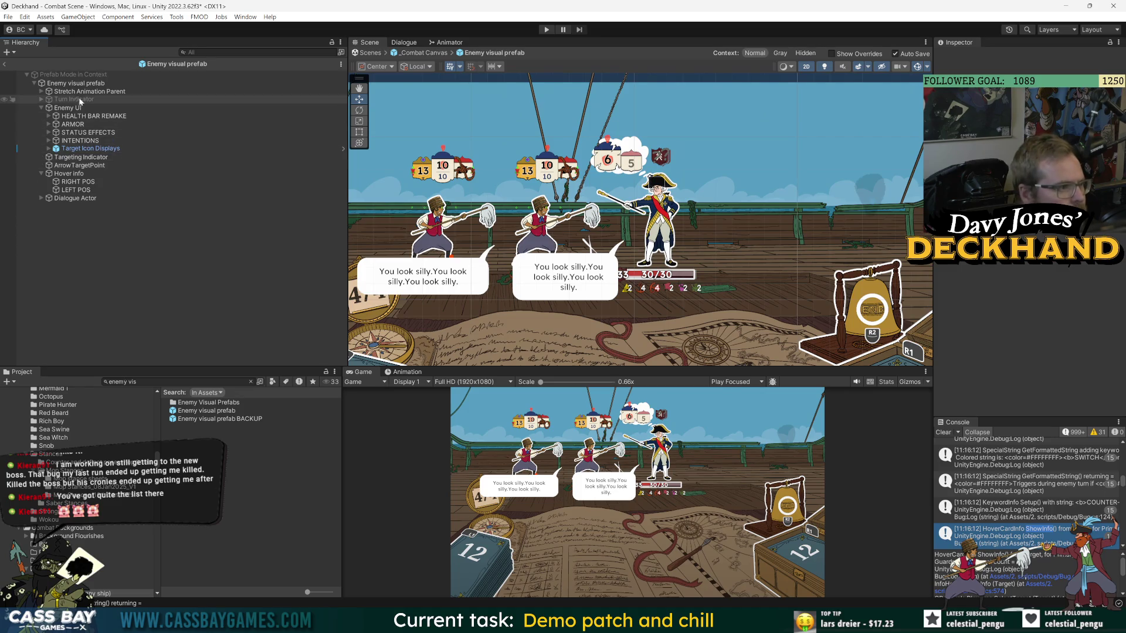
click(75, 141)
drag(626, 116, 626, 122)
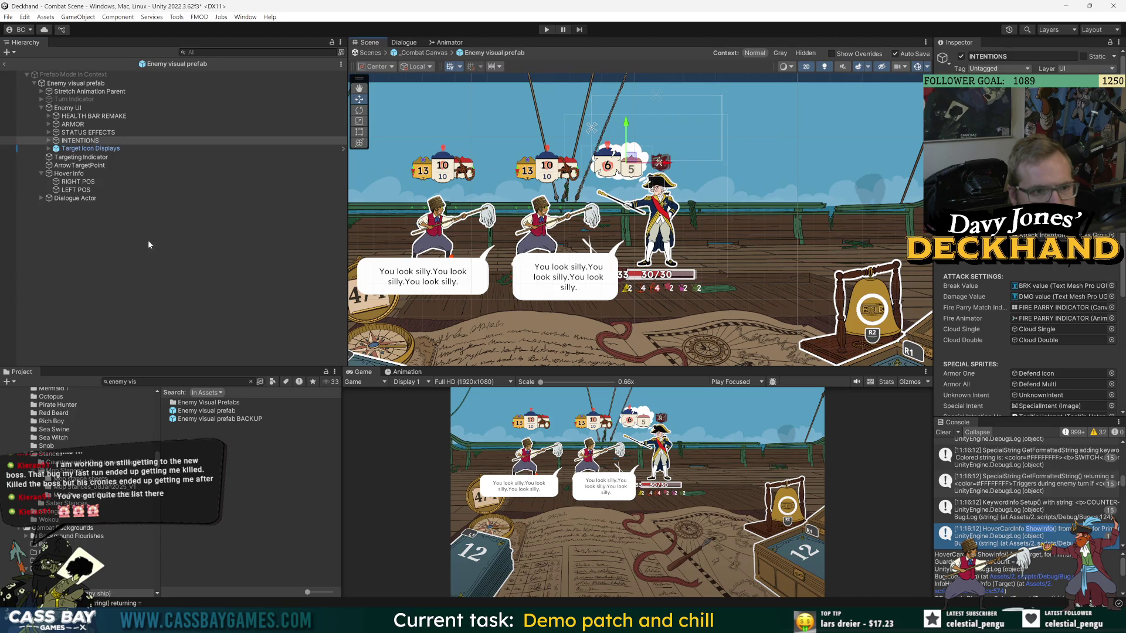
click(306, 290)
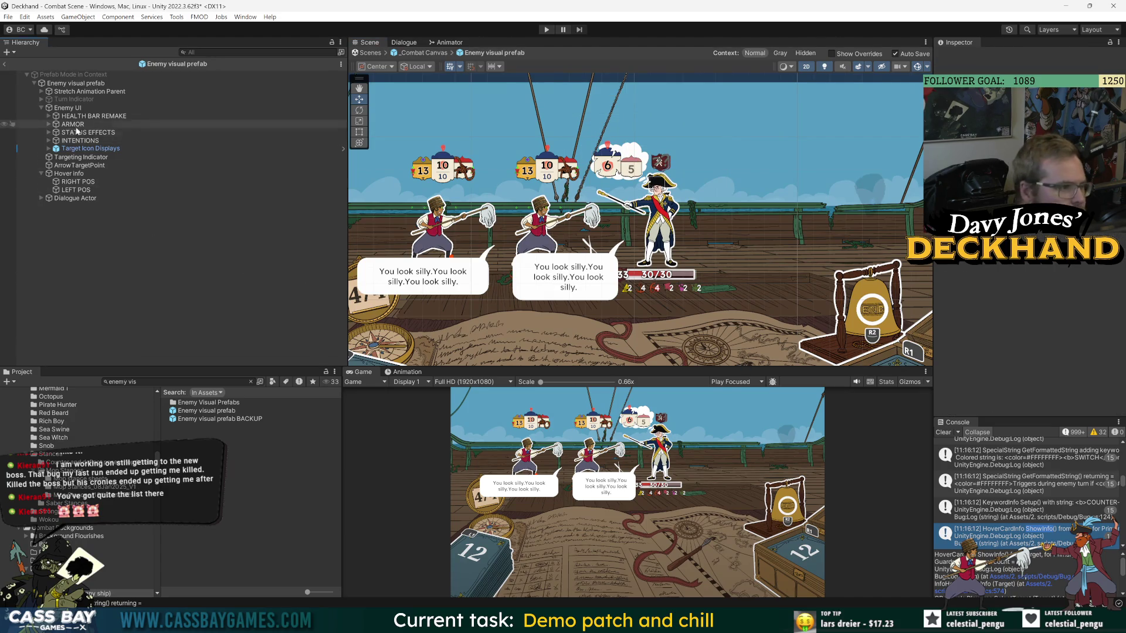
Toggle Cloud Double on and off to compare, then leave the enemy prefab for _Combat Canvas.
click(49, 141)
click(85, 157)
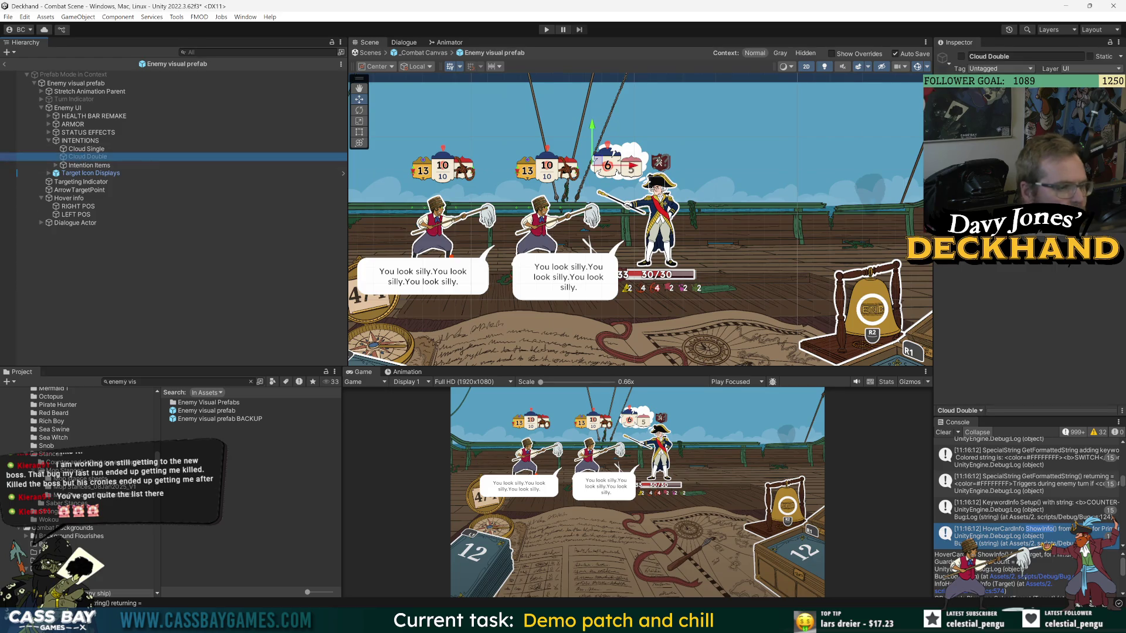
click(961, 57)
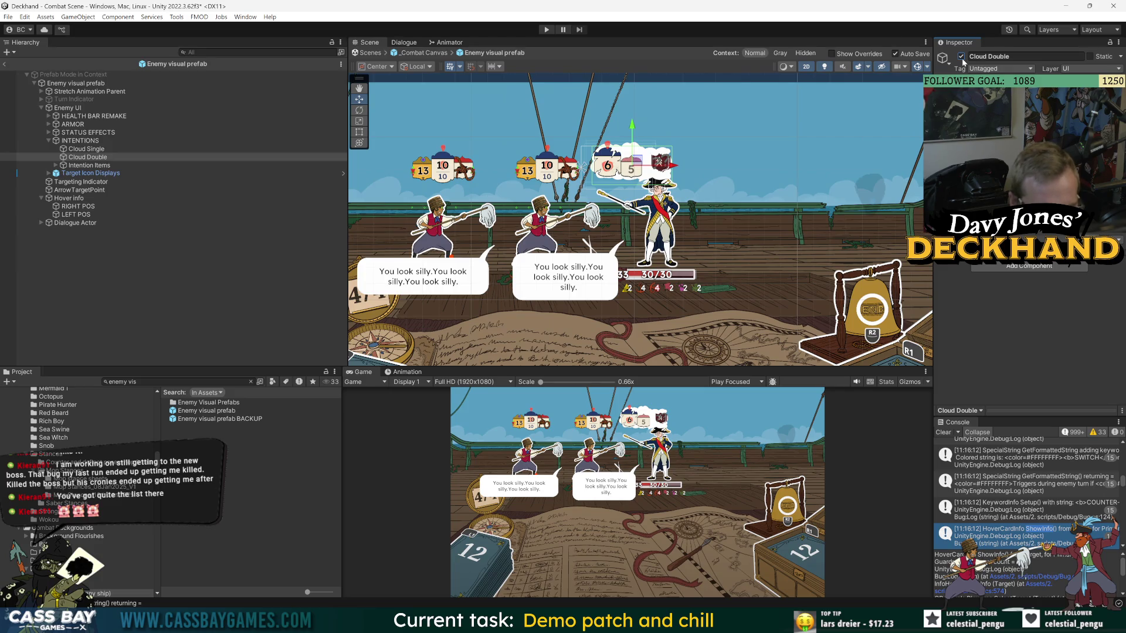
click(961, 57)
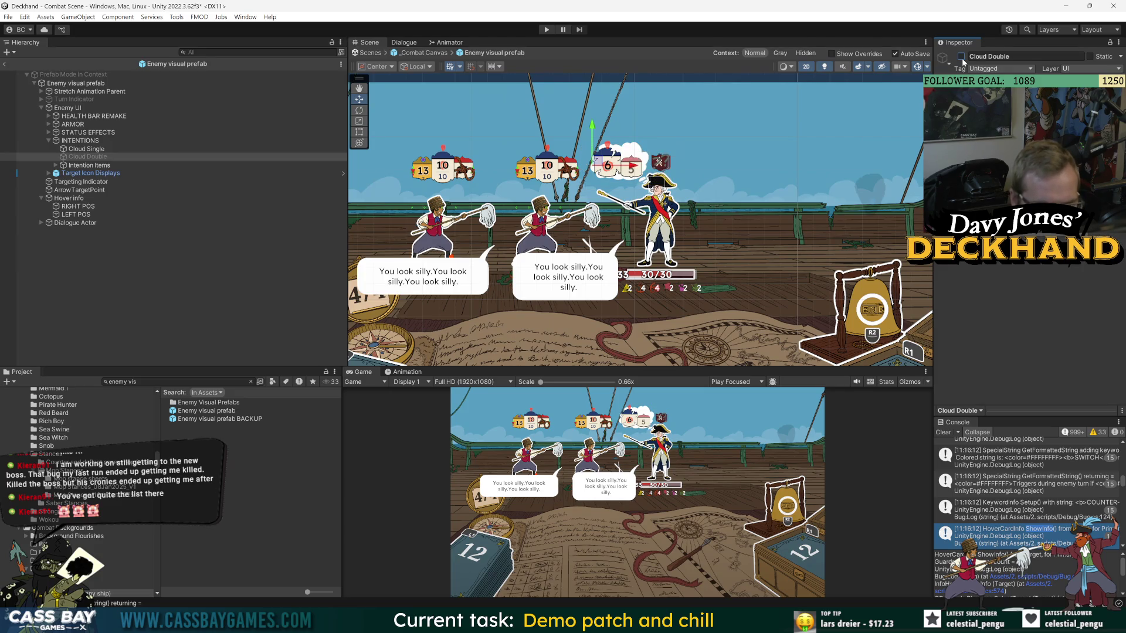
click(961, 56)
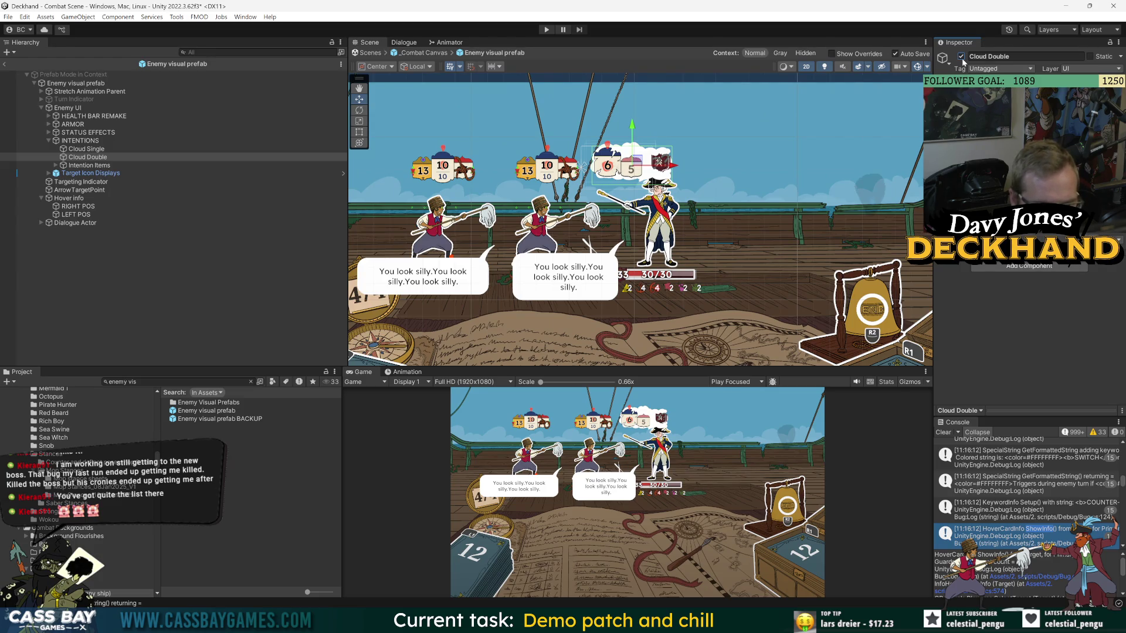
click(961, 57)
click(143, 232)
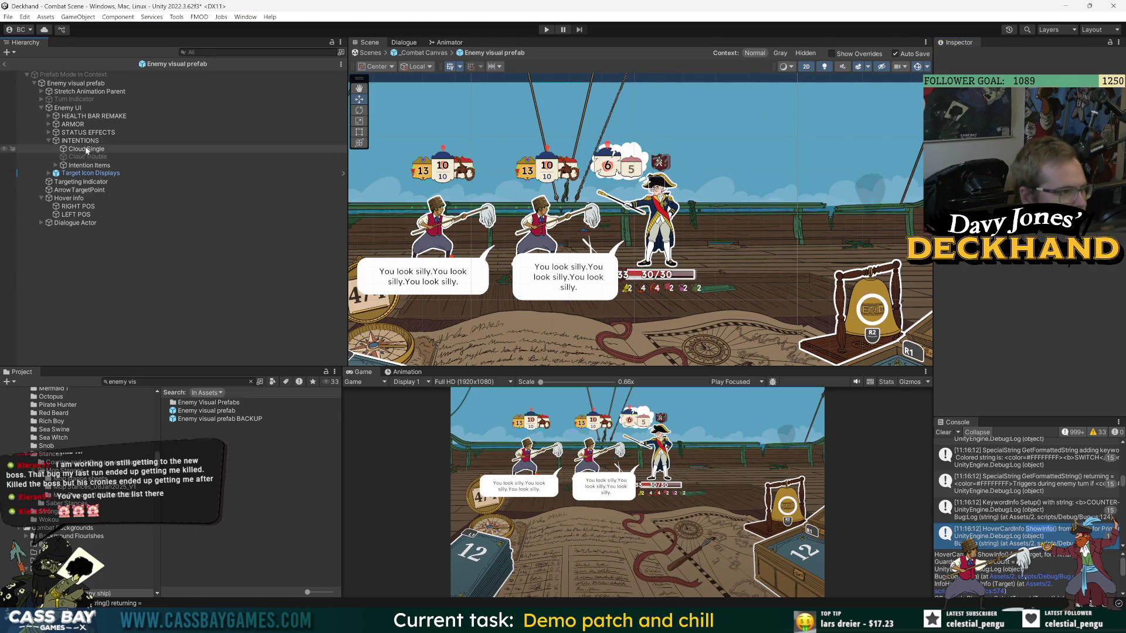
click(49, 141)
click(128, 138)
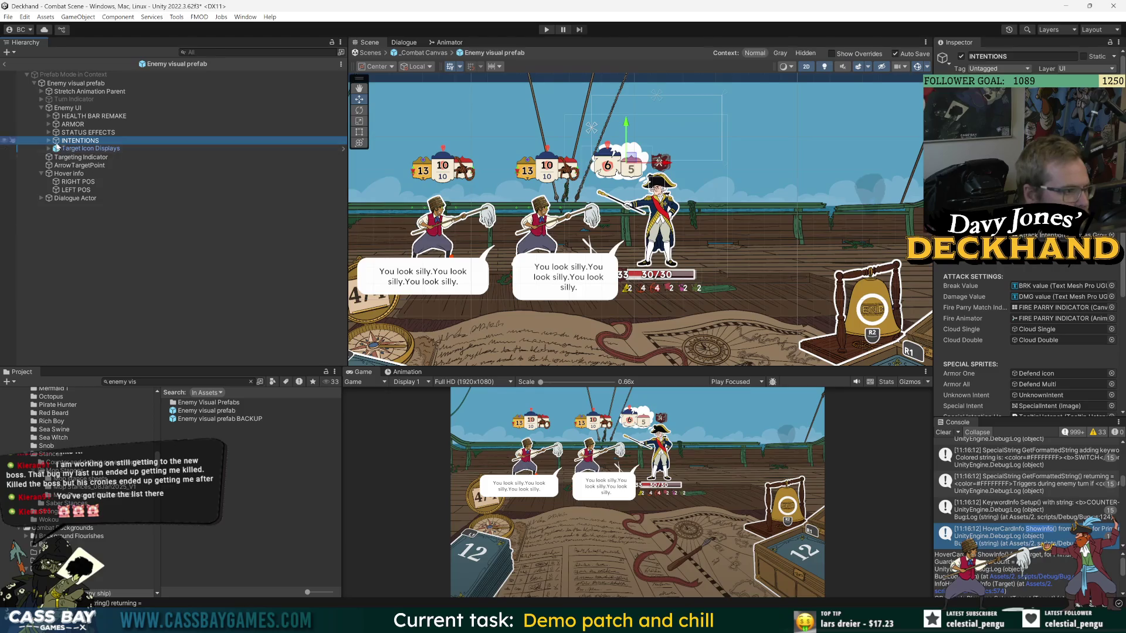
click(141, 288)
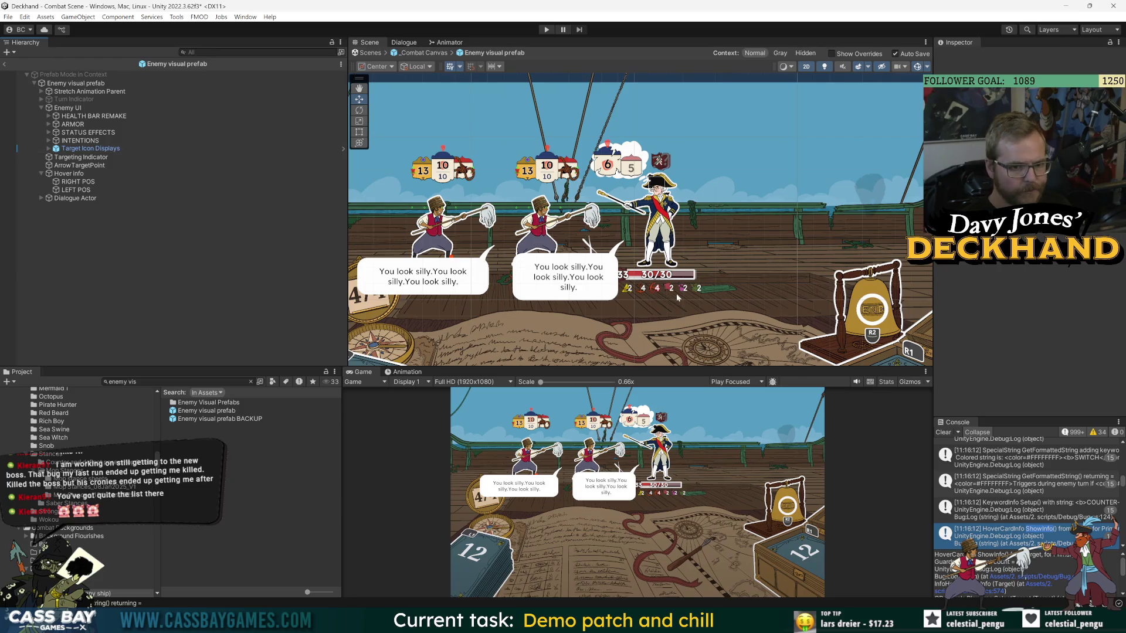
click(5, 64)
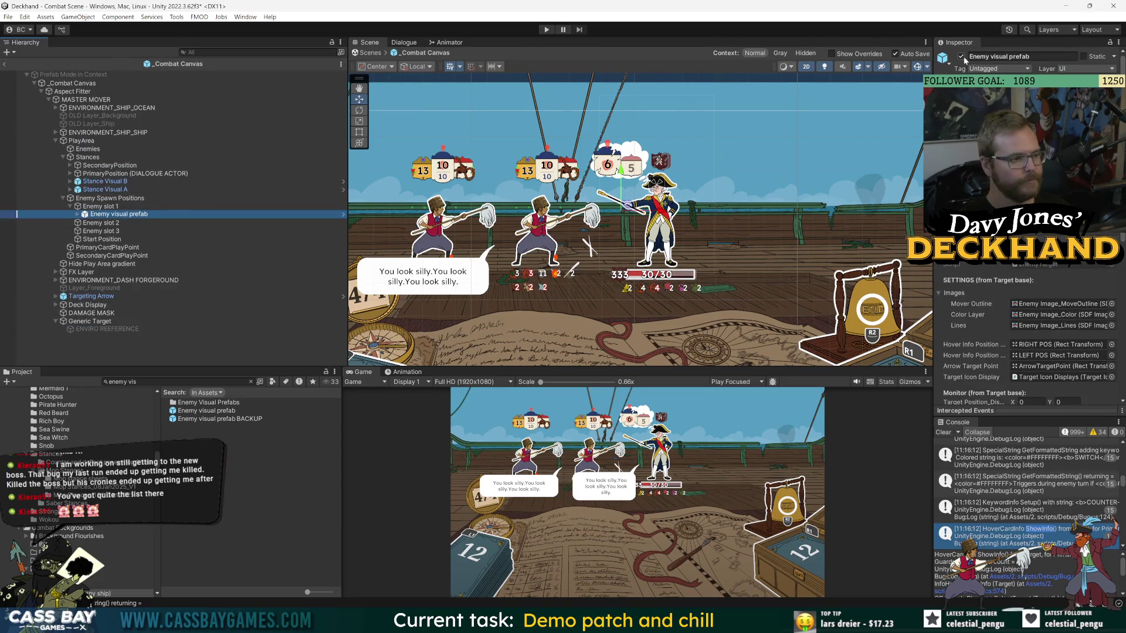
Delete the enemy from Enemy slot 1, open Main Menu Scene saving changes, and enter Play mode.
key(Delete)
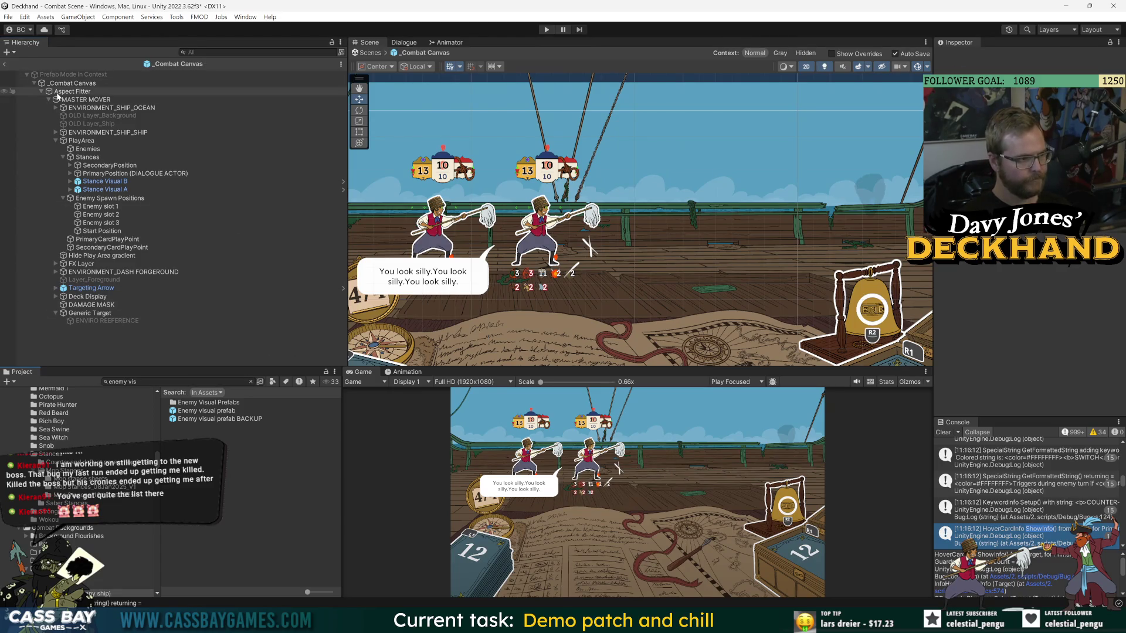
click(176, 381)
text(main menu)
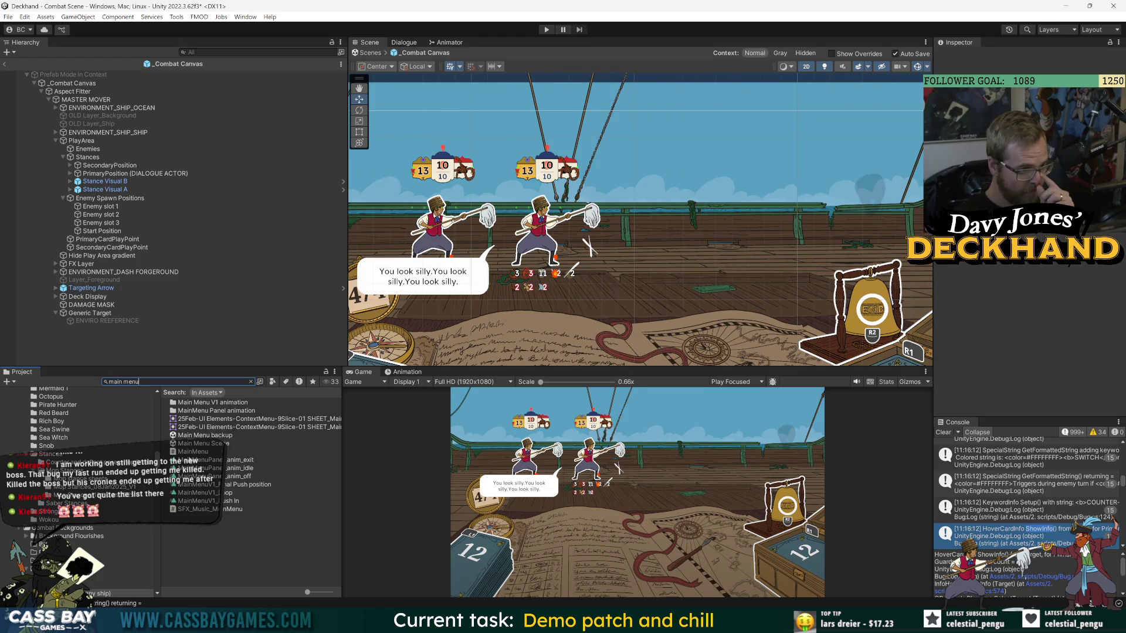
double_click(194, 444)
click(563, 332)
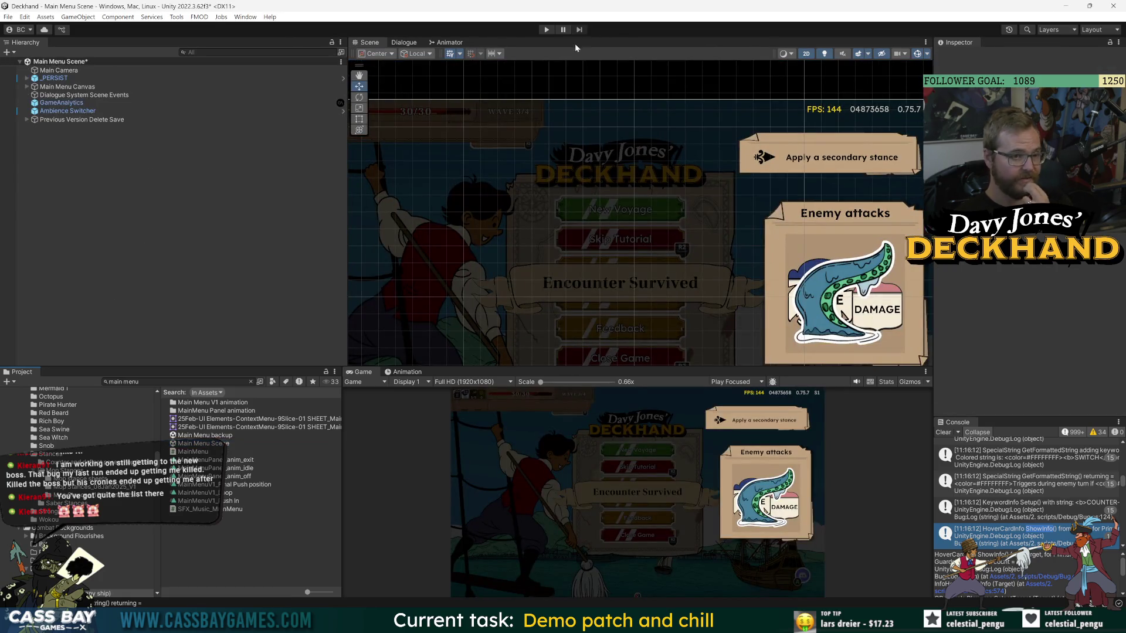
click(546, 29)
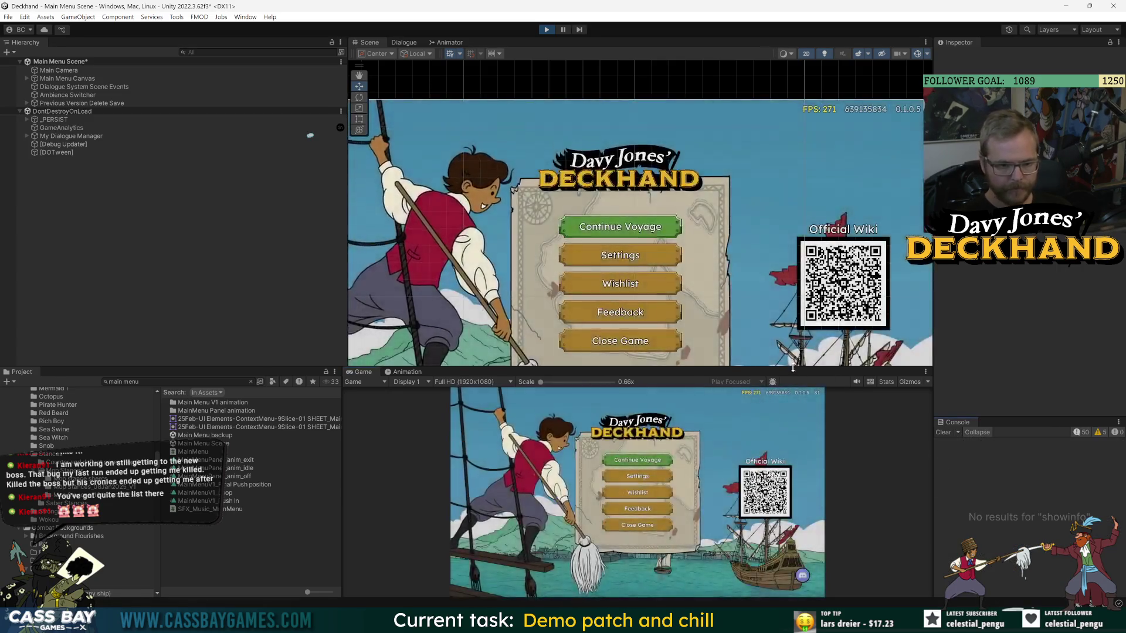
Enlarge the Game view and play the Flurry card on the mermaids, then the Guard card.
drag(808, 366, 808, 280)
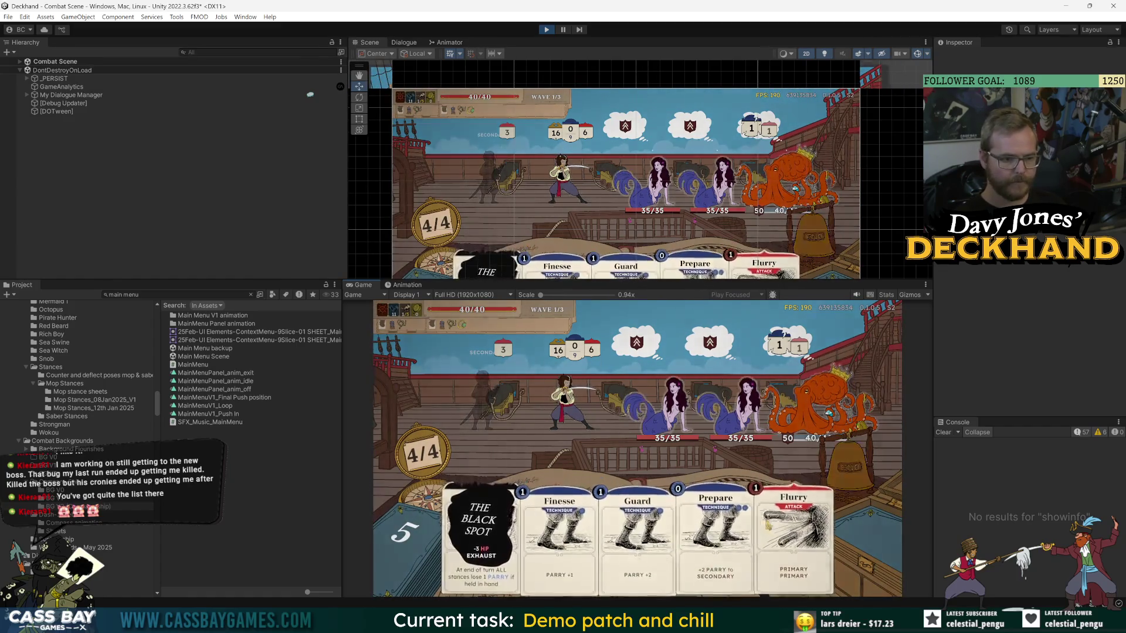
mouse_move(792, 504)
mouse_down()
mouse_move(543, 478)
mouse_move(712, 454)
mouse_up()
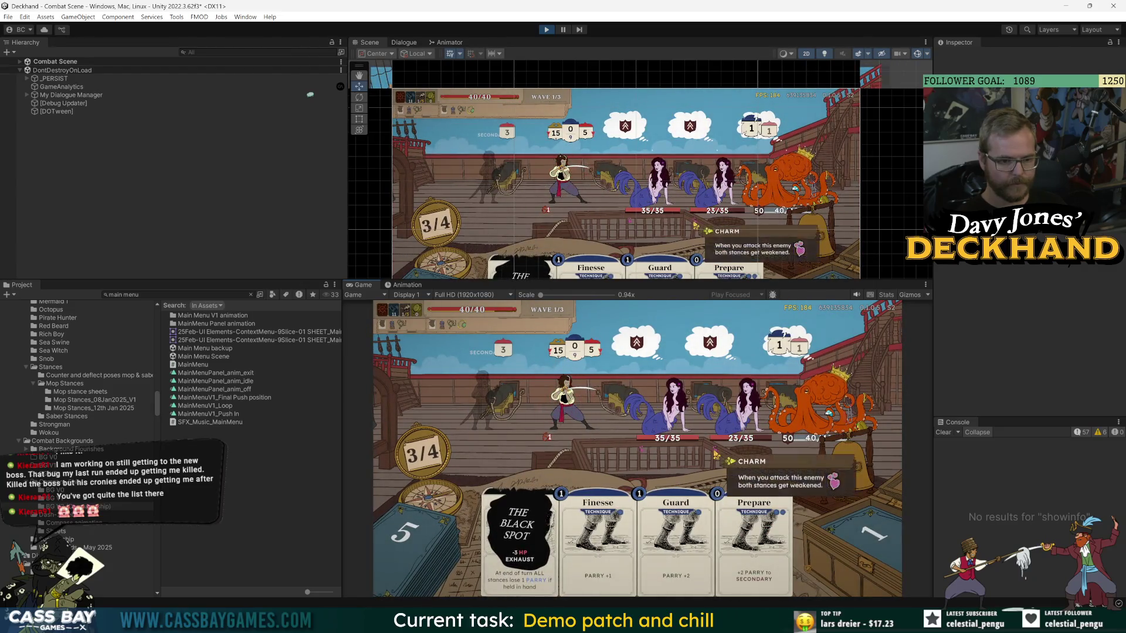
mouse_move(643, 453)
mouse_move(674, 522)
mouse_down()
mouse_move(712, 451)
mouse_move(581, 435)
mouse_up()
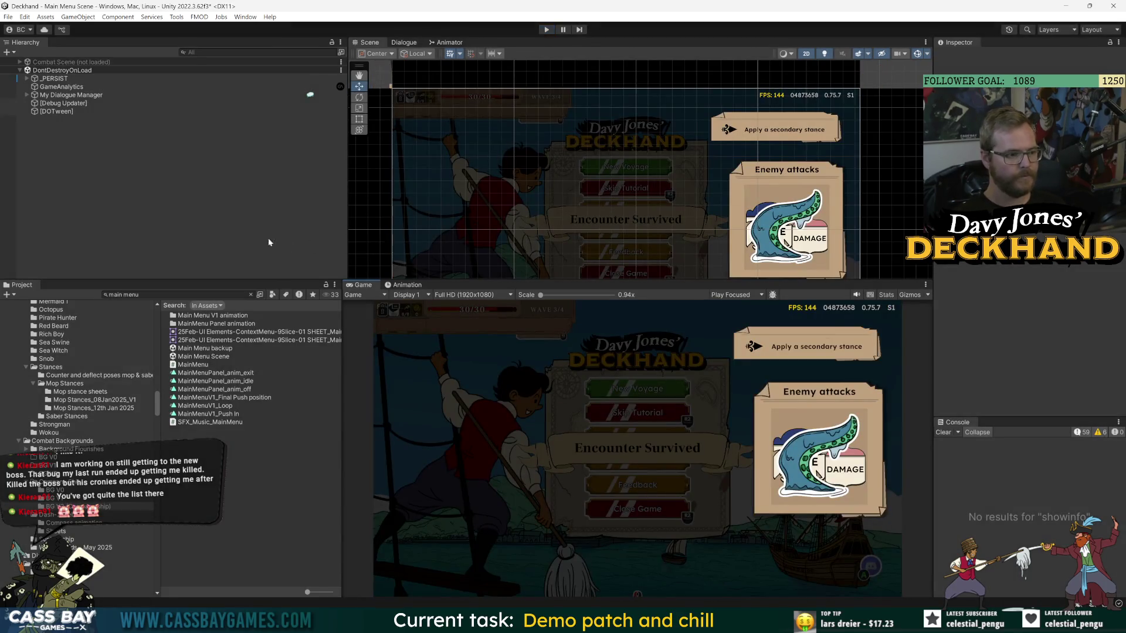
Search the Project for 'combat scene' and open the Combat Scene.
click(176, 295)
text(com)
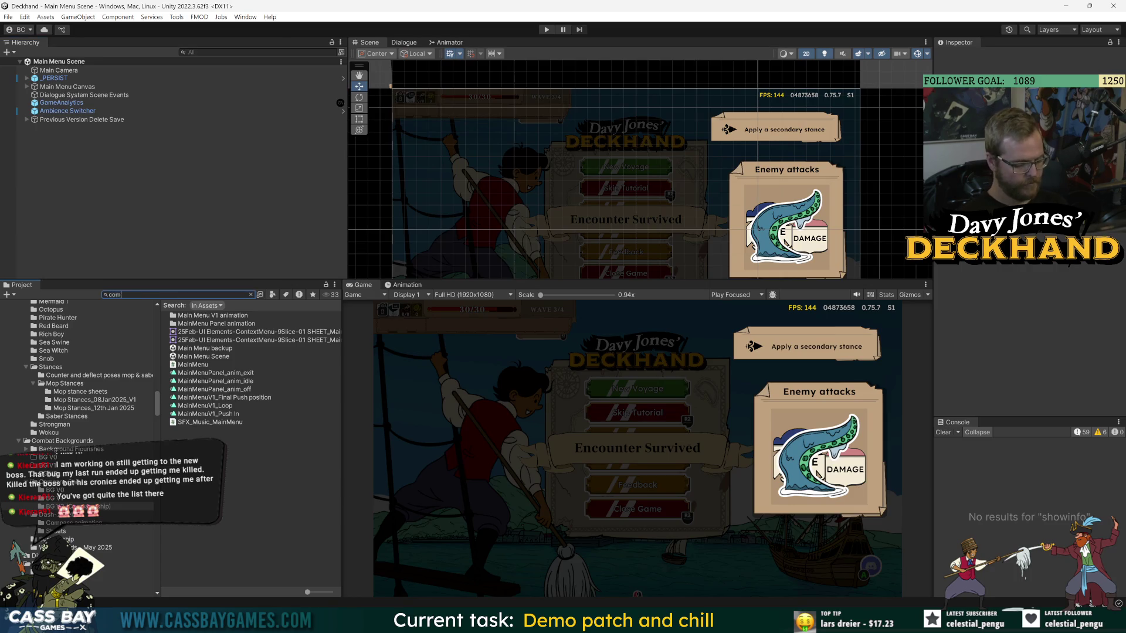
text(bat scene)
click(196, 316)
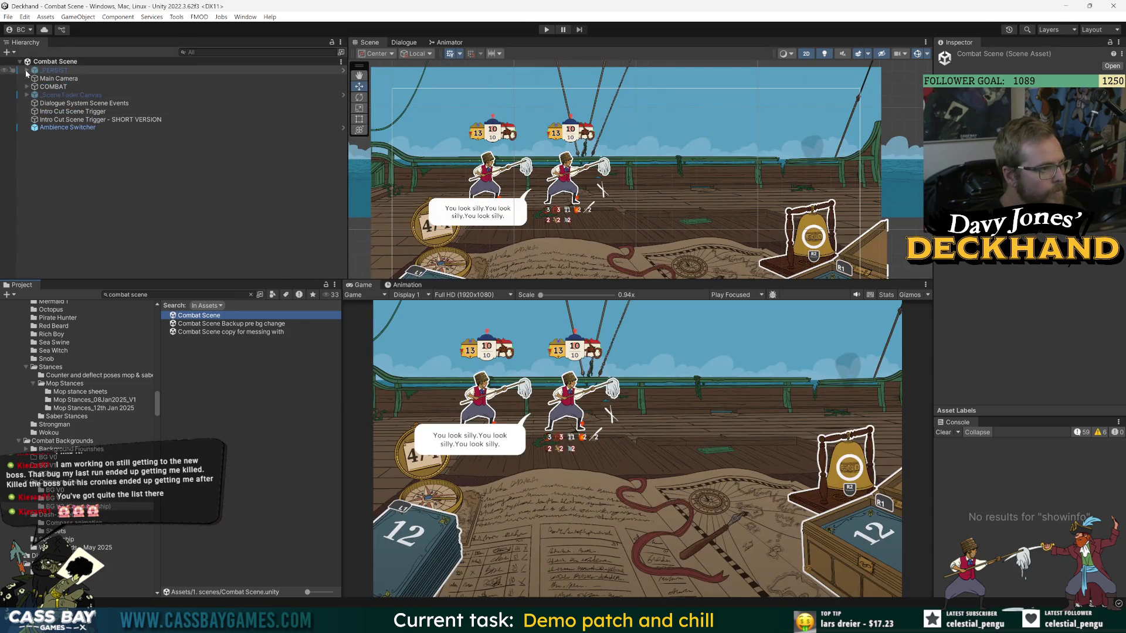
Resolve the _Combat Canvas prefab's pending overrides and open it in Prefab Mode in context.
click(26, 86)
click(79, 103)
click(1100, 81)
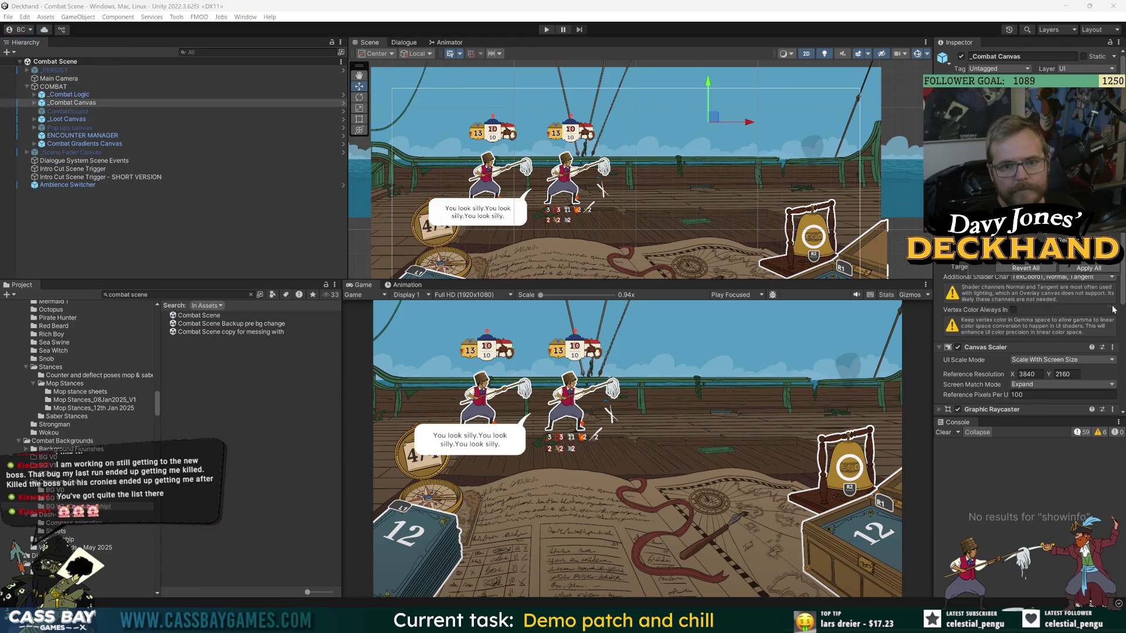
click(1089, 268)
click(1012, 81)
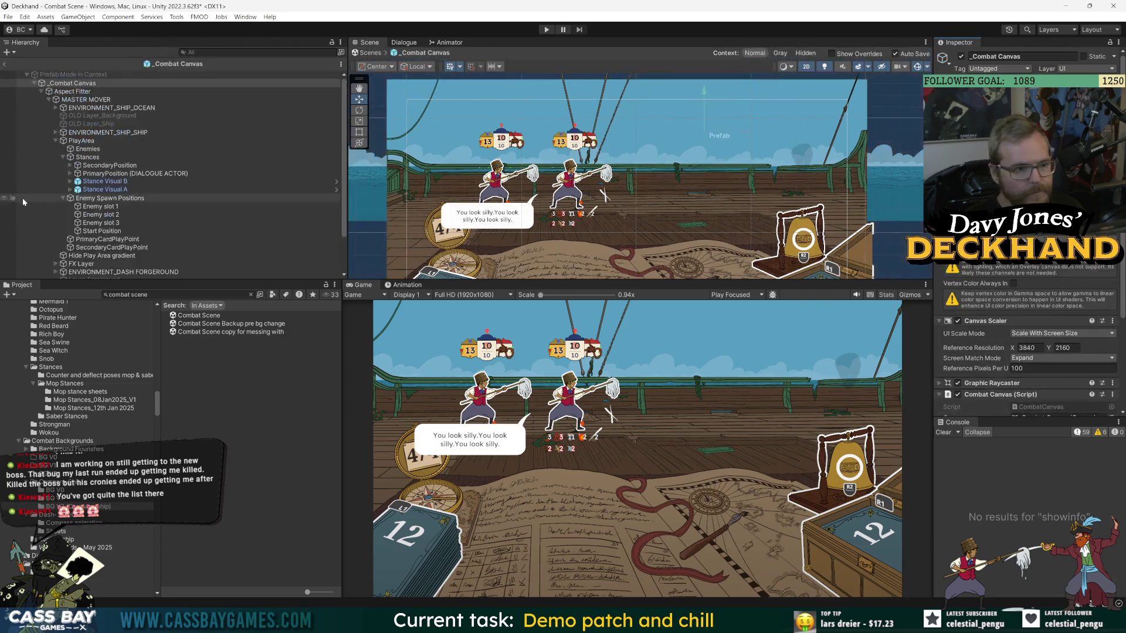
scroll(617, 166, down, 2)
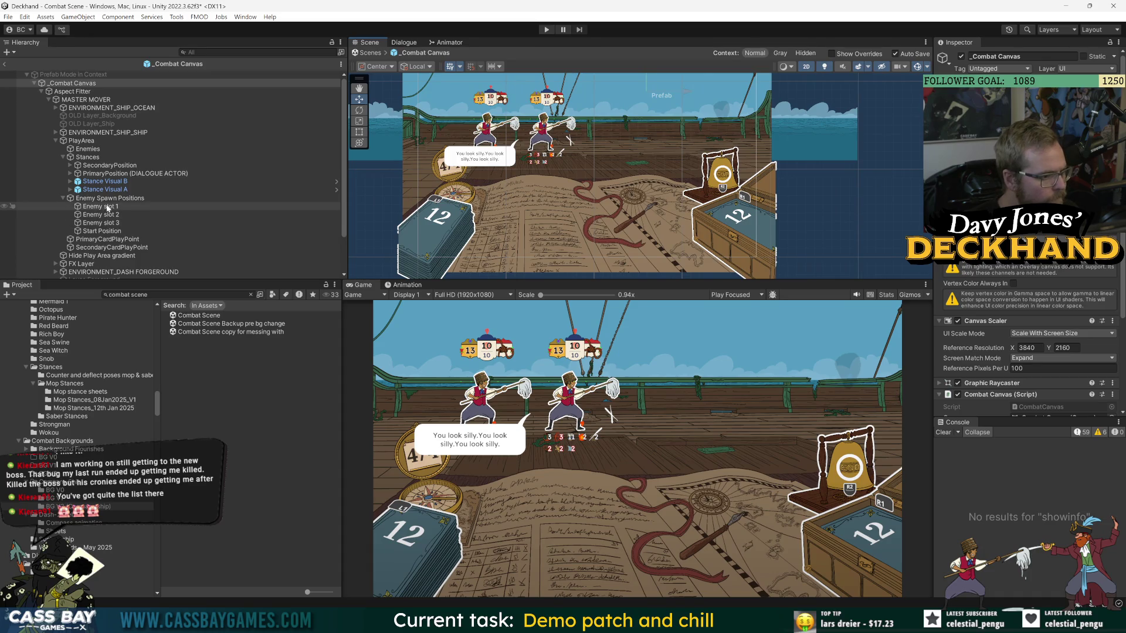
Search the Project for the Enemy visual prefab and drop it into Enemy slot 3.
click(100, 223)
click(176, 294)
text(enem y)
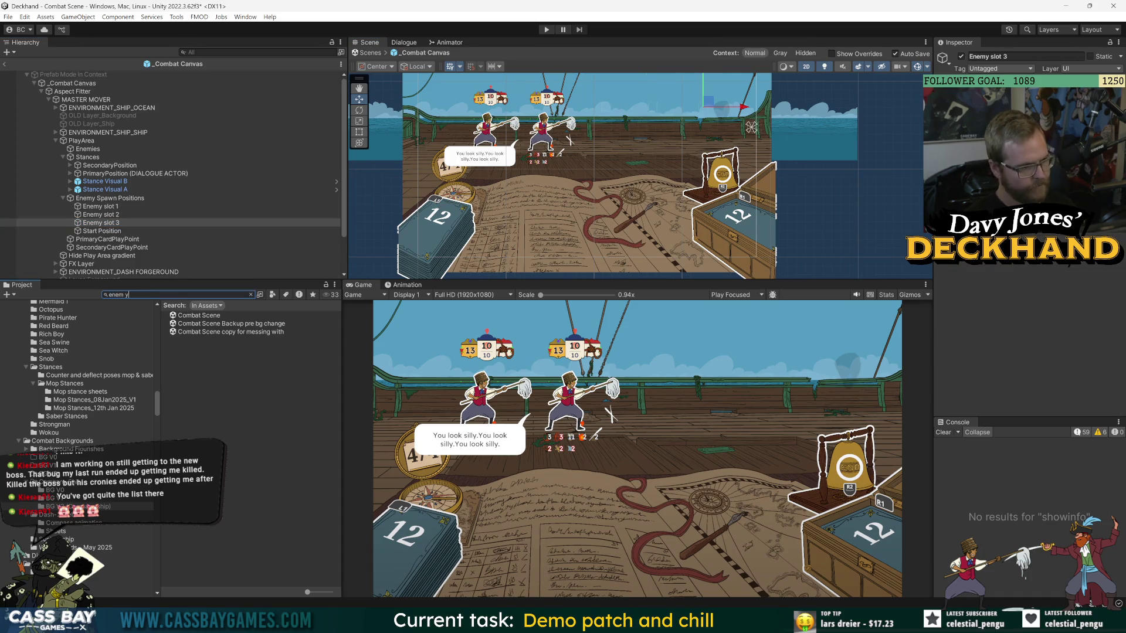
key(BackSpace)
key(BackSpace)
text(s)
drag(204, 326, 101, 215)
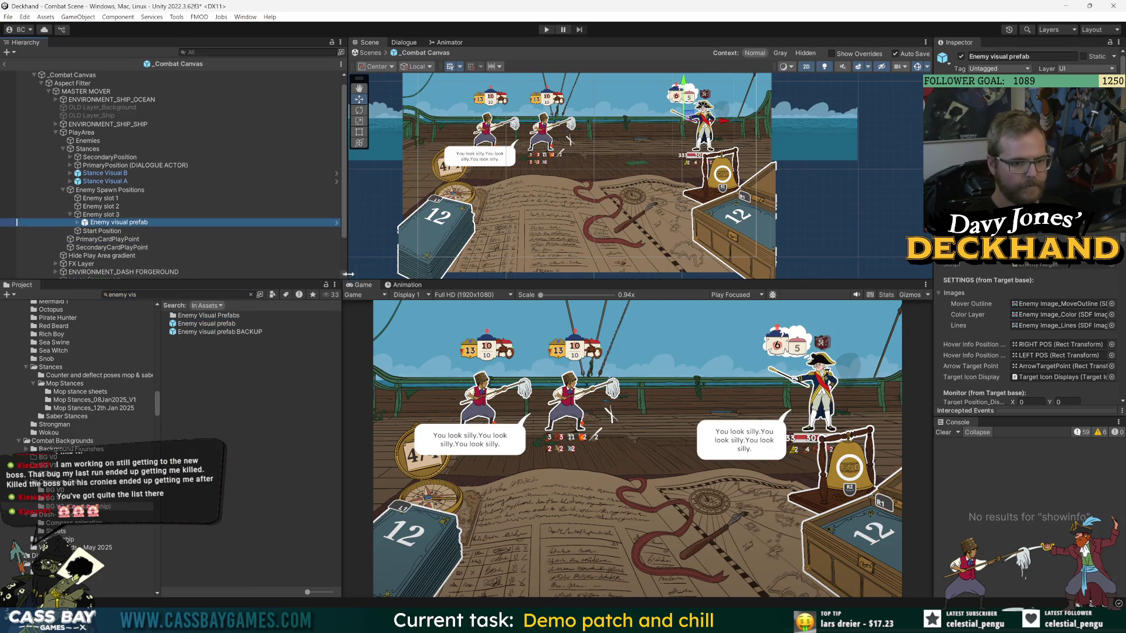
click(101, 265)
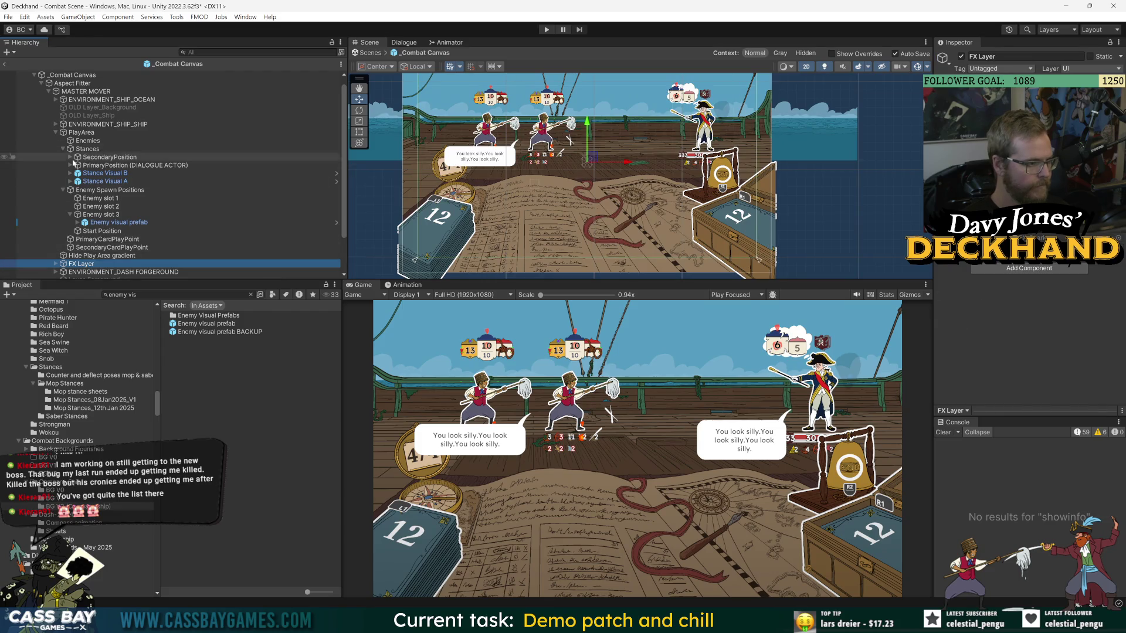
click(55, 132)
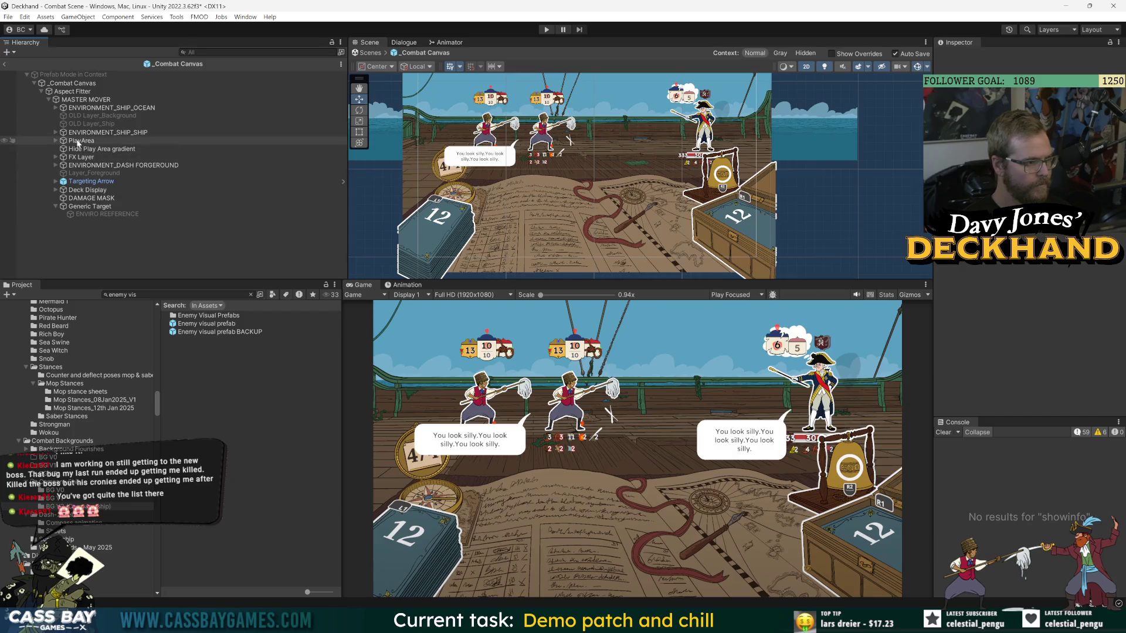
Move ENVIRONMENT_SHIP_OCEAN upward along the Y axis behind the ship.
click(122, 108)
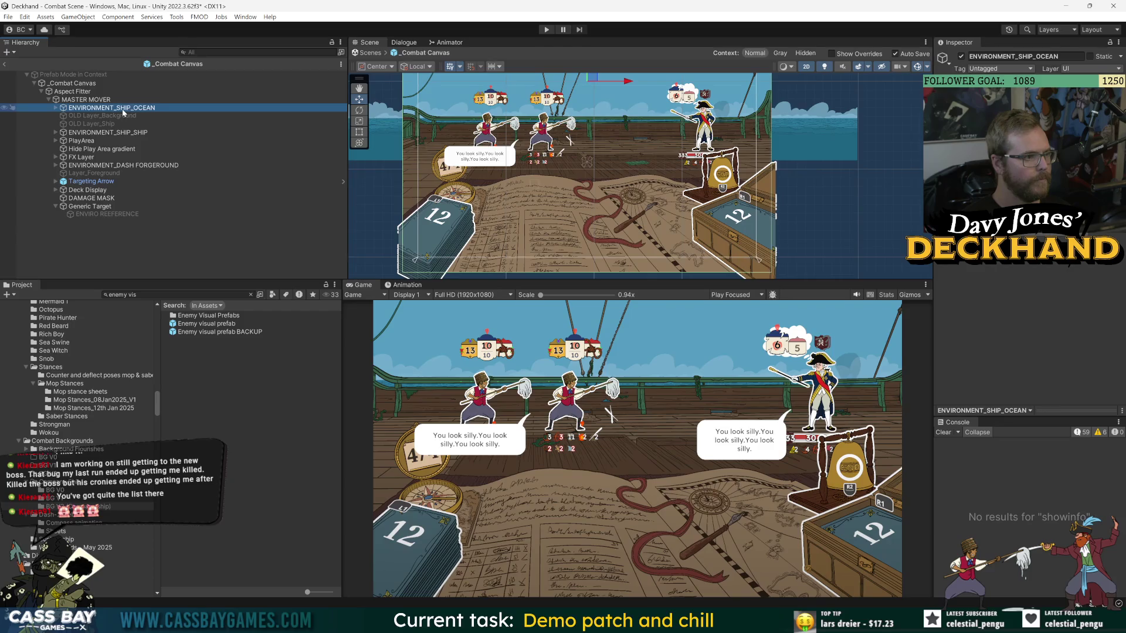
drag(595, 109, 593, 170)
drag(582, 104, 583, 80)
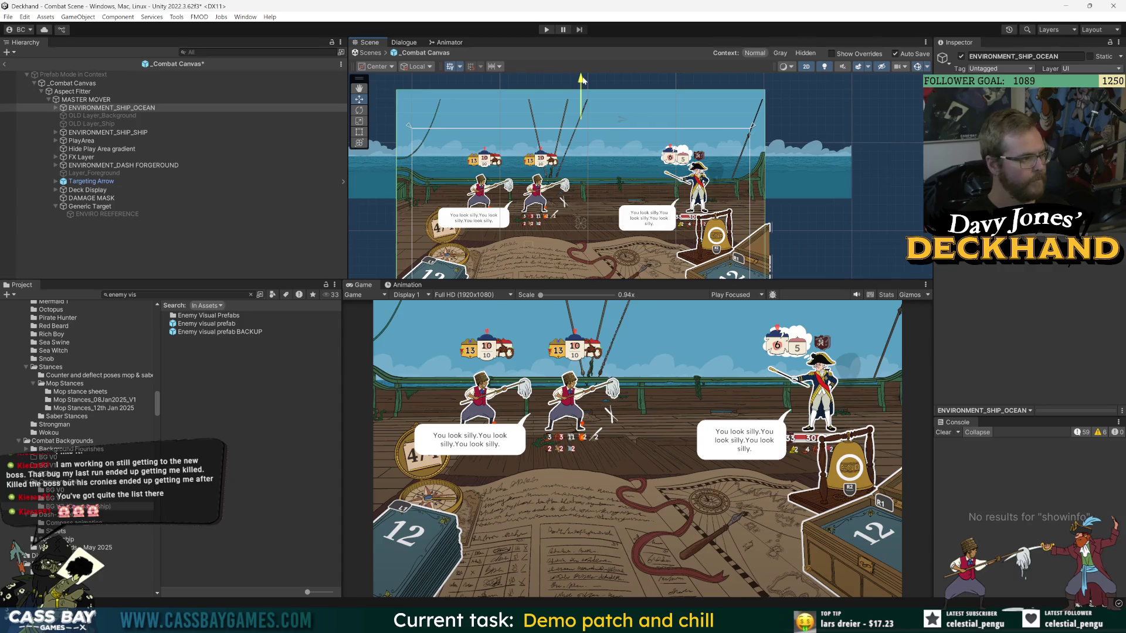
drag(582, 79, 586, 81)
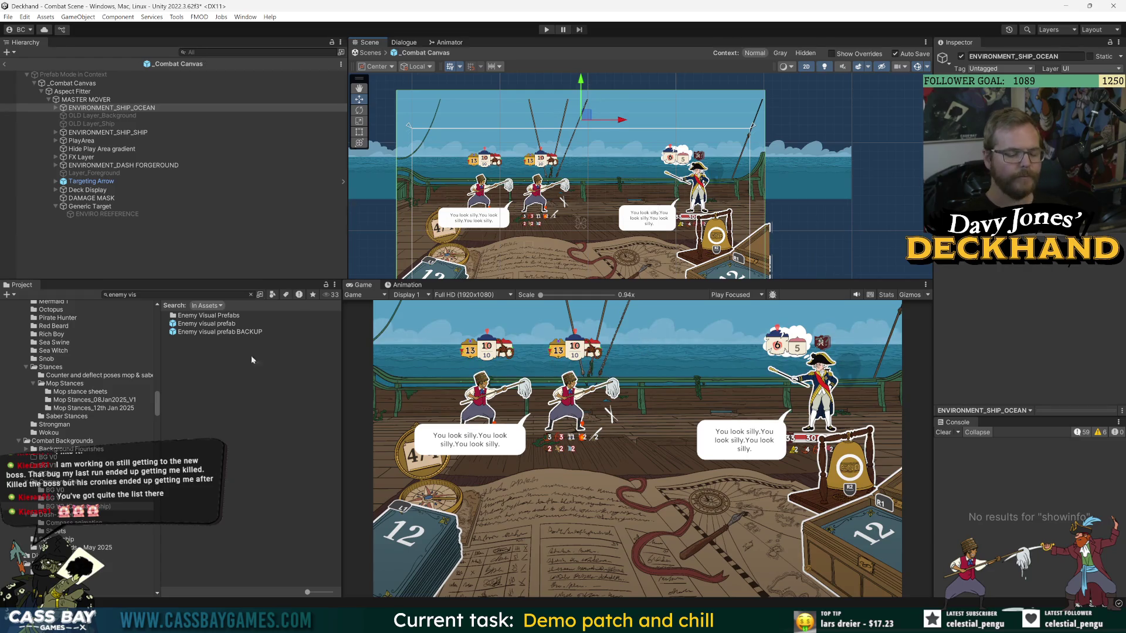
Inspect the Hide Play Area gradient and the FX Layer in the Hierarchy.
click(116, 257)
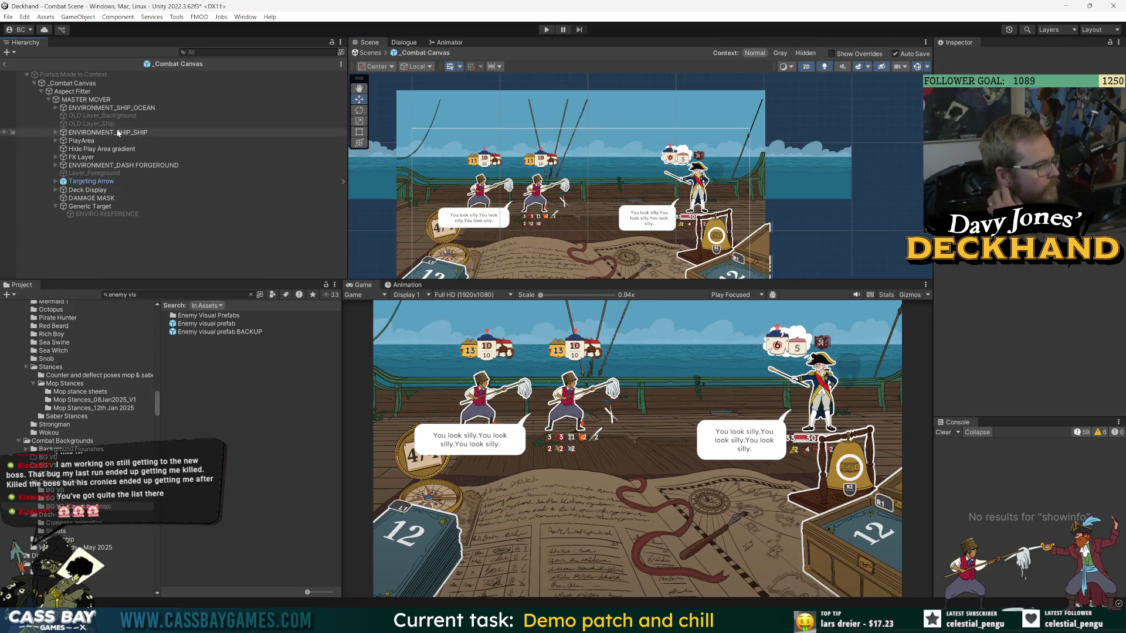
click(83, 150)
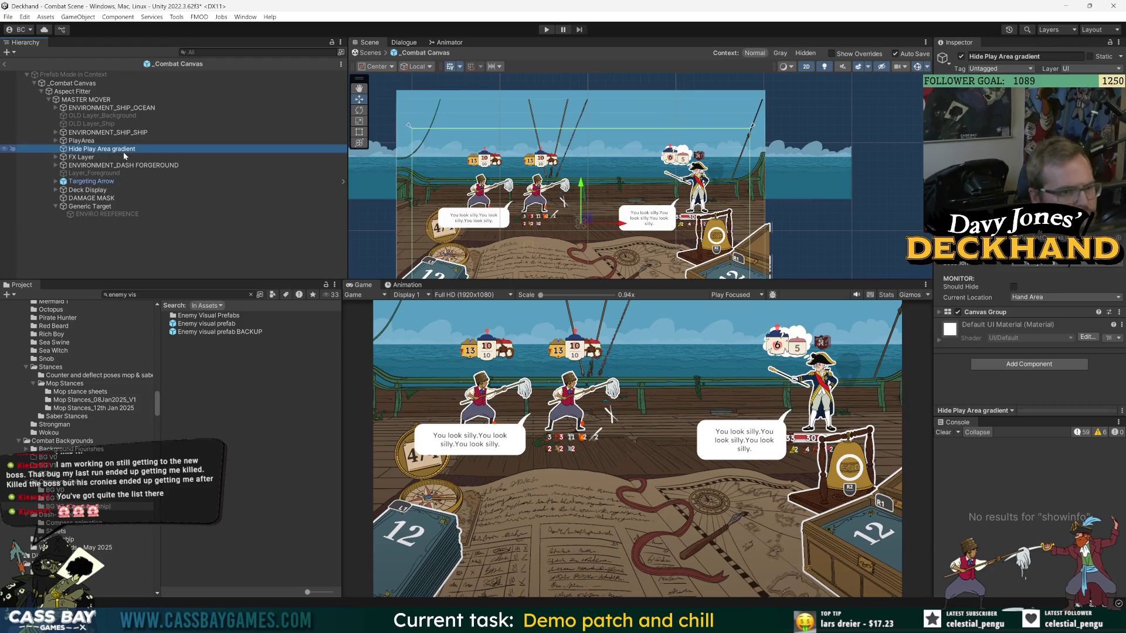
scroll(563, 205, down, 3)
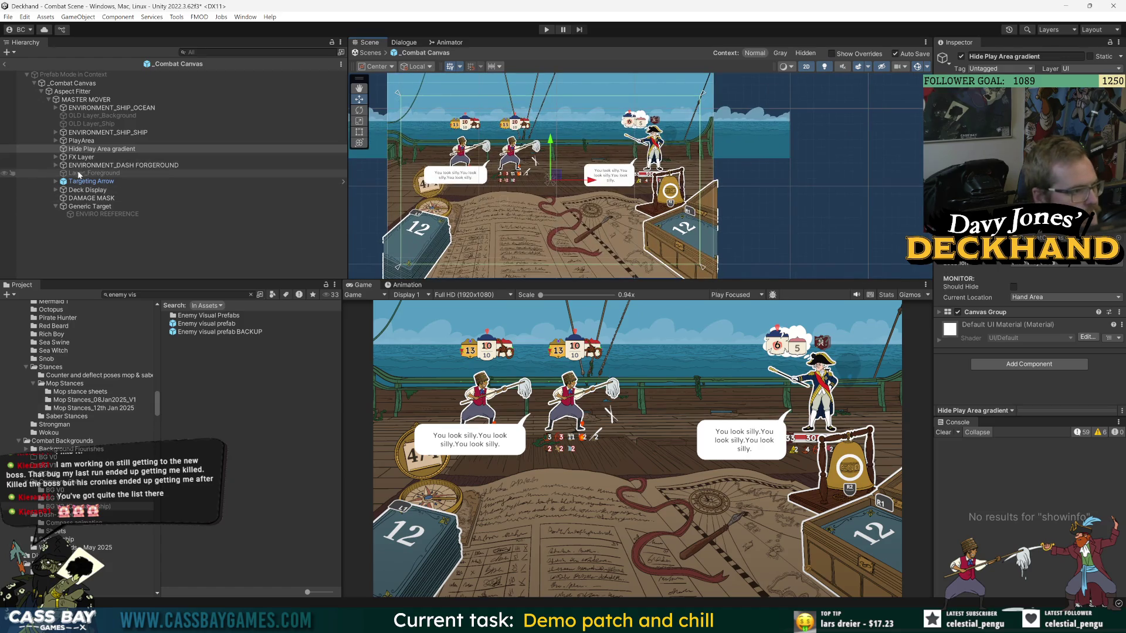
click(104, 157)
Nudge the dashboard foreground, then lower the Deck Display with its compass, draw pile and bell.
click(94, 166)
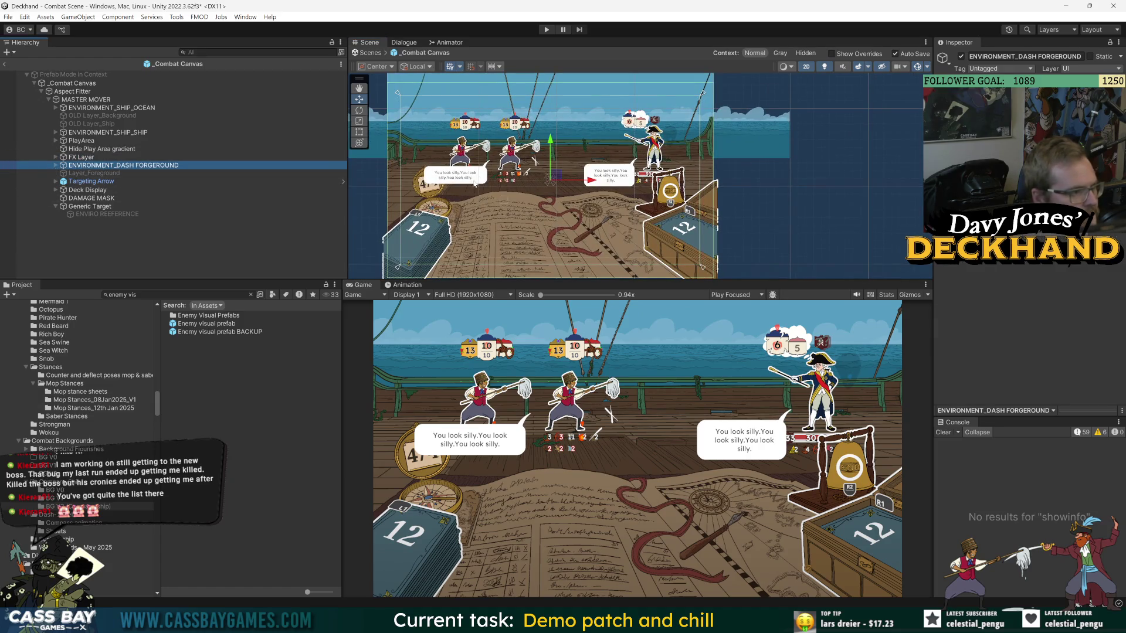
drag(551, 147, 551, 150)
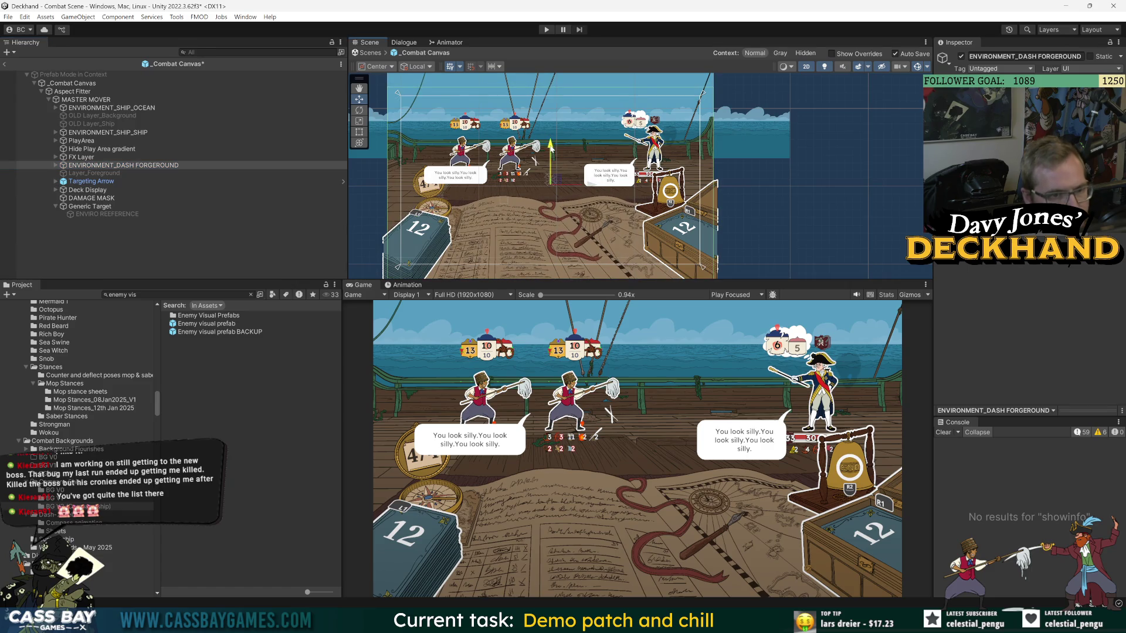
ctrl+click(101, 192)
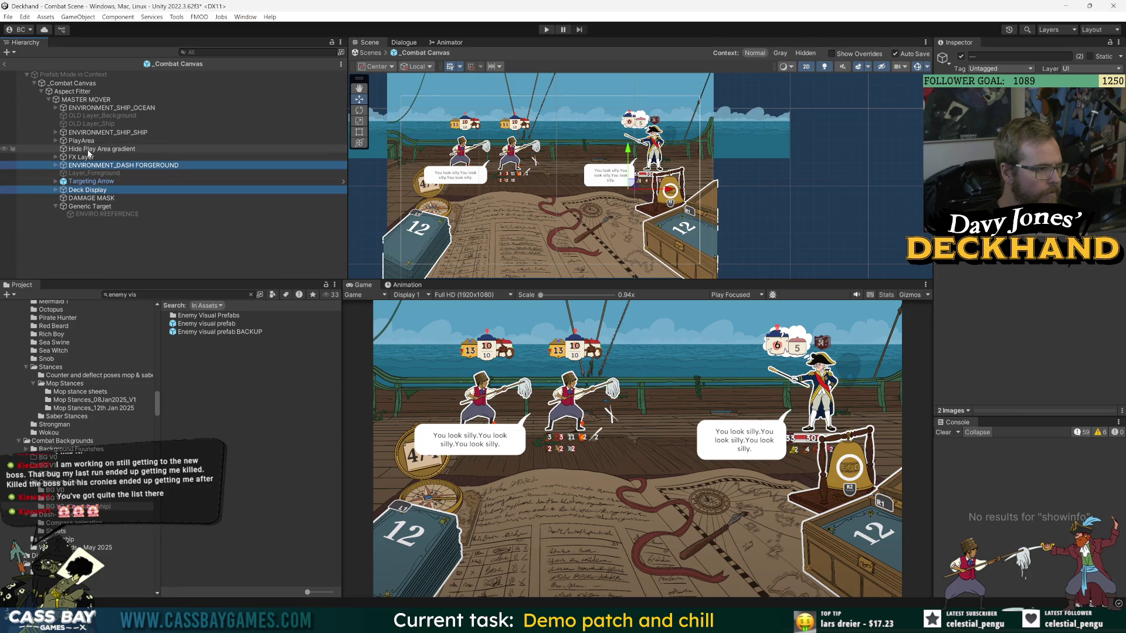
click(56, 190)
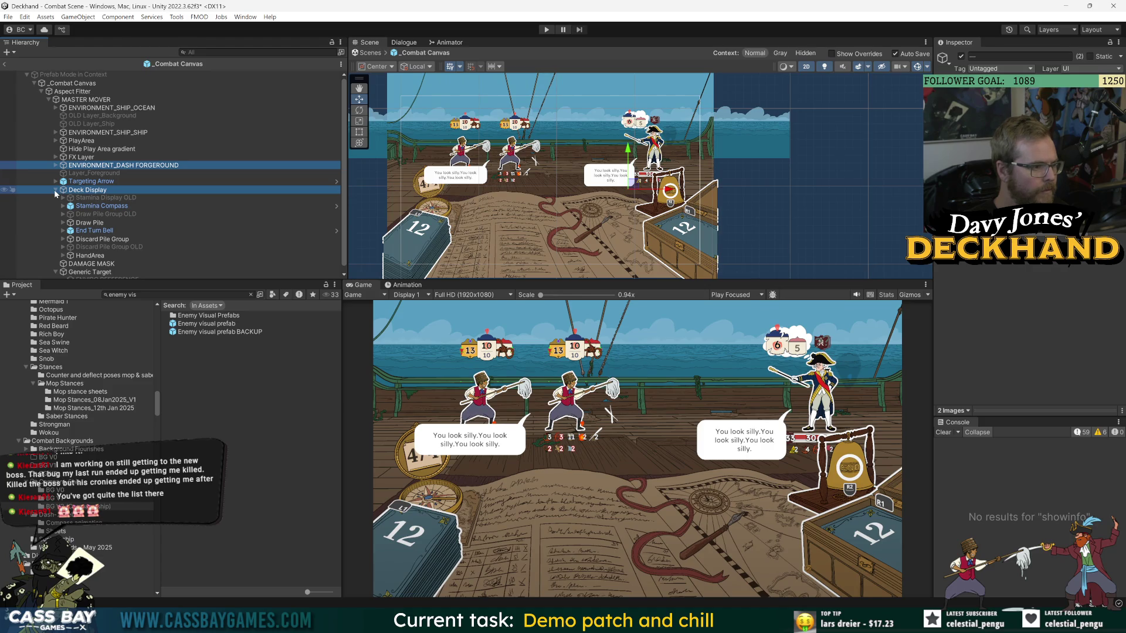
click(55, 190)
drag(628, 151, 628, 162)
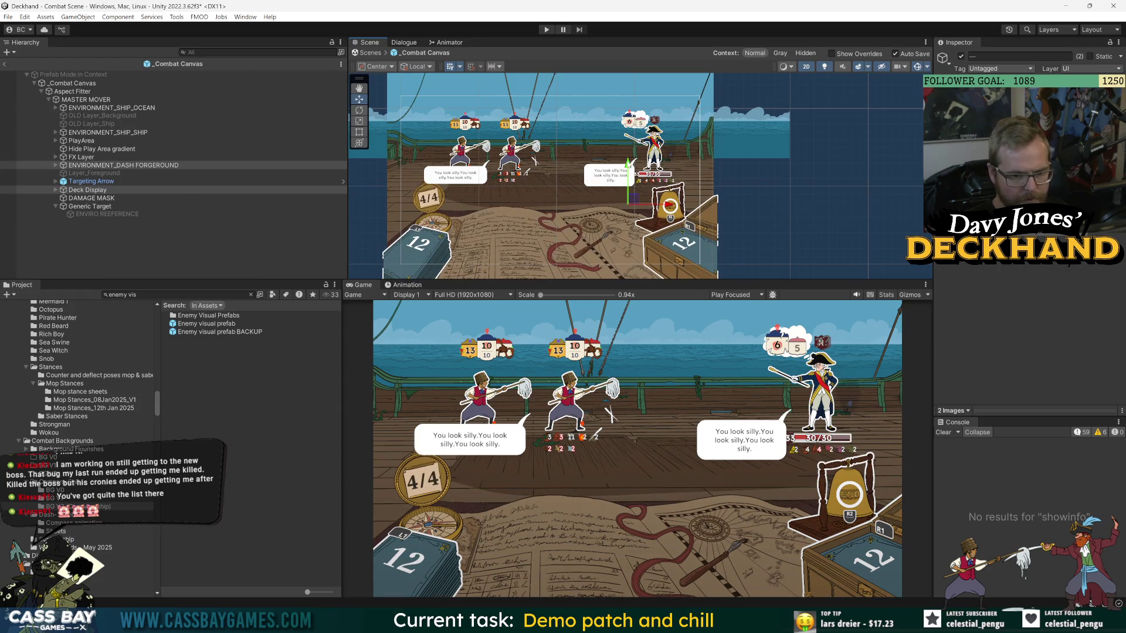
drag(628, 162, 628, 165)
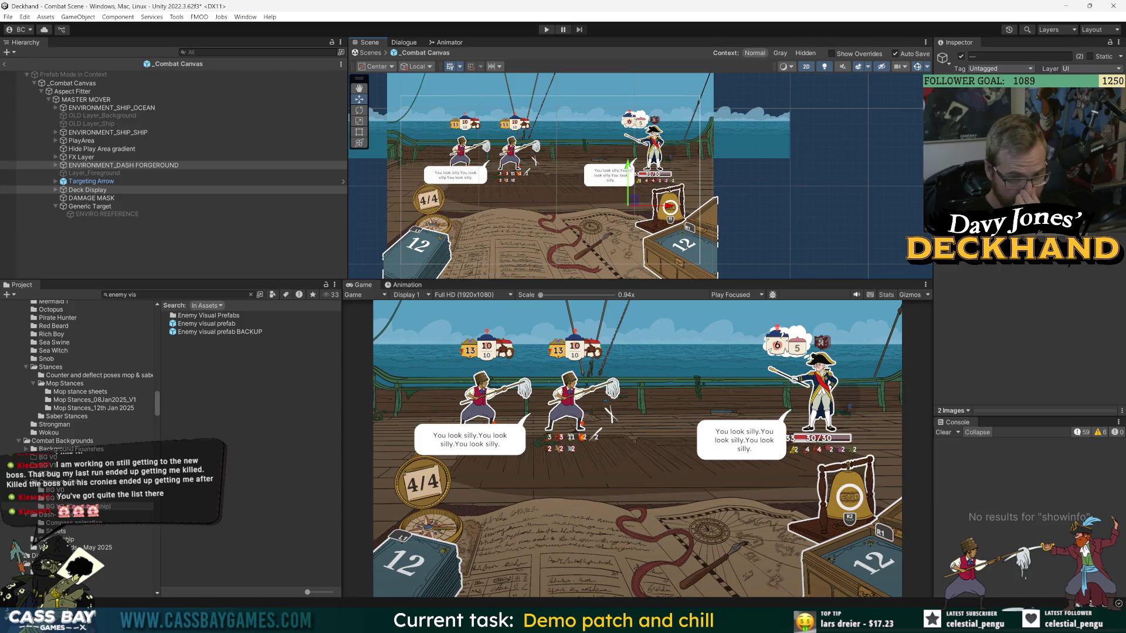
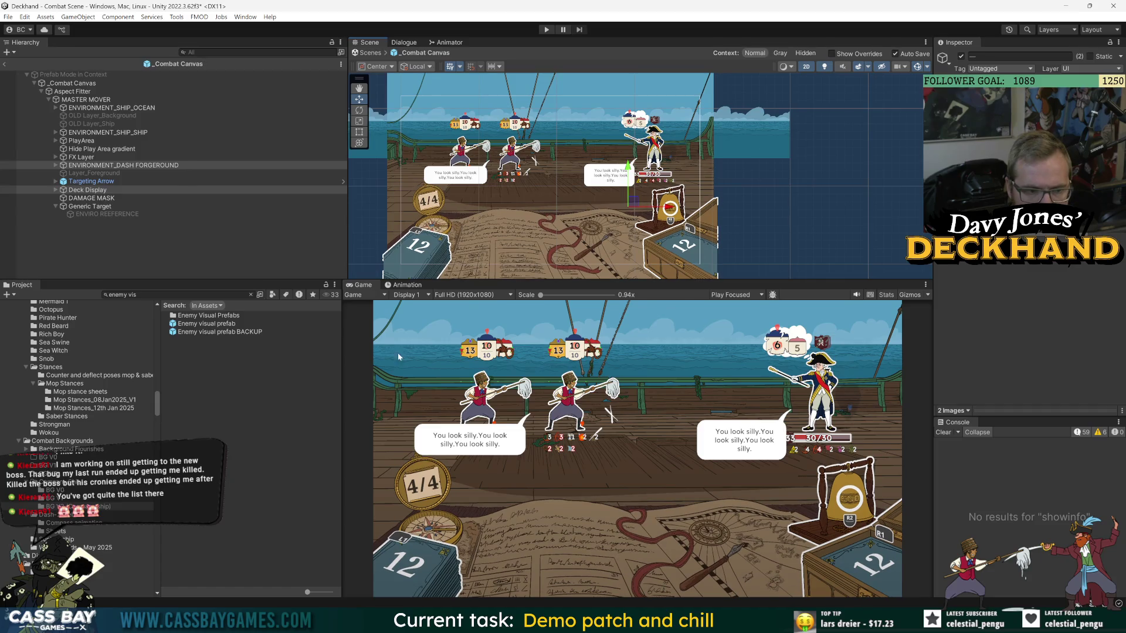
Nudge the HandArea slightly upward with the Move tool in the Scene view.
click(137, 238)
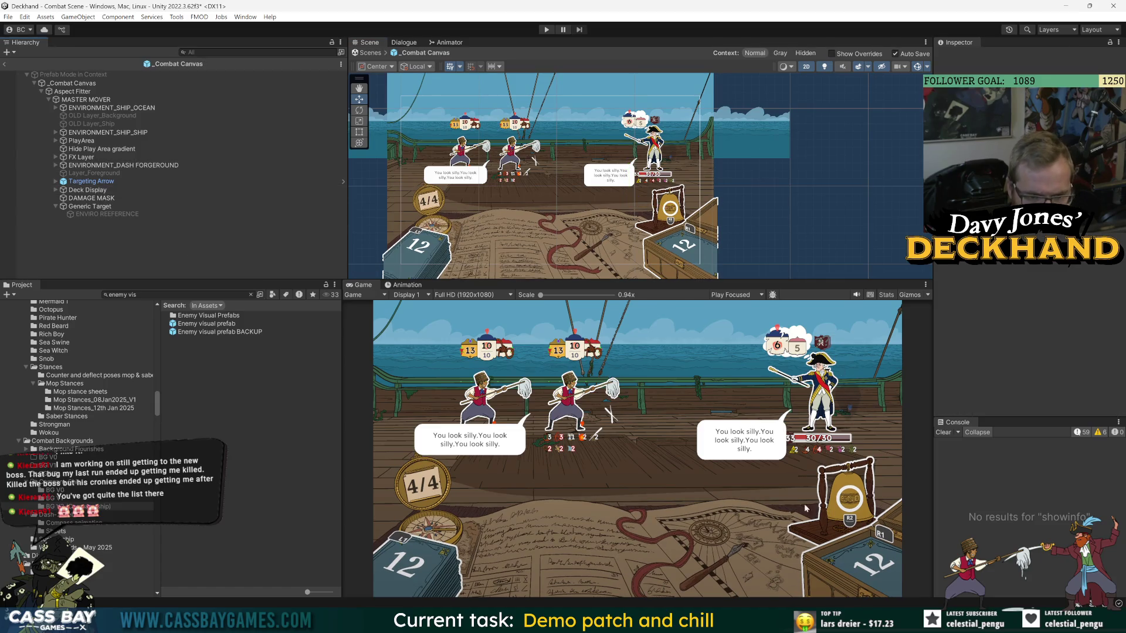
click(56, 191)
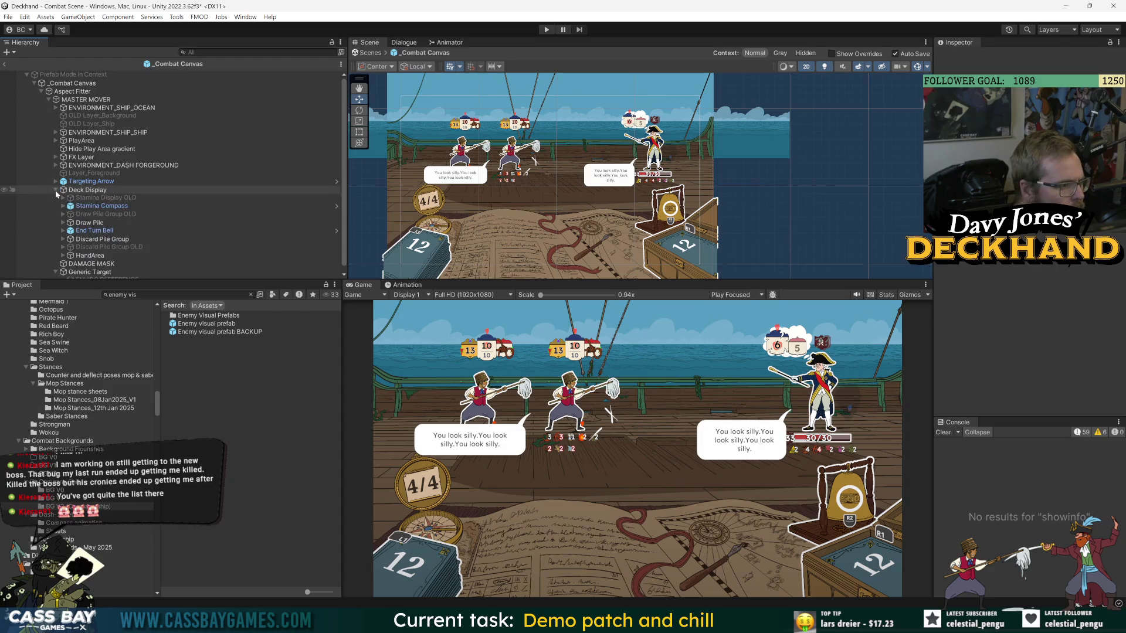
click(593, 239)
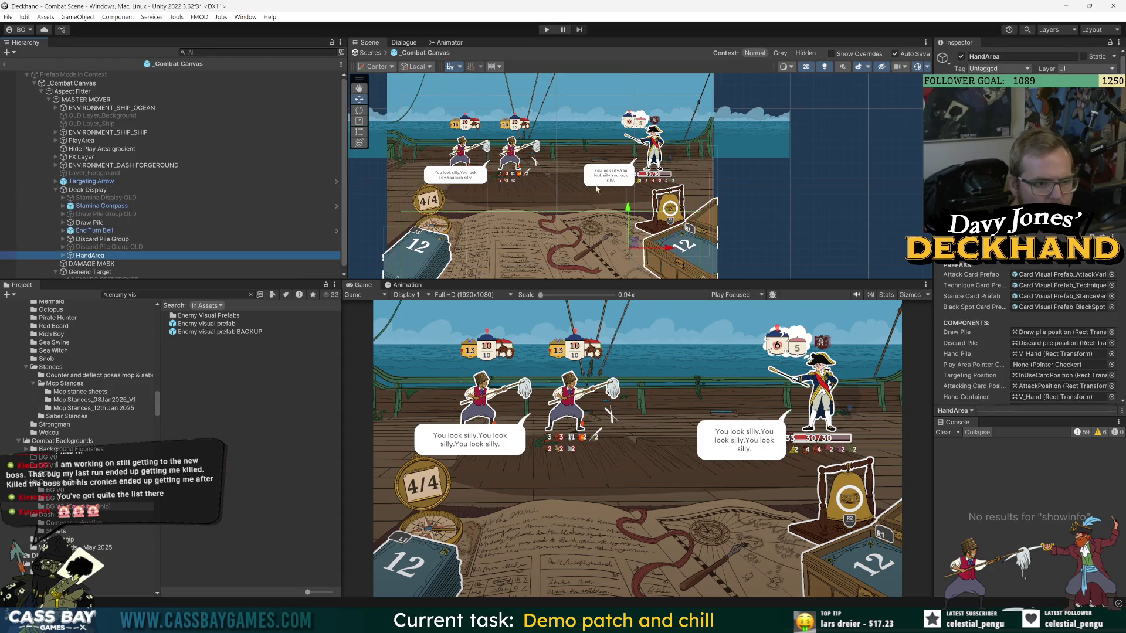
scroll(596, 189, down, 2)
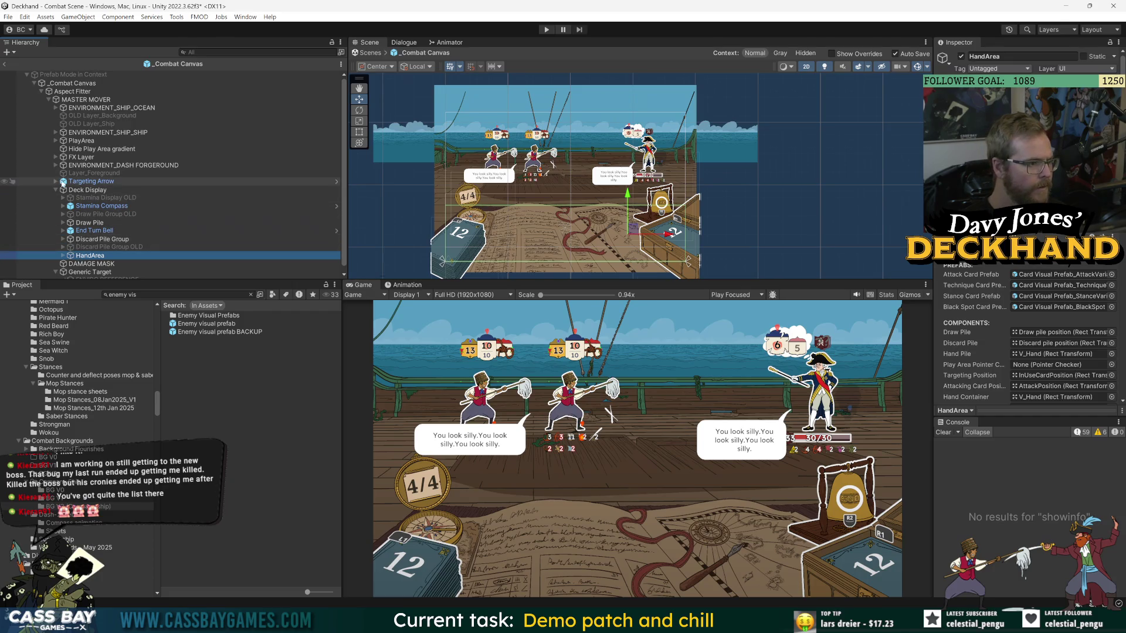
click(55, 189)
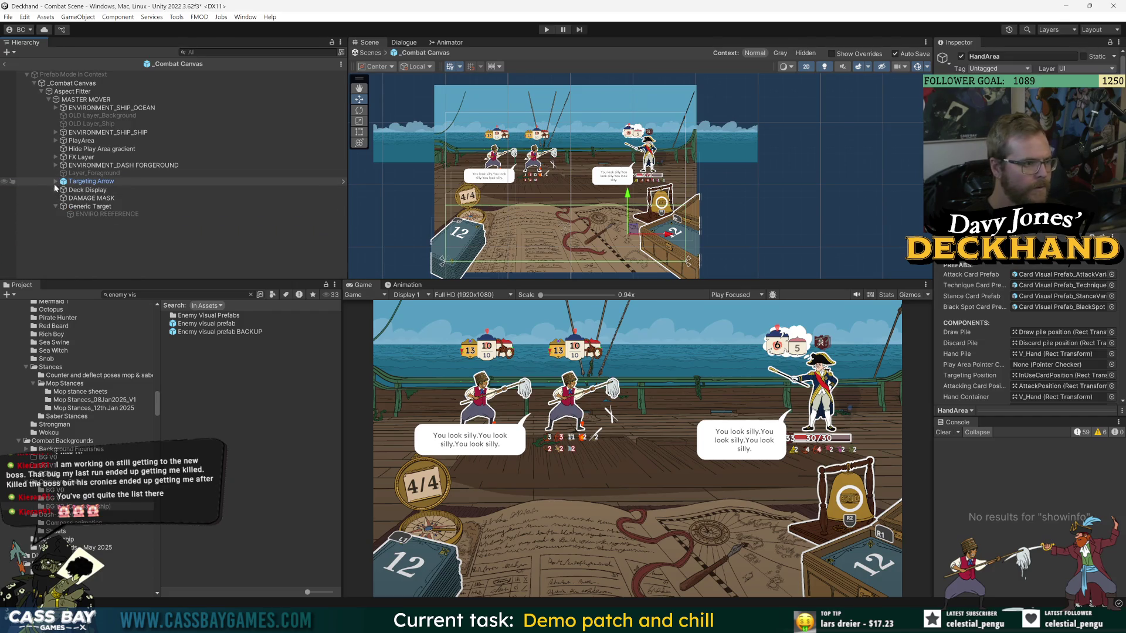
click(55, 189)
click(92, 191)
click(359, 132)
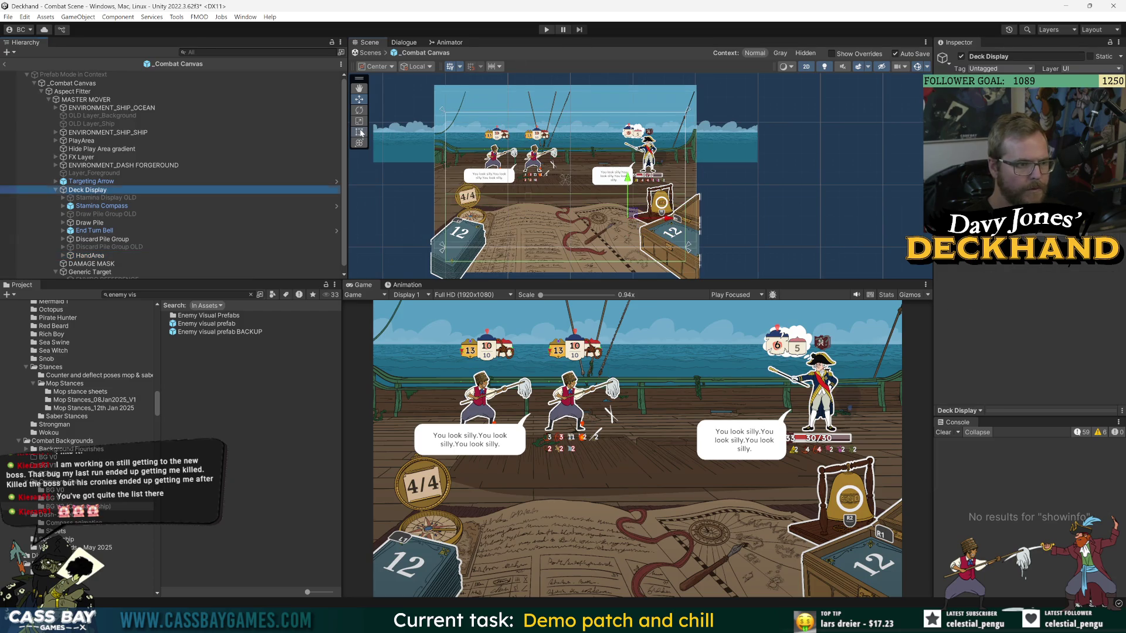
click(89, 256)
scroll(660, 211, up, 2)
key(w)
drag(626, 212, 626, 195)
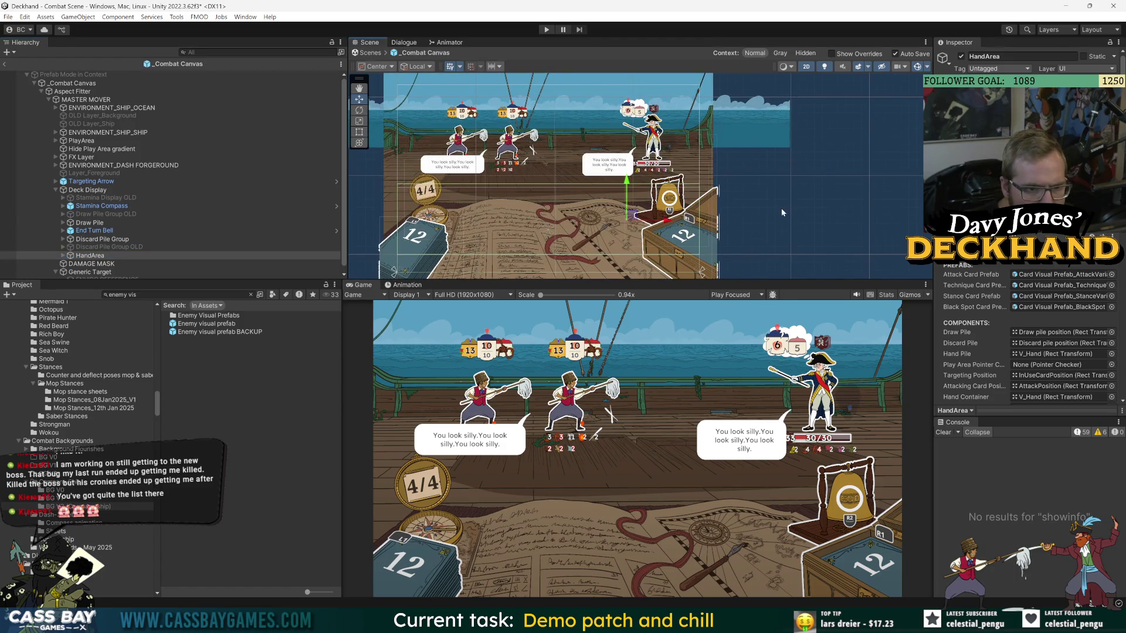
click(819, 230)
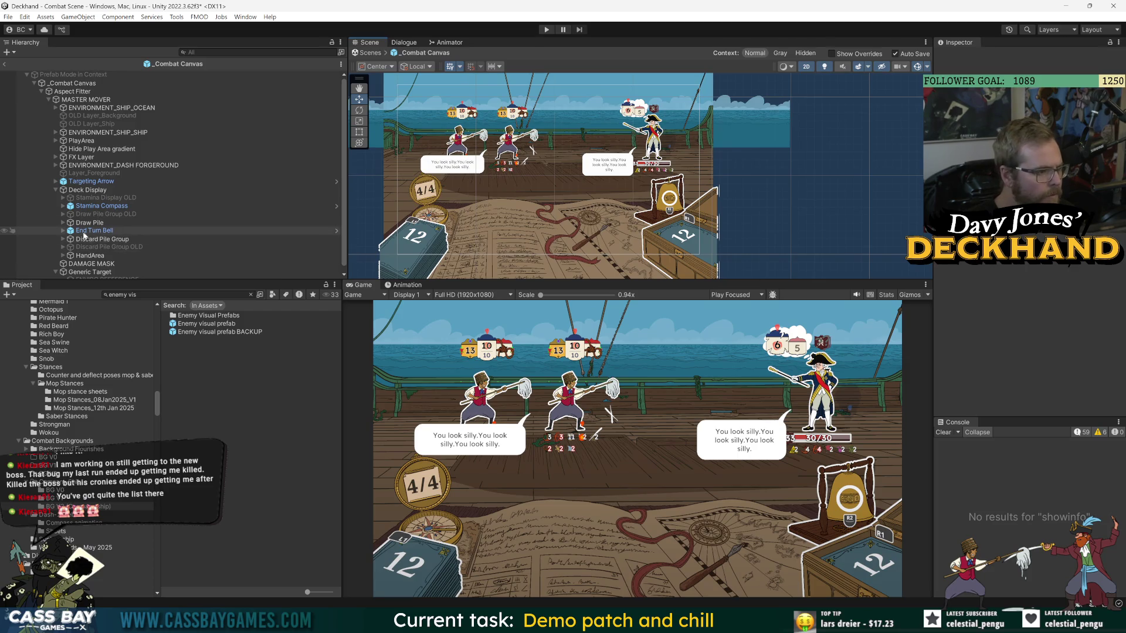
Drag TooltipHotspot out from under Stamina Compass in the Hierarchy.
click(88, 208)
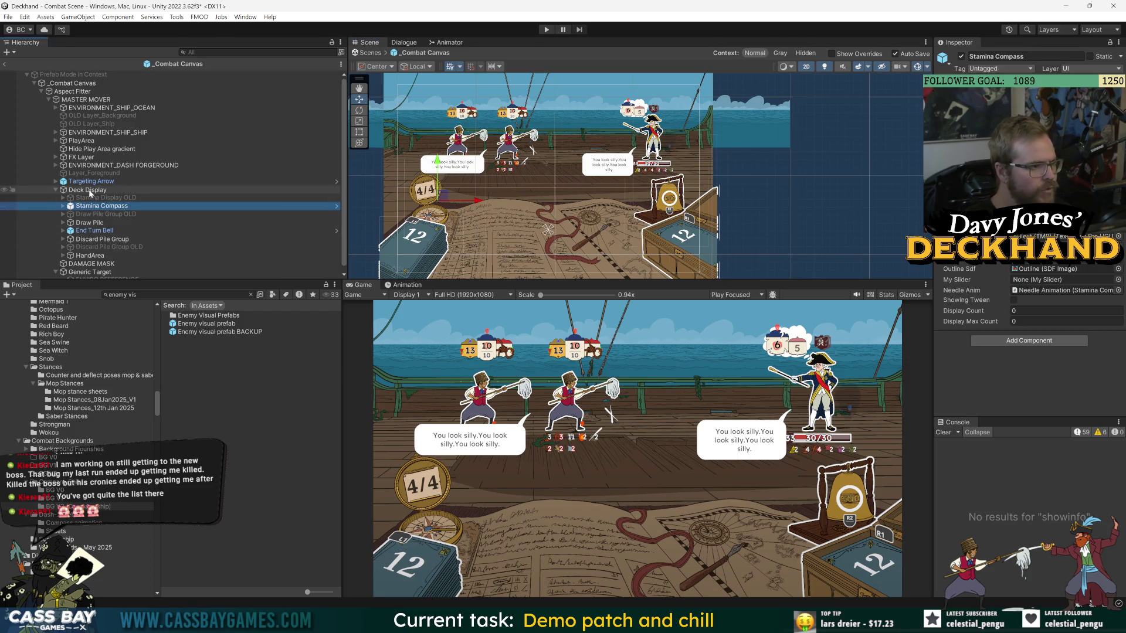
click(63, 206)
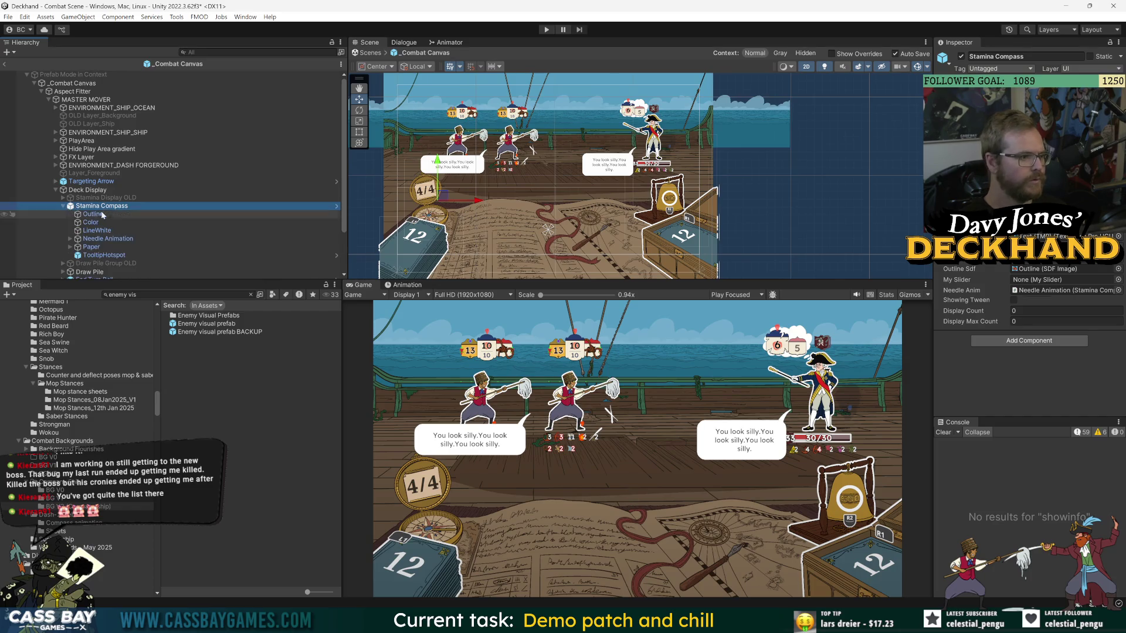
click(231, 256)
mouse_move(234, 264)
mouse_down()
mouse_move(107, 240)
mouse_move(64, 209)
mouse_up()
click(64, 206)
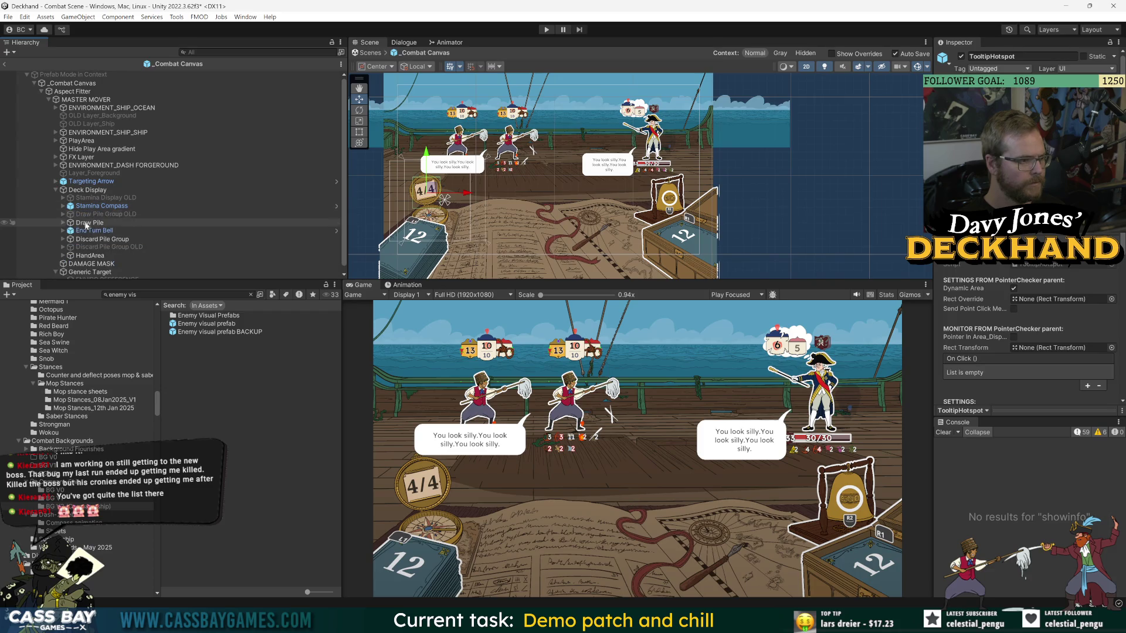
Inspect the Draw Pile and its Selectable child with the Rect tool active.
click(63, 224)
click(96, 231)
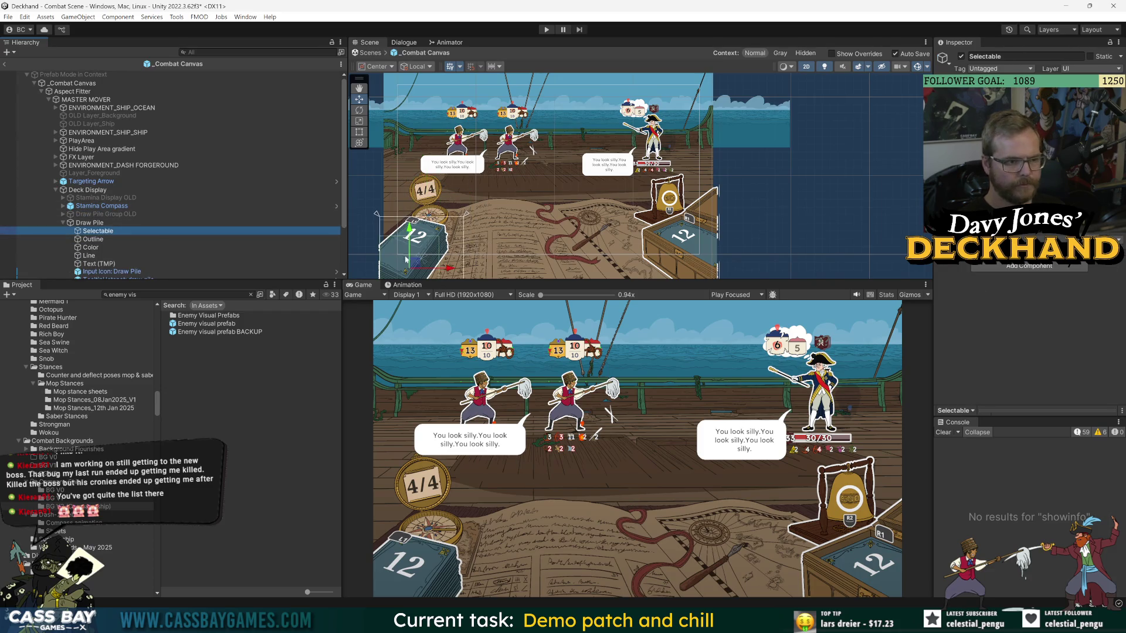
scroll(456, 241, up, 1)
scroll(455, 241, down, 4)
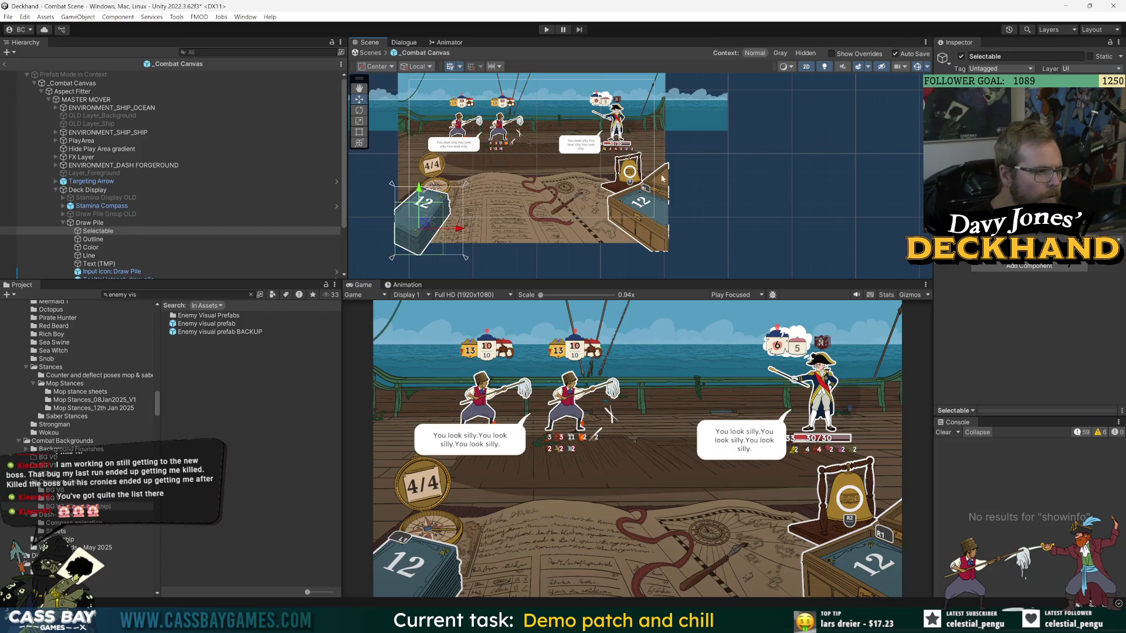
click(87, 223)
click(359, 132)
scroll(507, 182, up, 1)
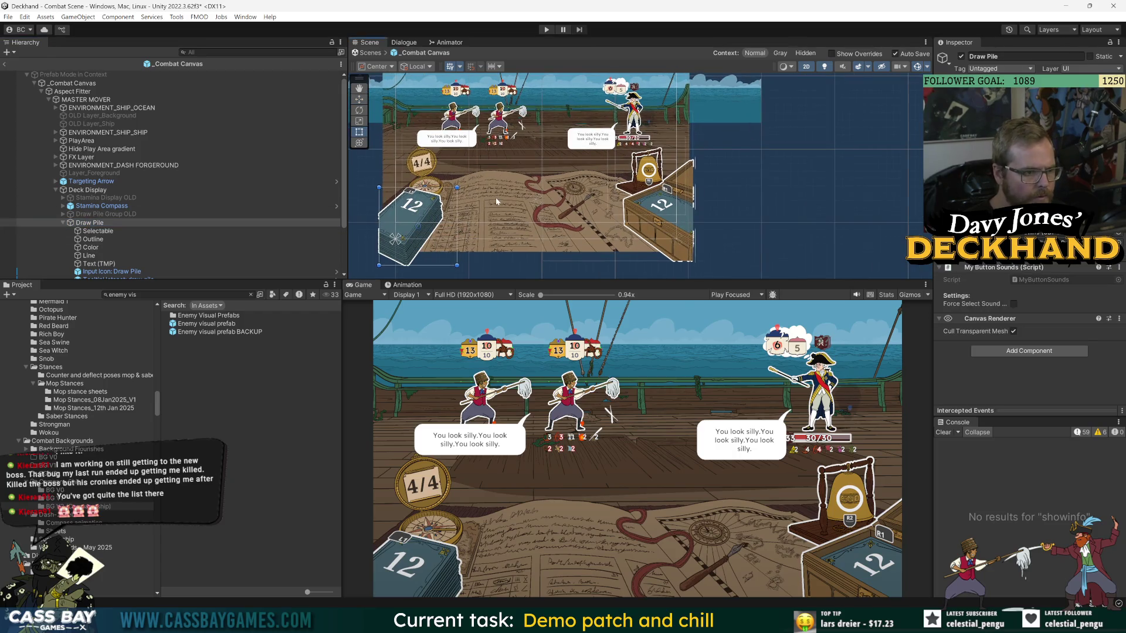
click(98, 233)
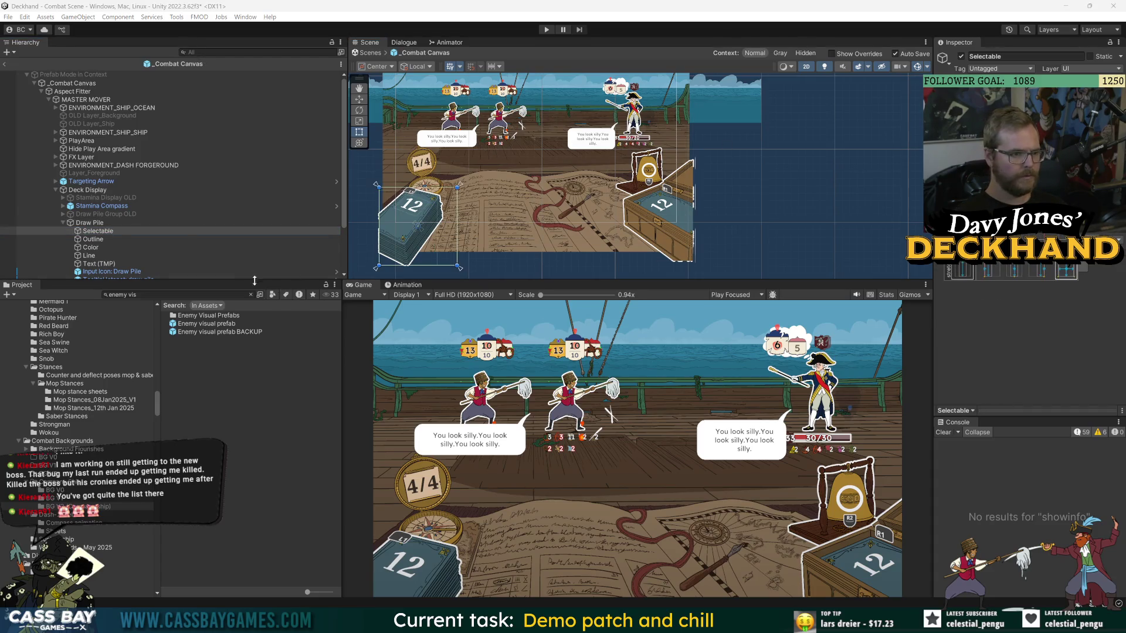
click(62, 223)
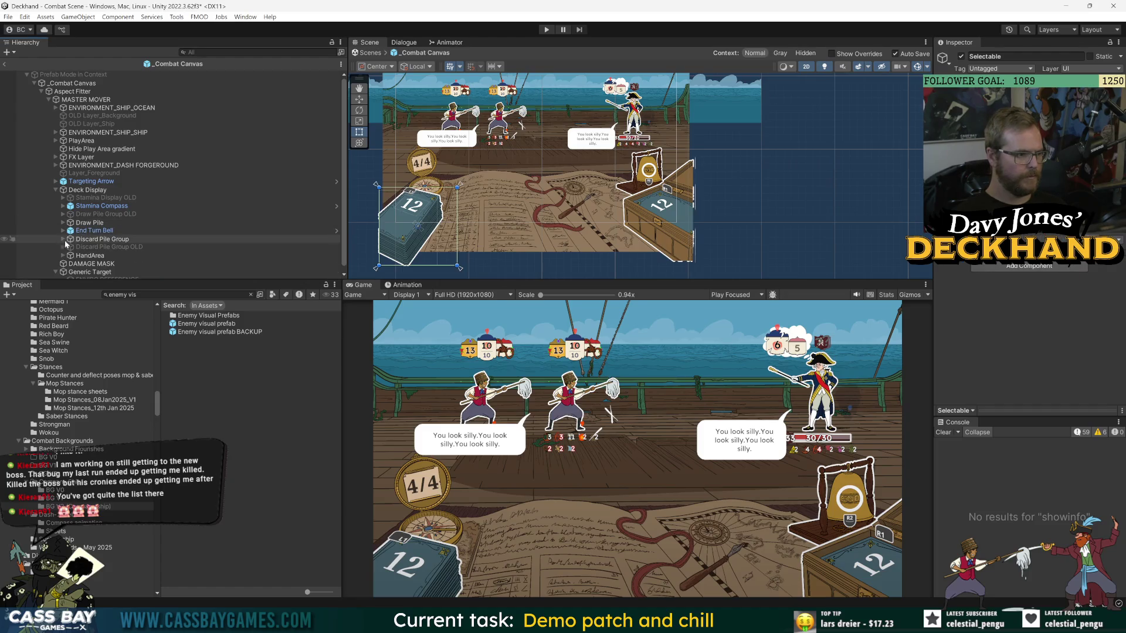
Stretch the Discard Pile Group's SelectableArea up and to the left with the Rect tool.
click(63, 239)
click(103, 239)
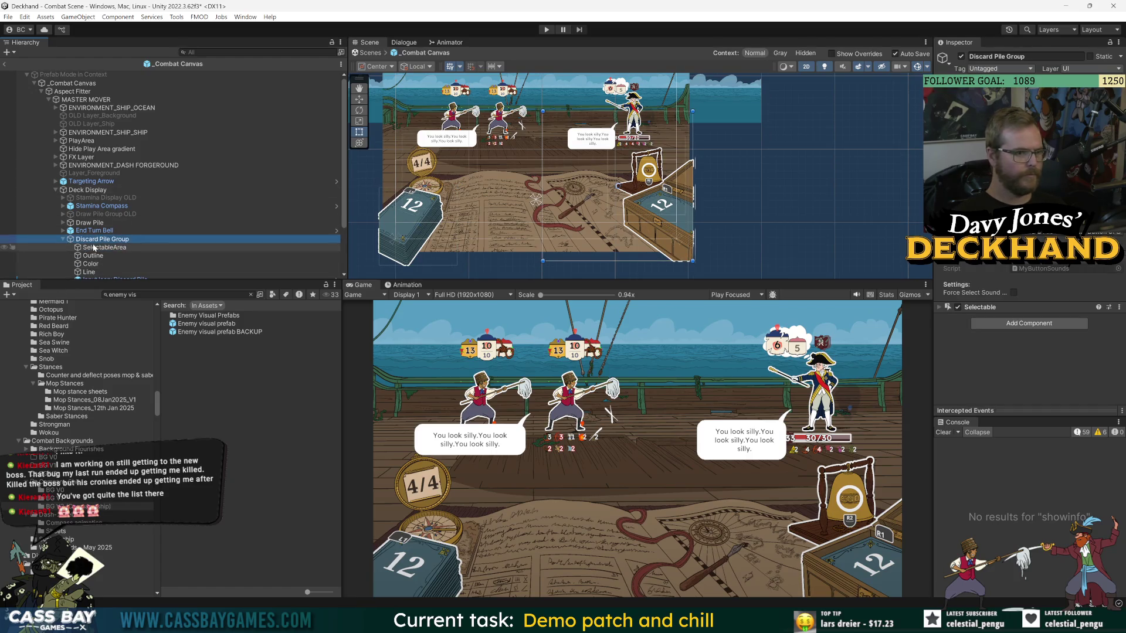
click(217, 247)
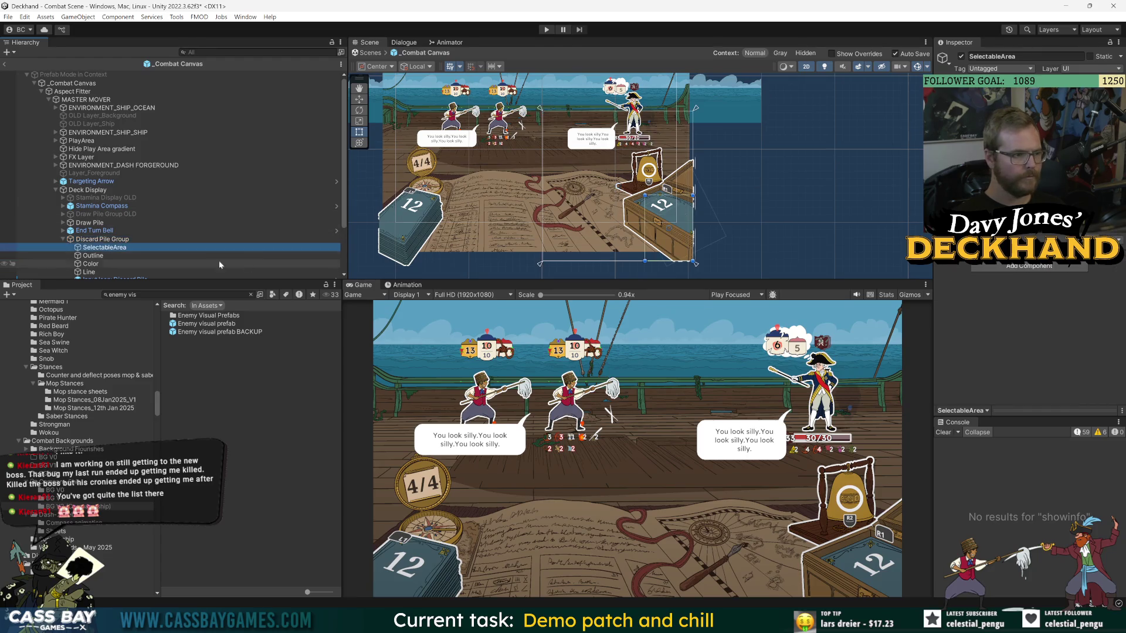
mouse_move(645, 196)
mouse_down()
mouse_move(623, 186)
mouse_move(632, 189)
mouse_up()
click(85, 239)
click(87, 249)
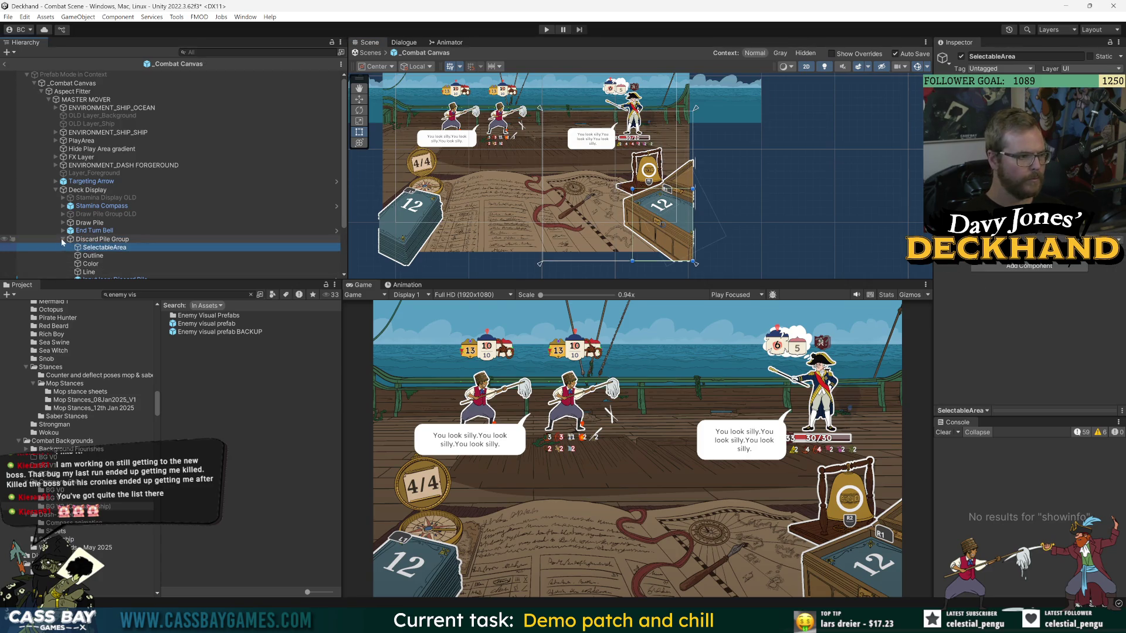
click(62, 240)
Check the End Turn Bell's SelectableArea, then reselect HandArea.
click(81, 232)
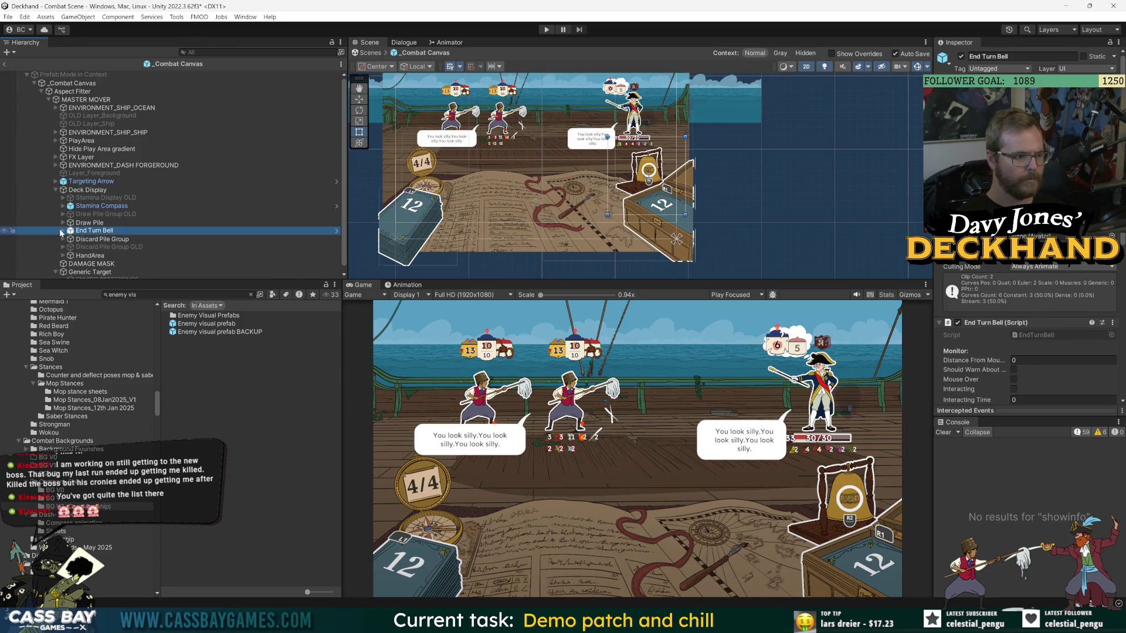
click(61, 233)
click(87, 239)
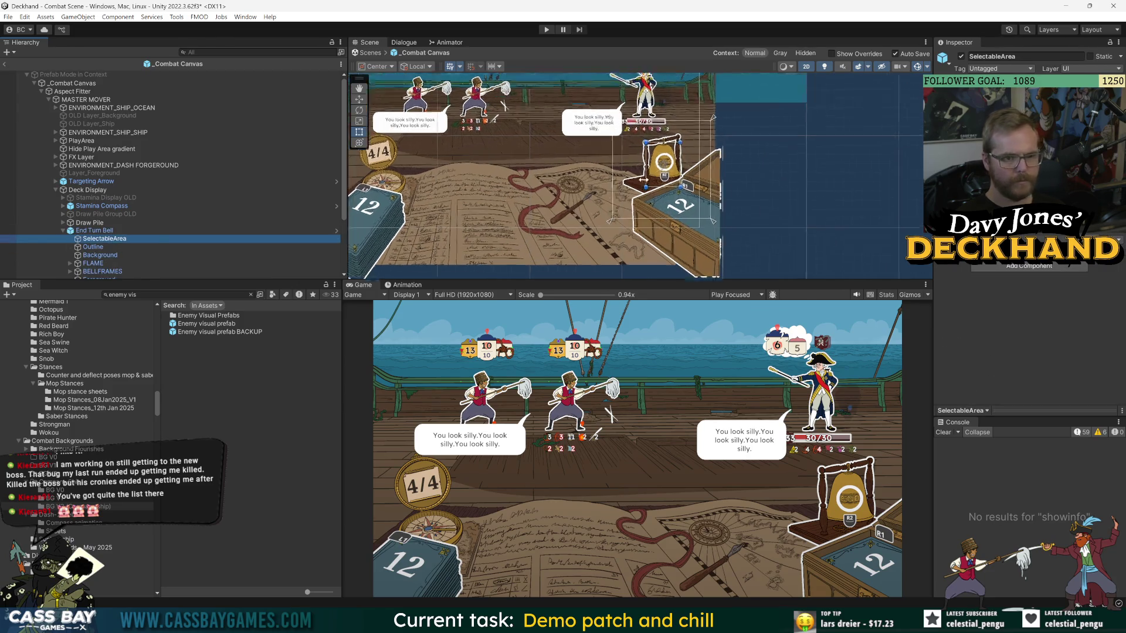
scroll(694, 160, up, 1)
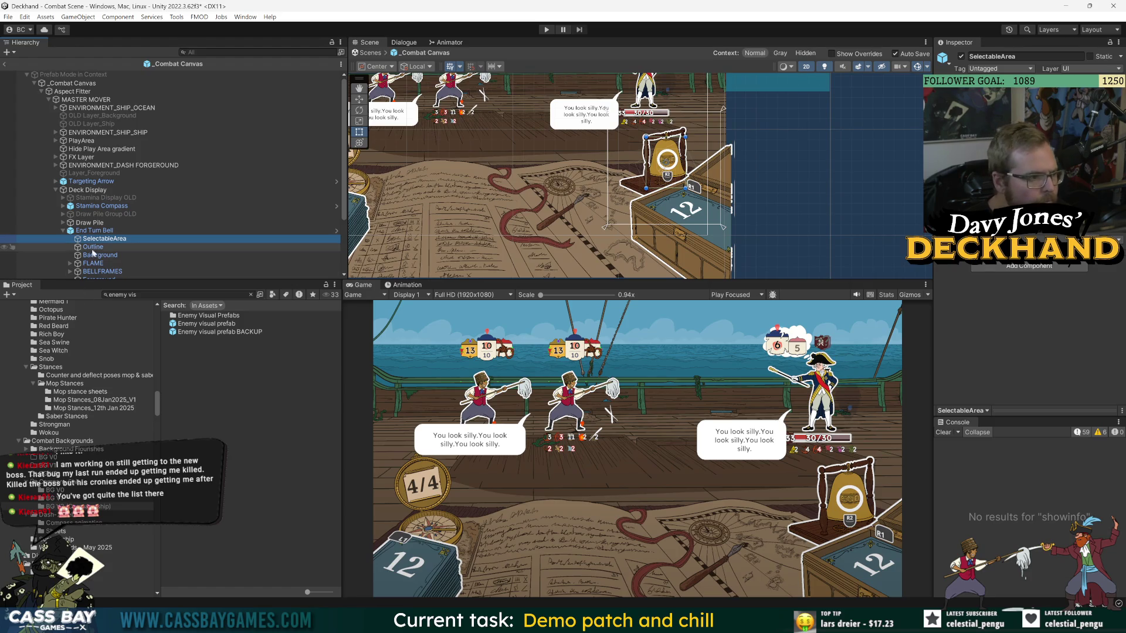
click(78, 225)
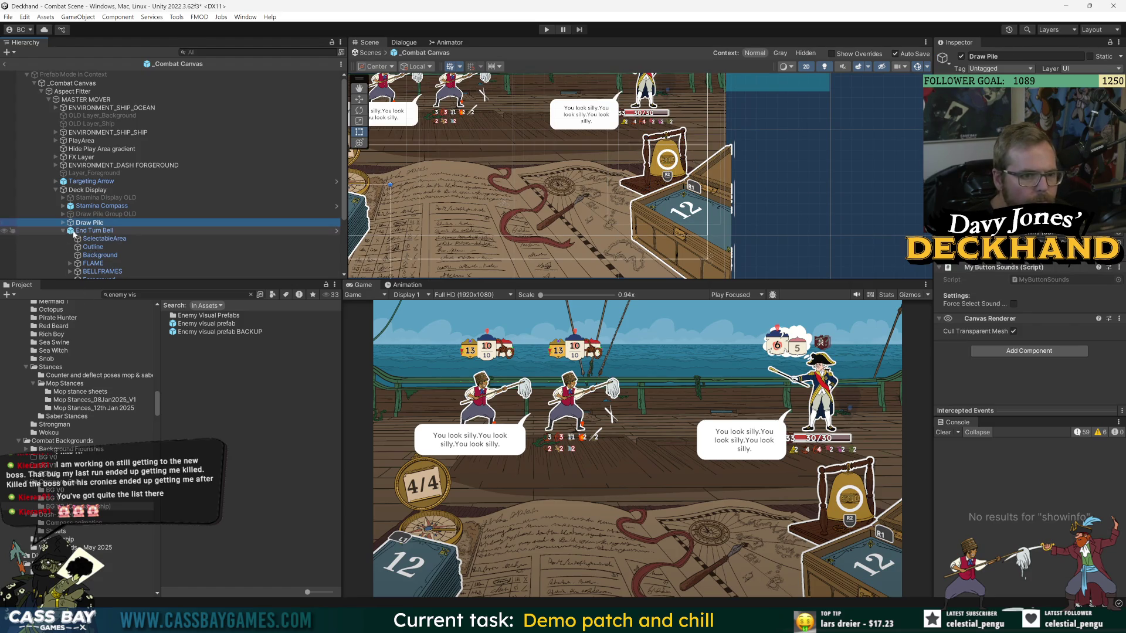
click(62, 231)
click(90, 256)
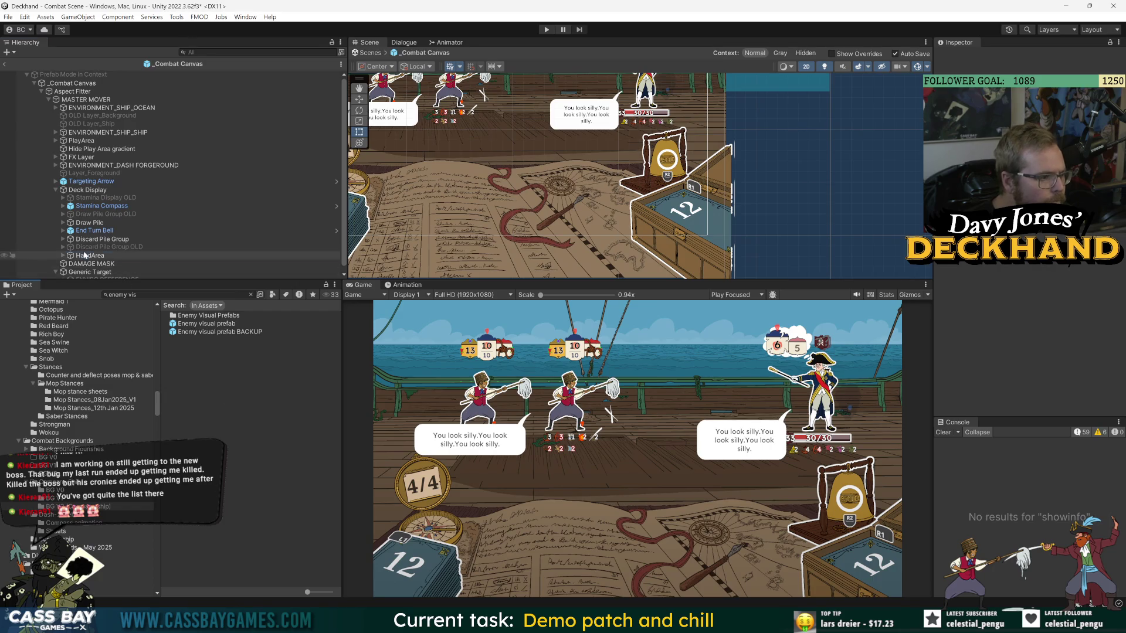
click(140, 295)
Open Main Menu Scene from a 'main menu' search, answer the save prompt, play, and pick Continue Voyage.
text(main menu)
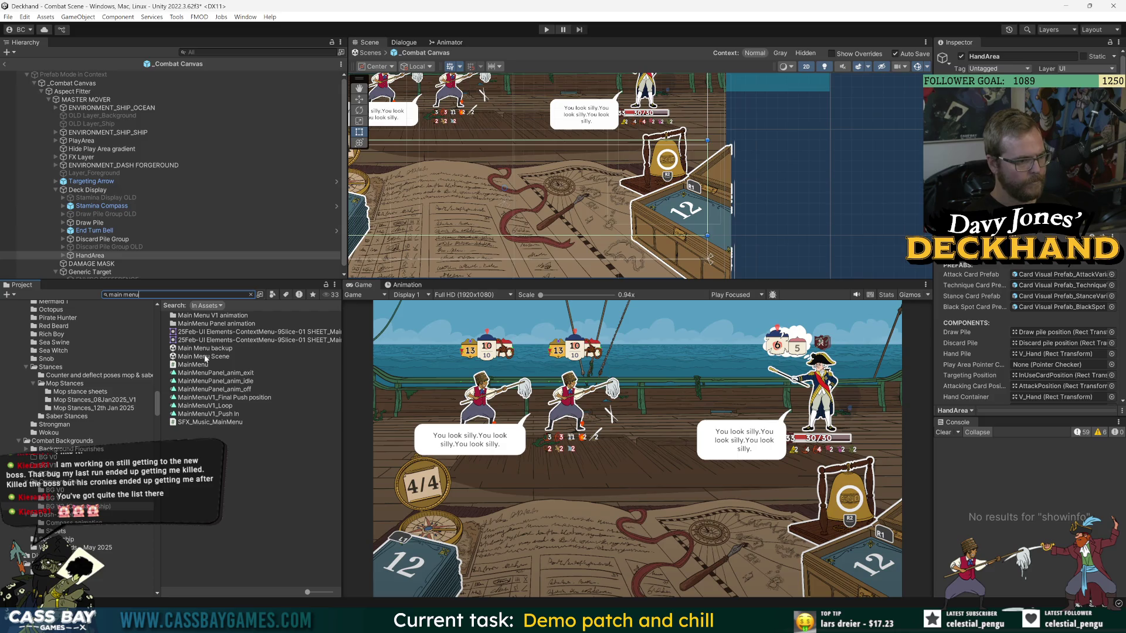
double_click(205, 359)
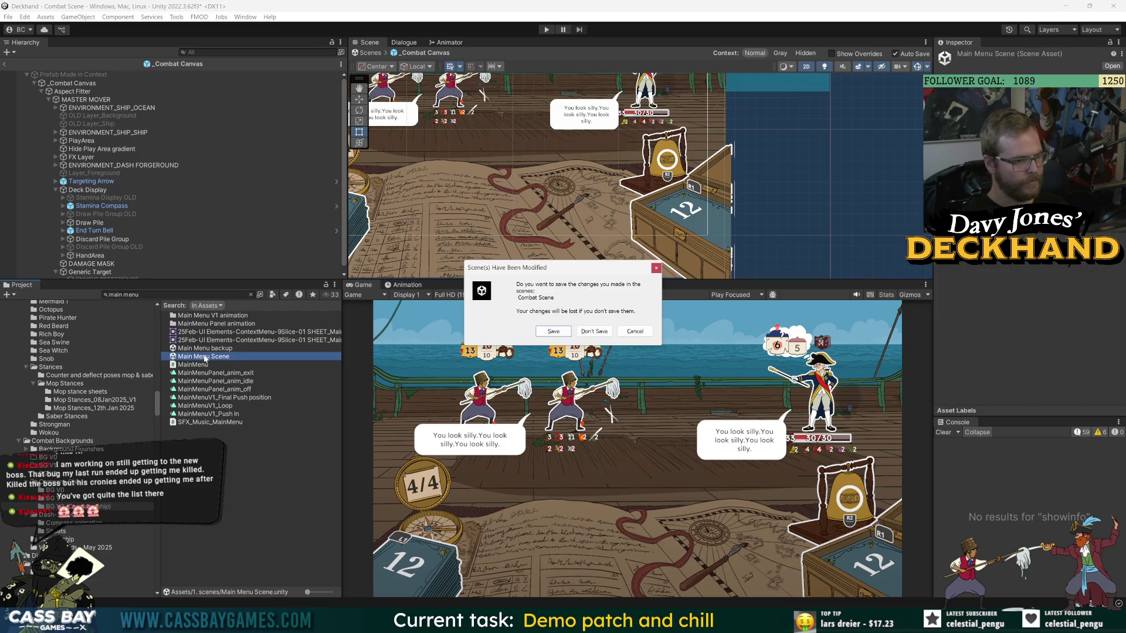
click(553, 333)
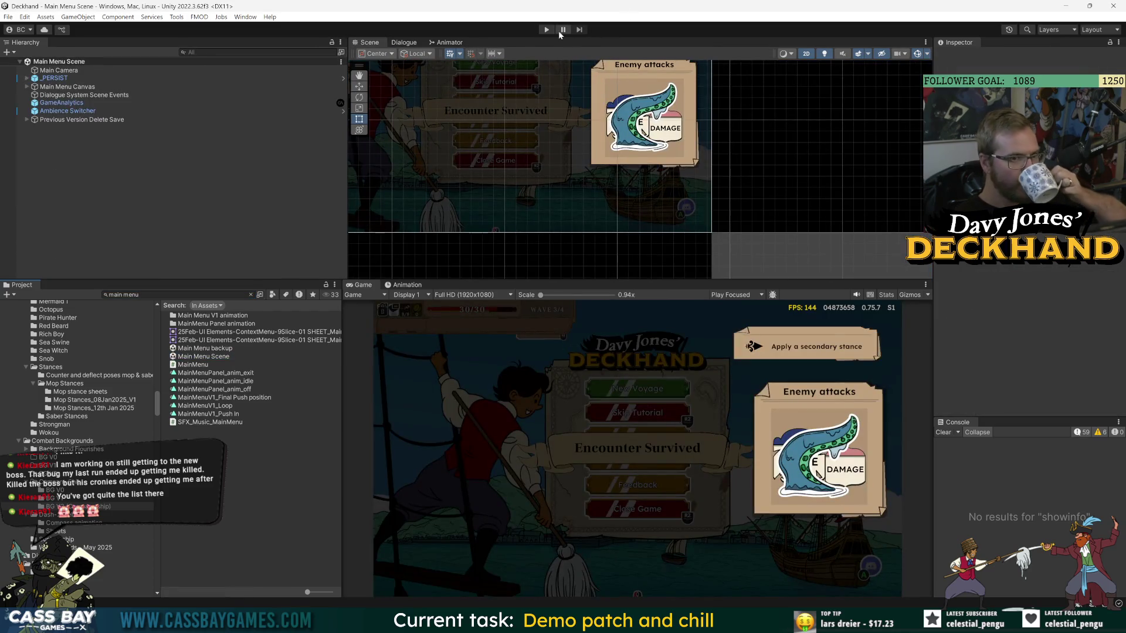
click(546, 29)
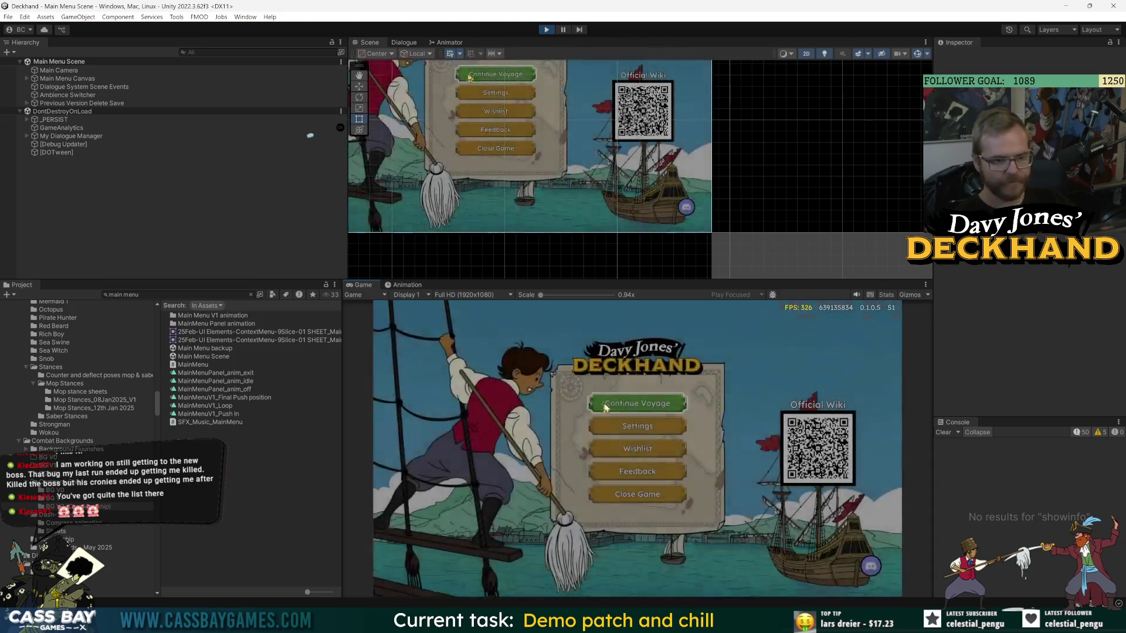
click(641, 403)
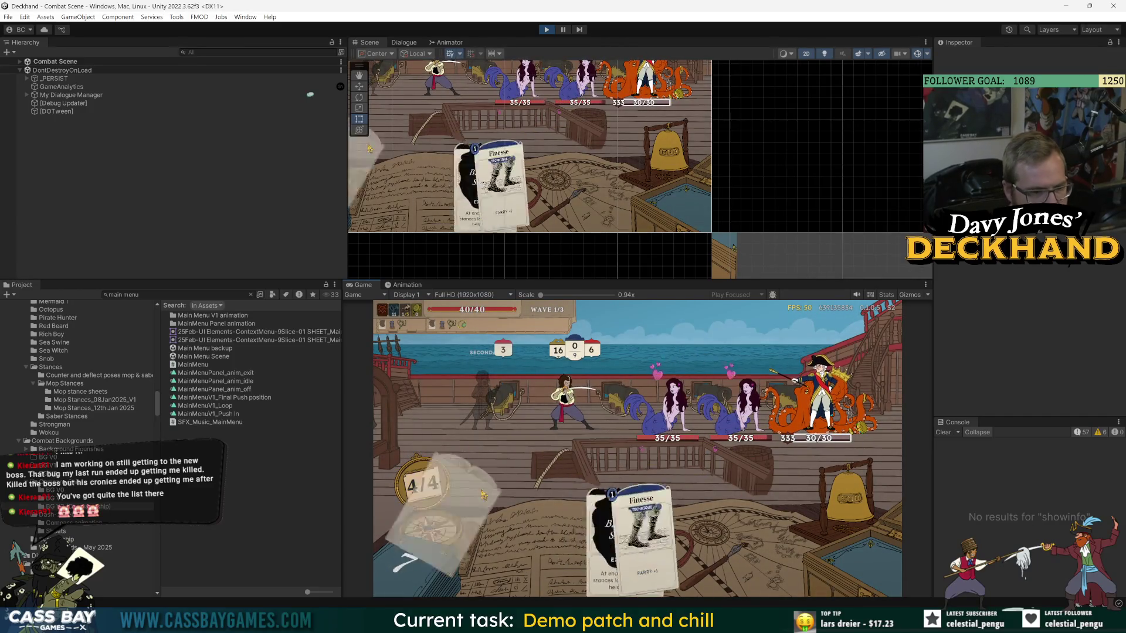
Dismiss the Black Spot letter, widen the Console, and open InfoHover.cs:488 from the error's stack trace.
click(639, 502)
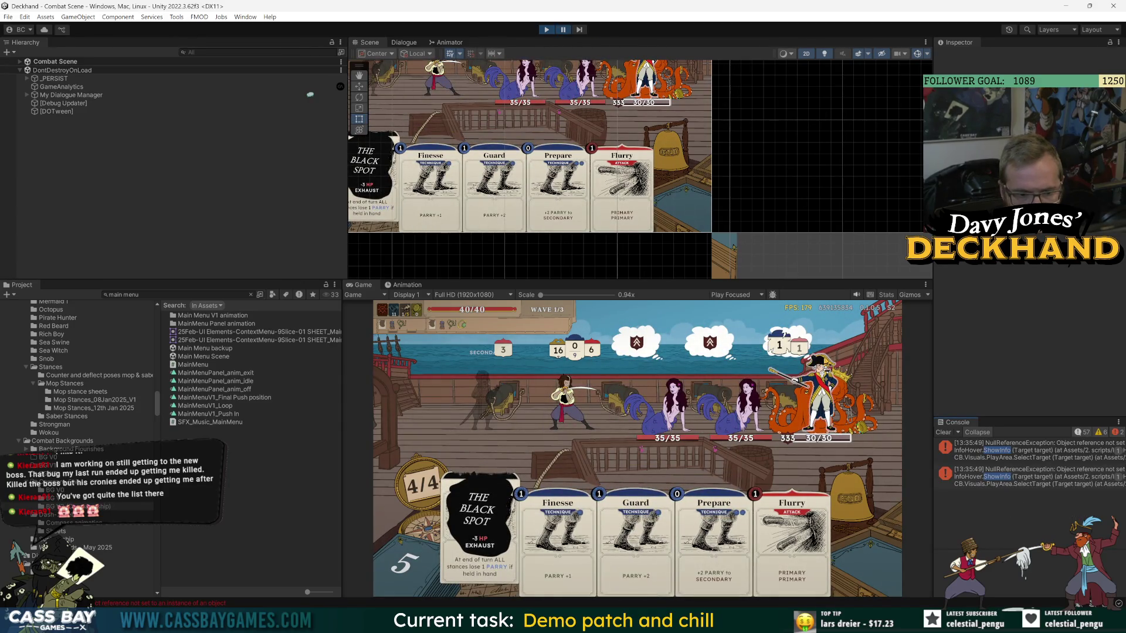
click(1032, 451)
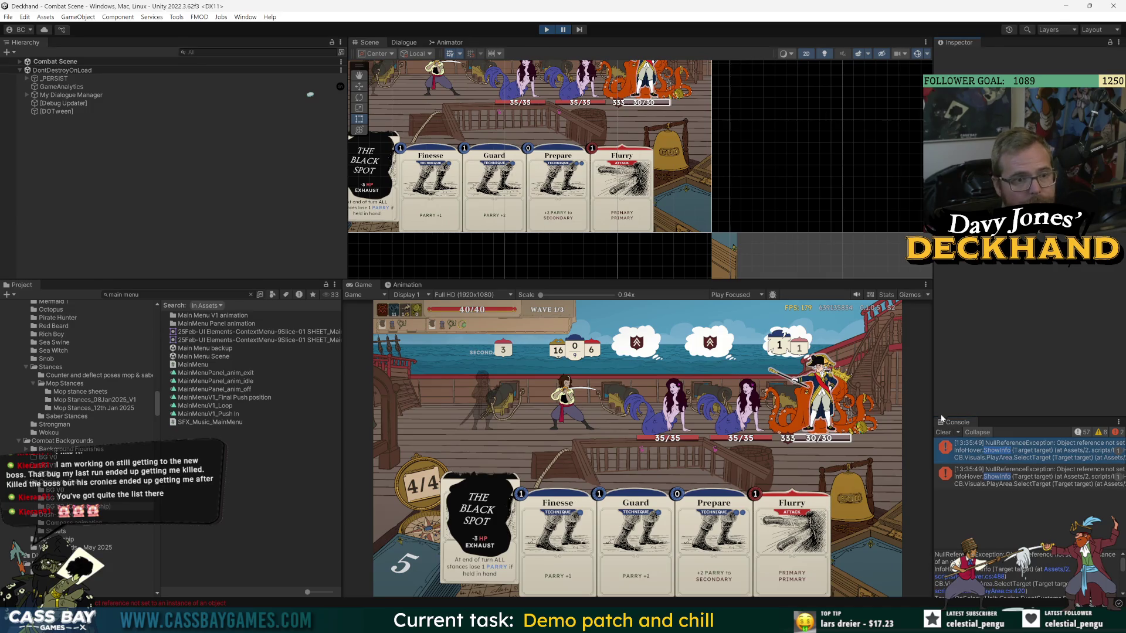
drag(933, 410, 779, 411)
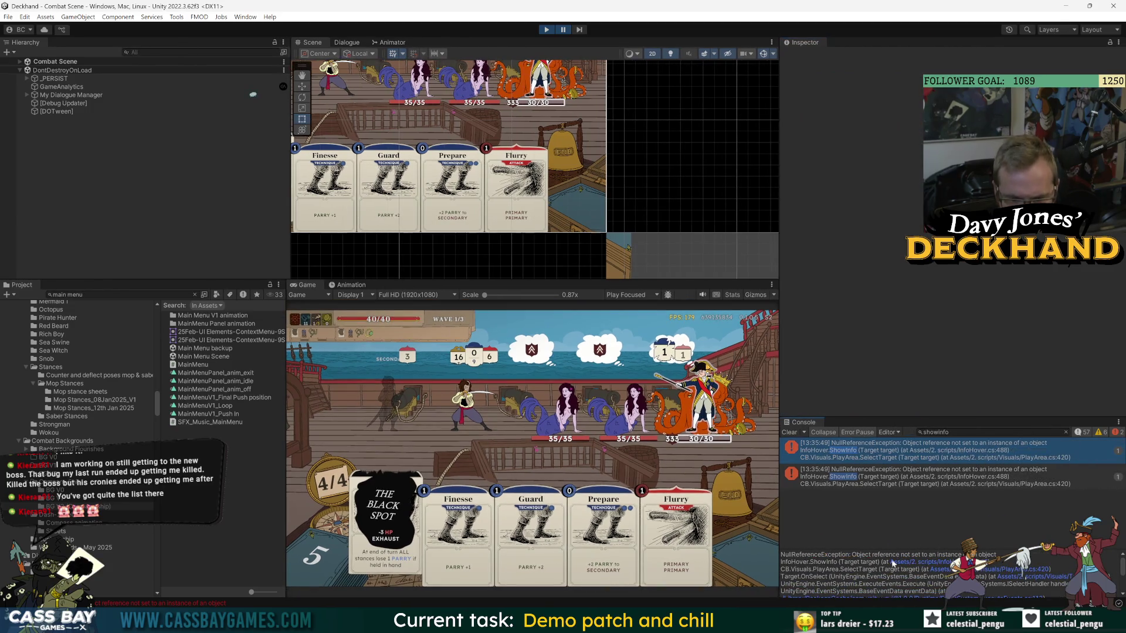
drag(867, 549, 872, 513)
click(952, 527)
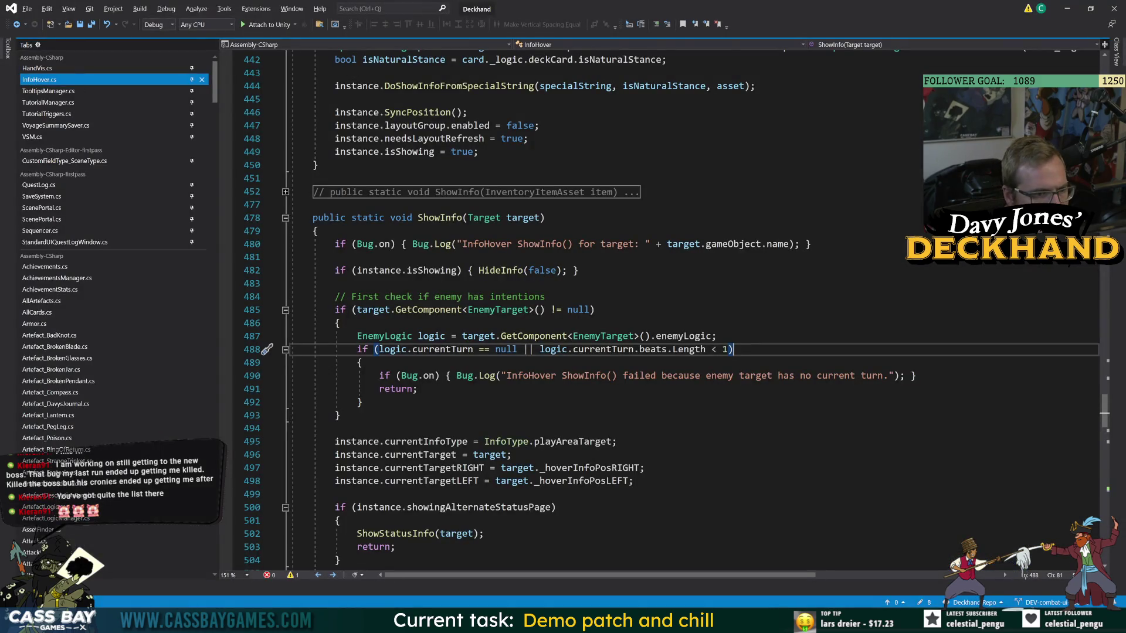
Examine the Length check on line 488 of InfoHover.cs, reopening it from Unity's Console.
double_click(692, 351)
key(End)
key(alt+Tab)
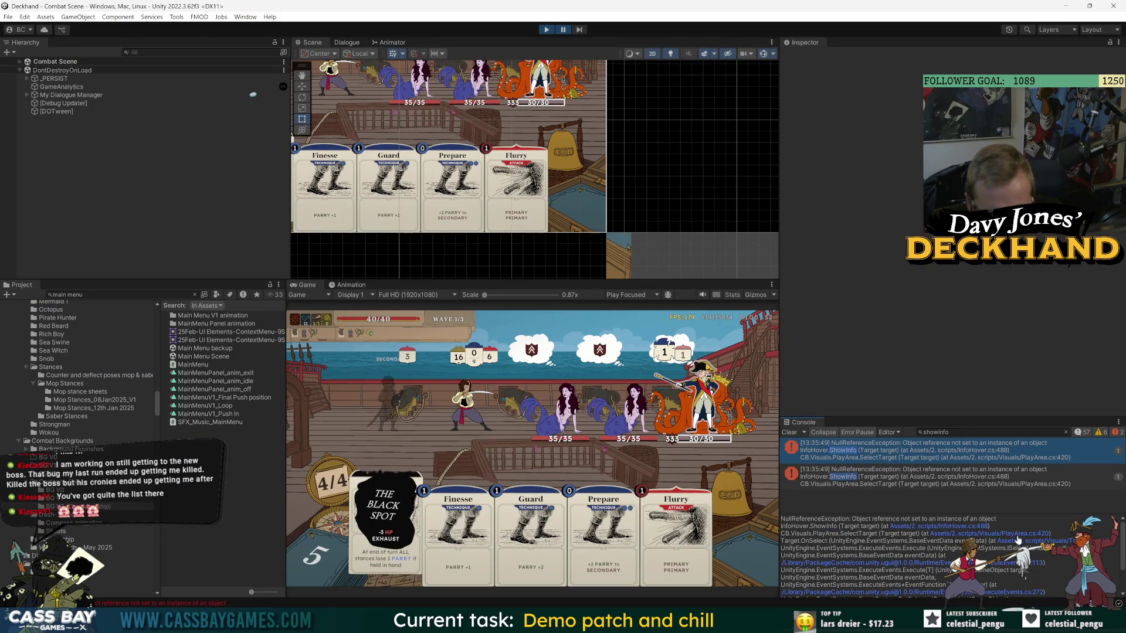
click(953, 530)
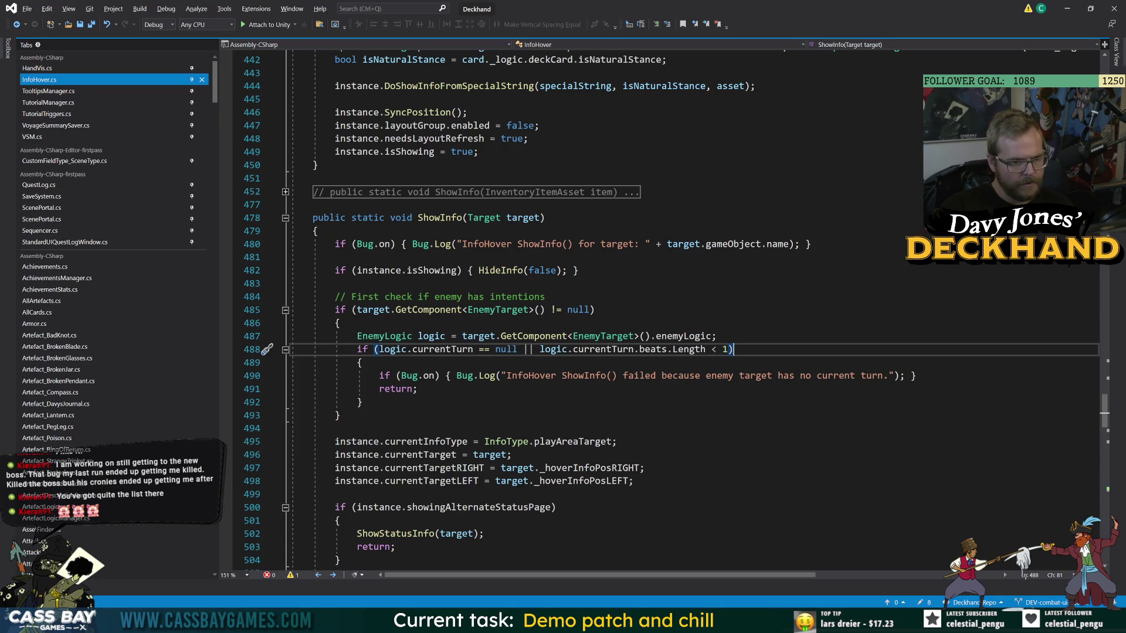
mouse_move(691, 350)
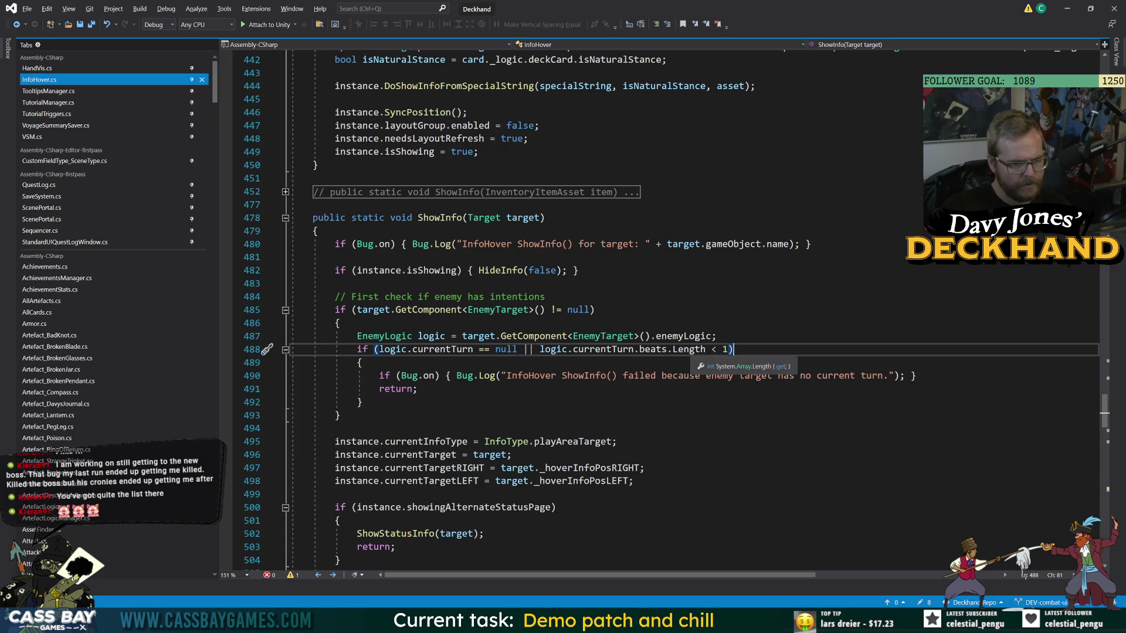
mouse_move(725, 349)
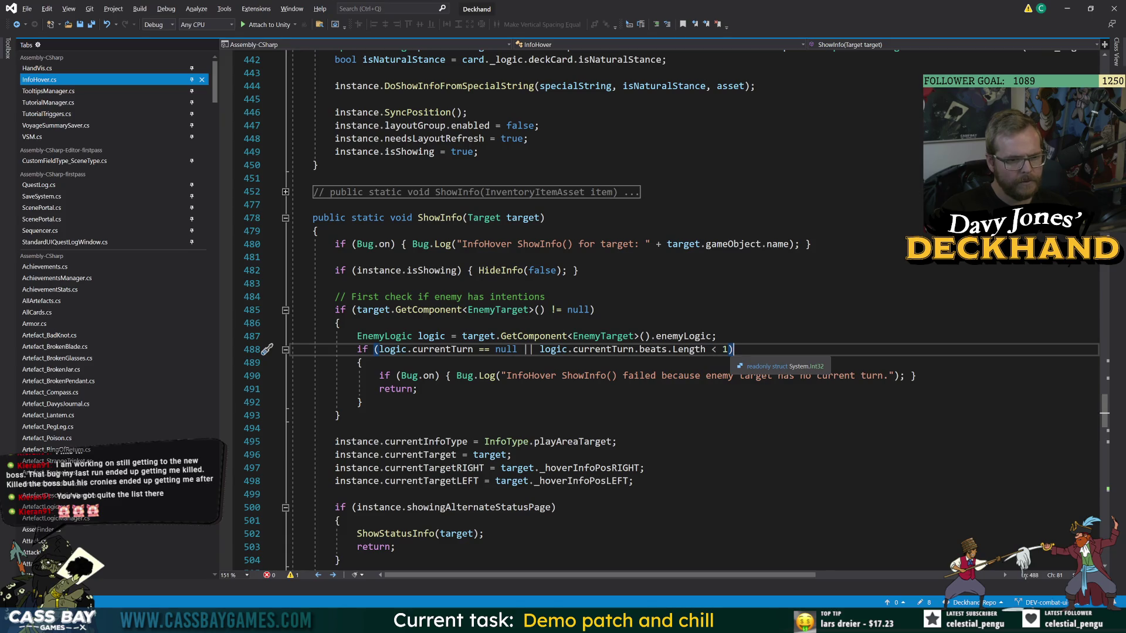
key(Up)
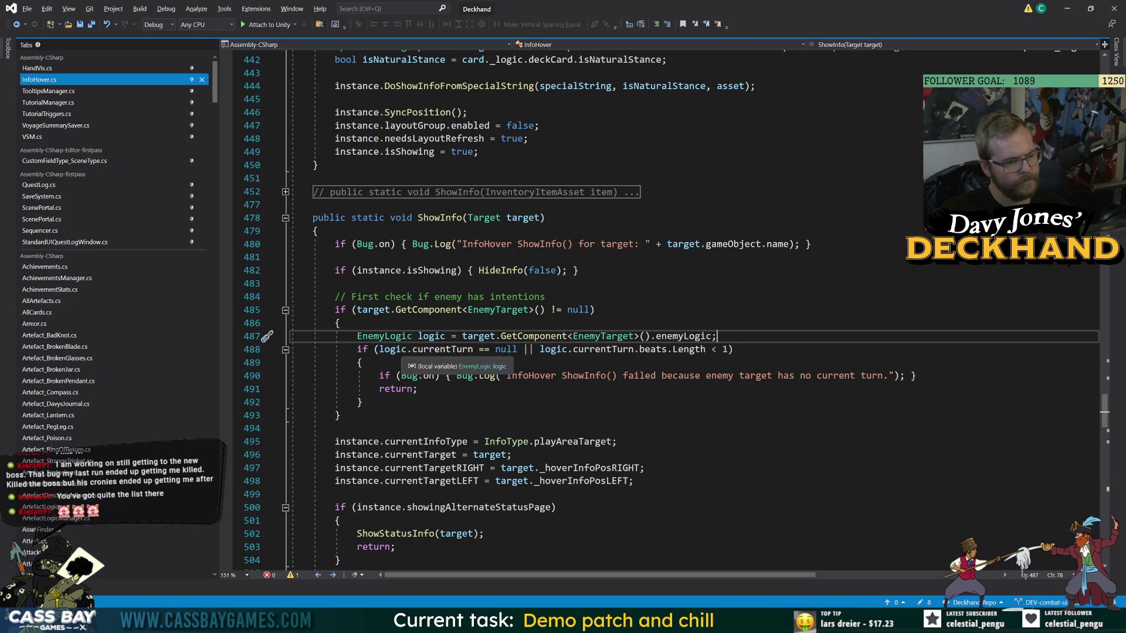
Prefix the line 488 condition with 'logic != null &&', save, and return to Unity.
click(379, 350)
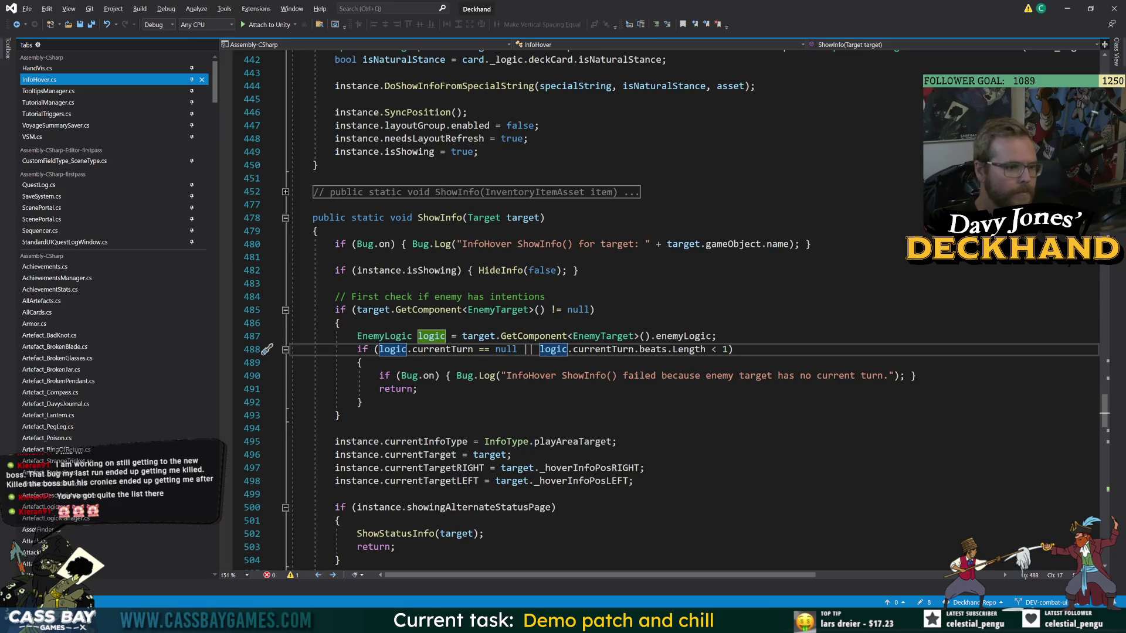
click(335, 256)
double_click(522, 218)
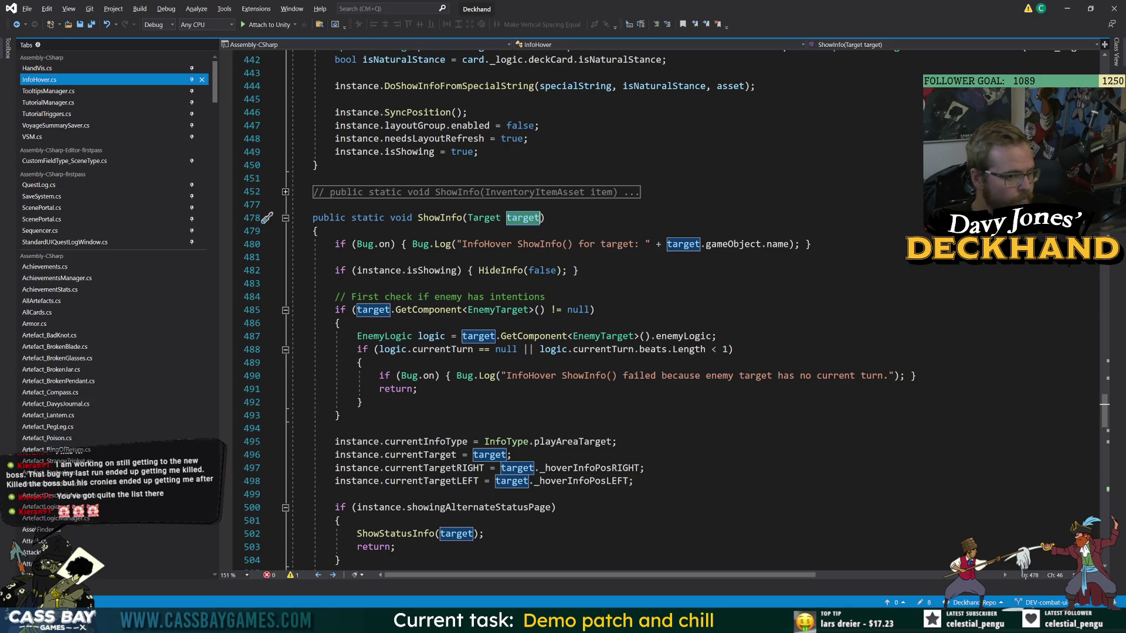
double_click(431, 337)
click(379, 350)
text(logic != null &&)
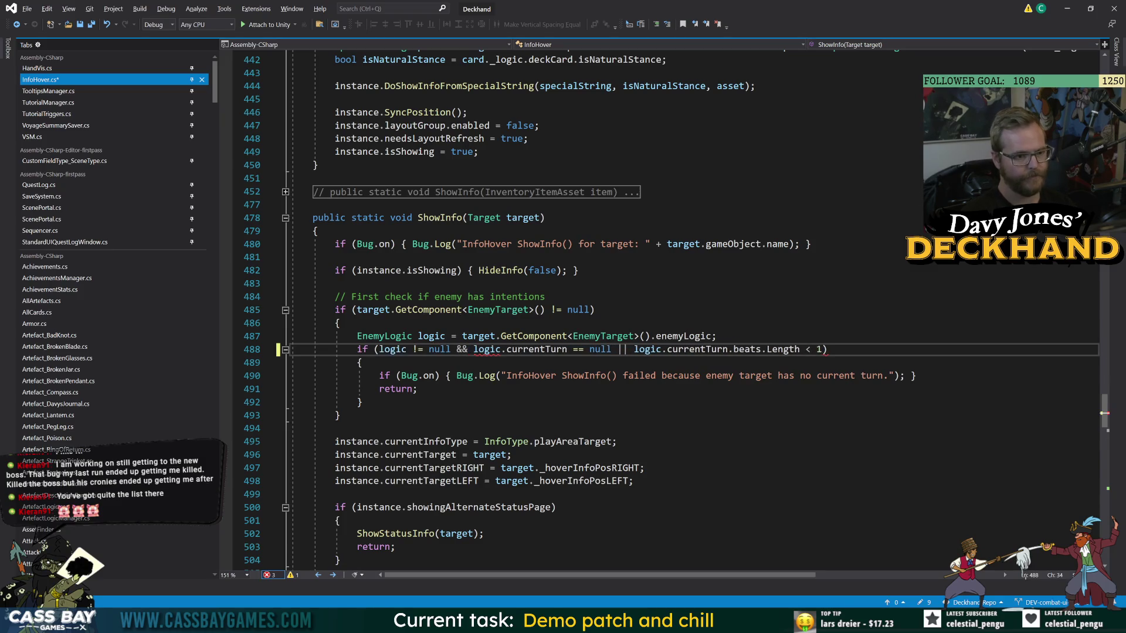
key(ctrl+s)
key(alt+Tab)
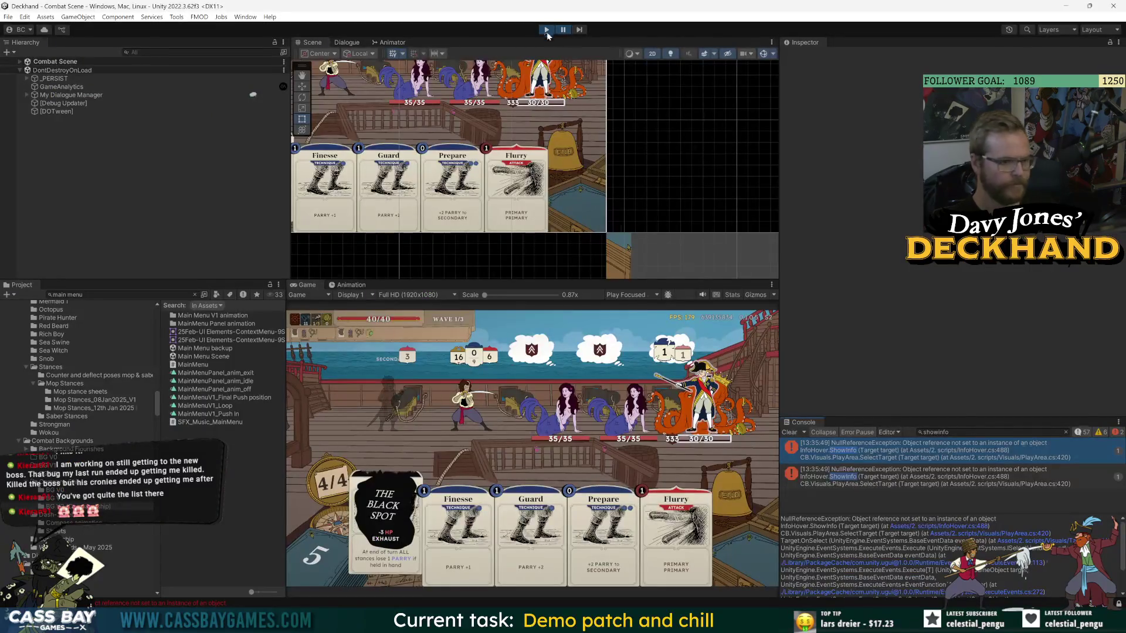
Open Target.cs:183 from the second error's stack trace, then exit play mode in Unity.
click(926, 484)
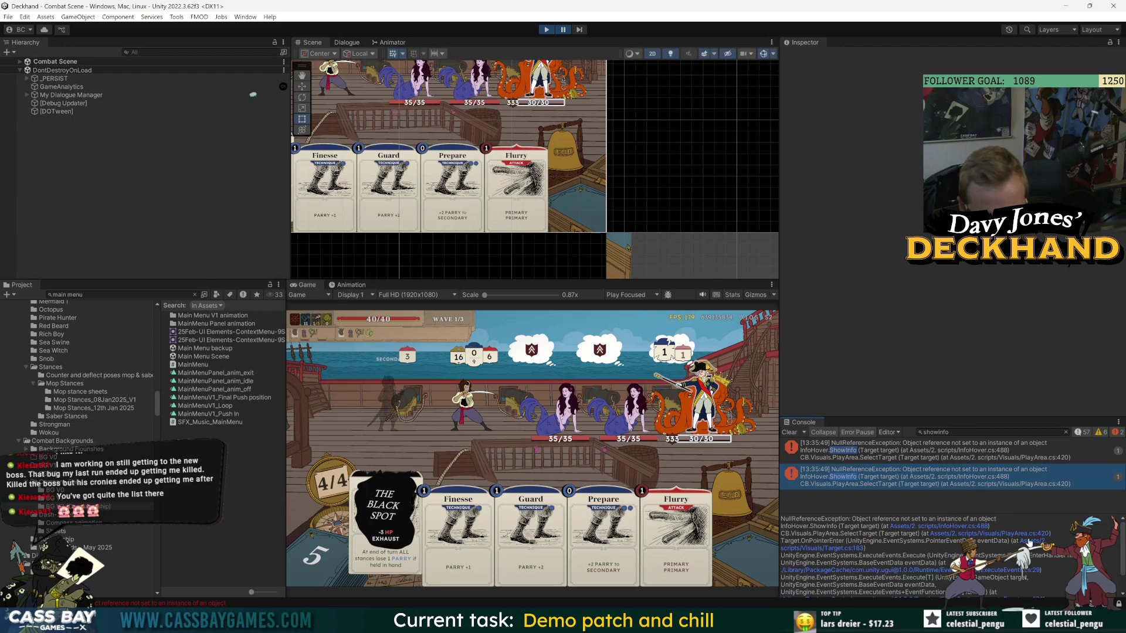
click(1030, 545)
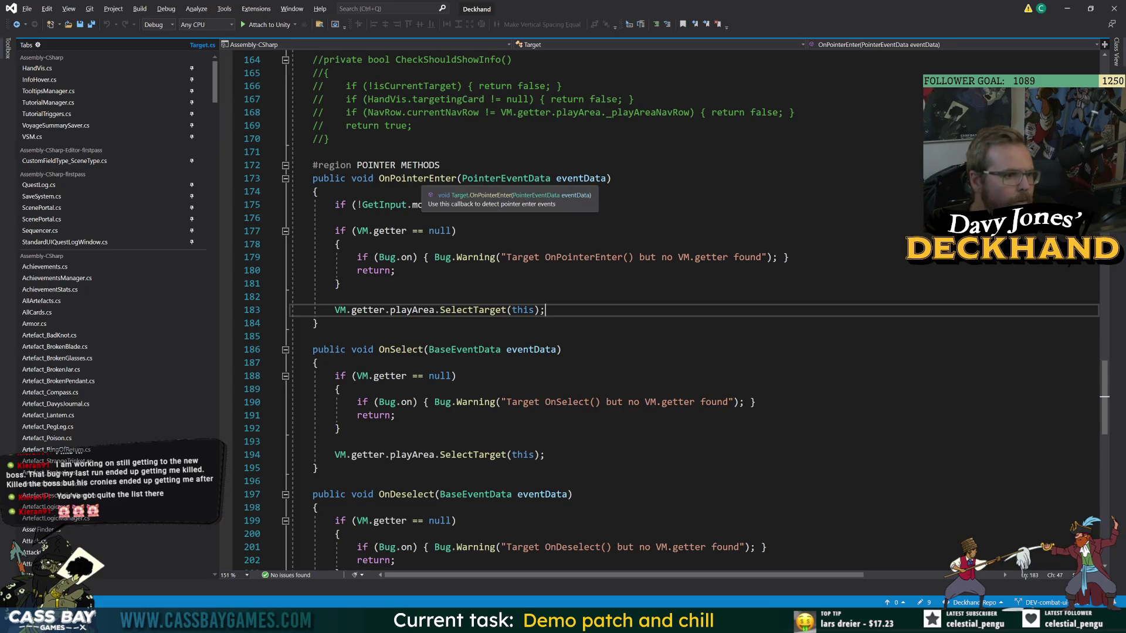
key(alt+Tab)
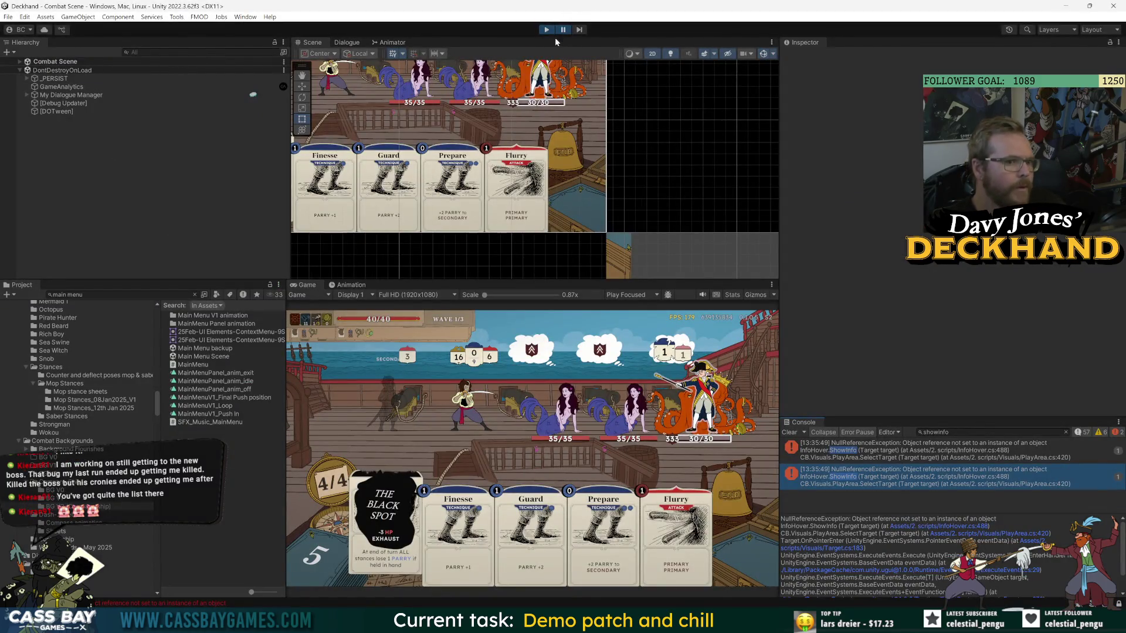
click(546, 29)
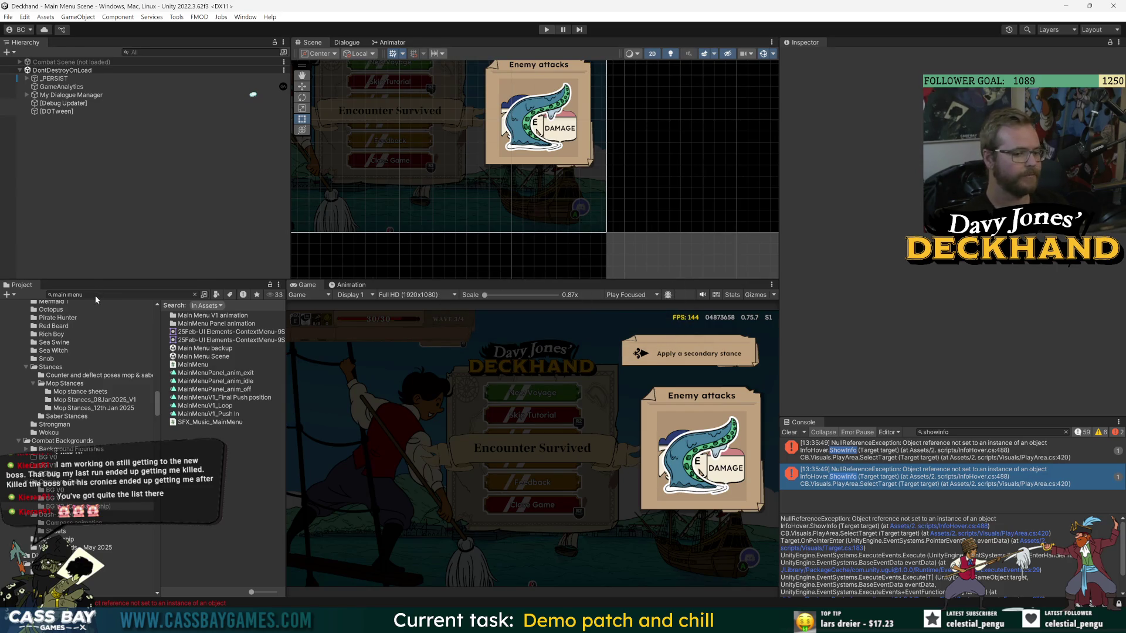
Clear the Console, open Combat Scene from a 'combat' search, and select _Combat Canvas under COMBAT.
click(797, 432)
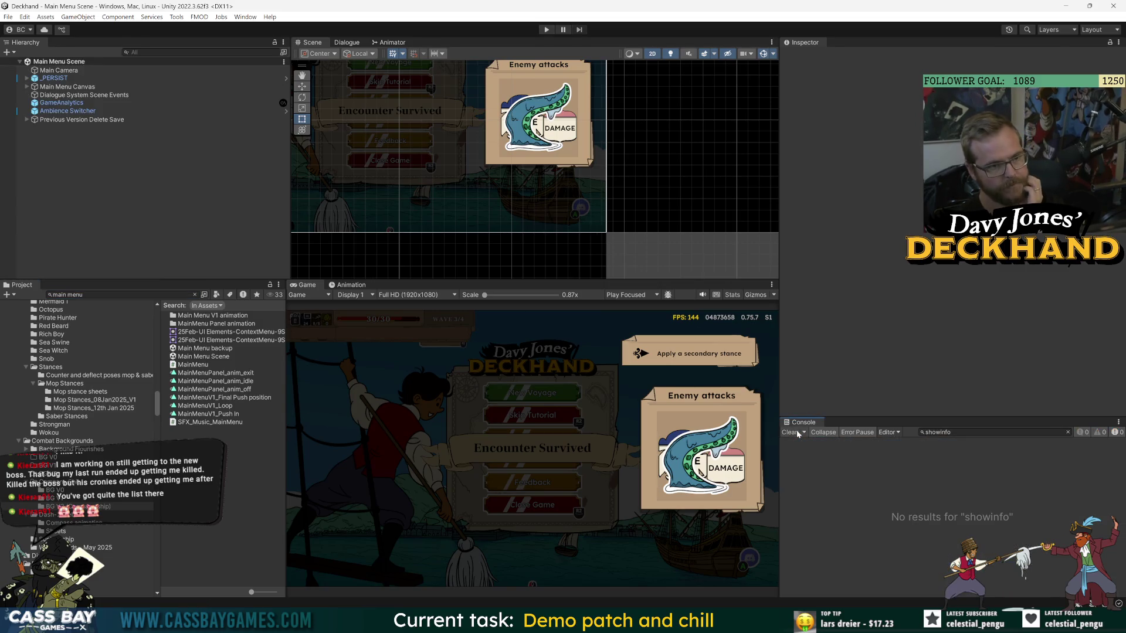
click(117, 295)
text(combat sc)
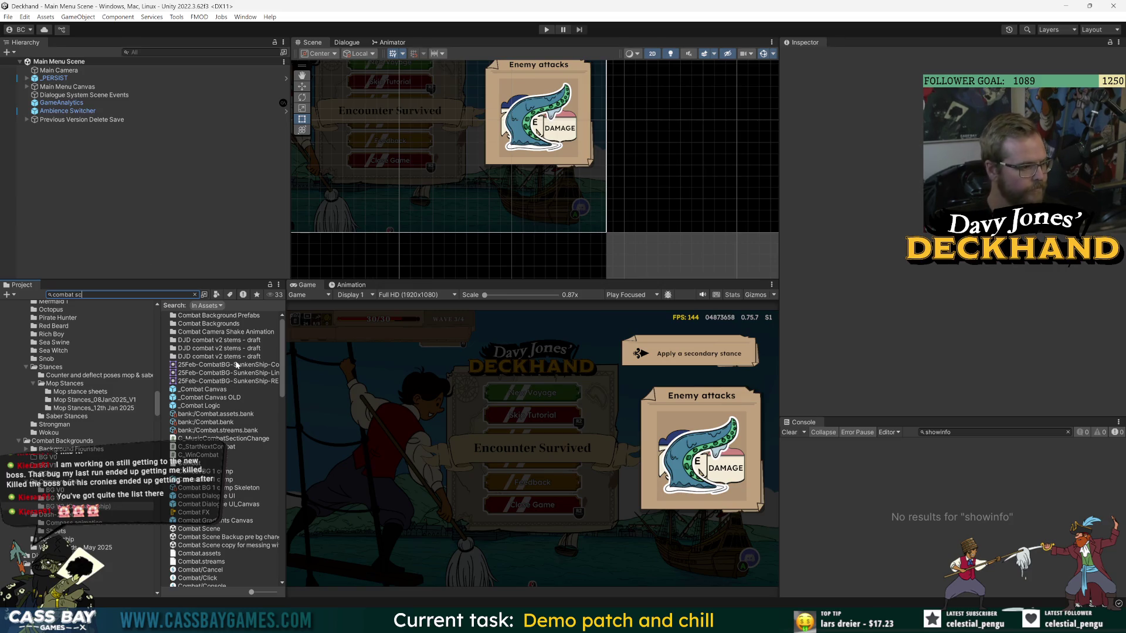
double_click(198, 316)
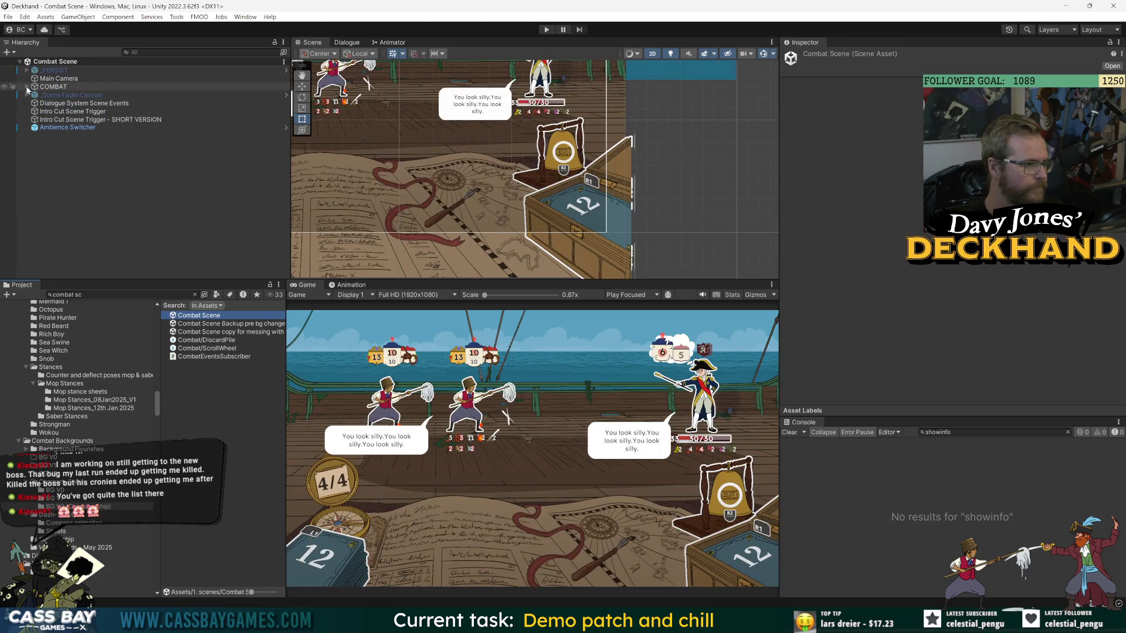
click(27, 86)
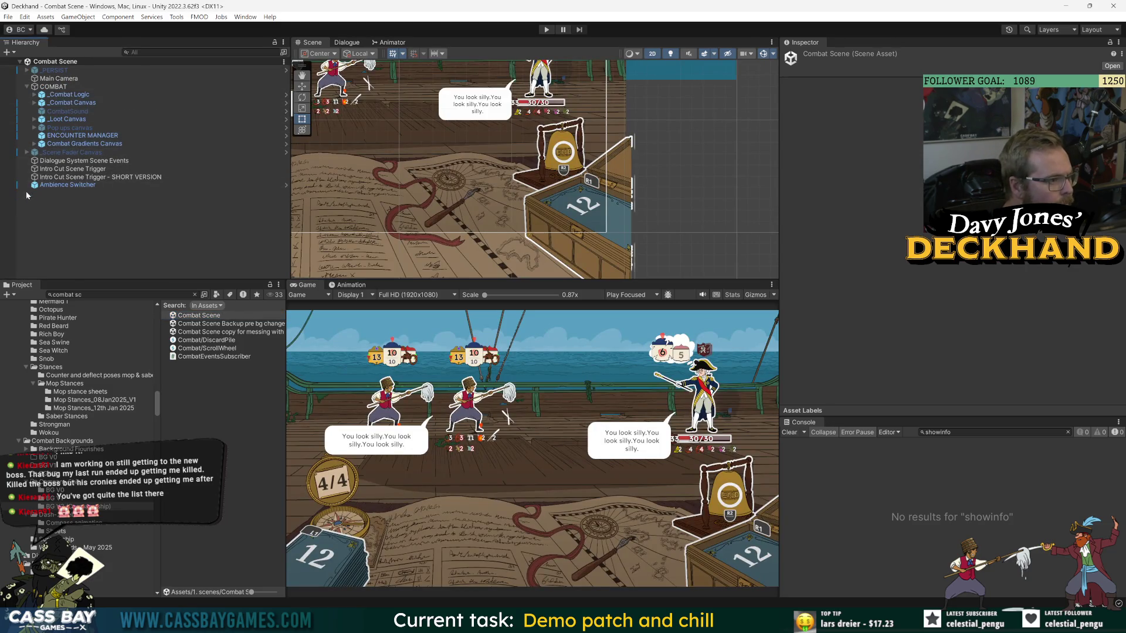
click(70, 103)
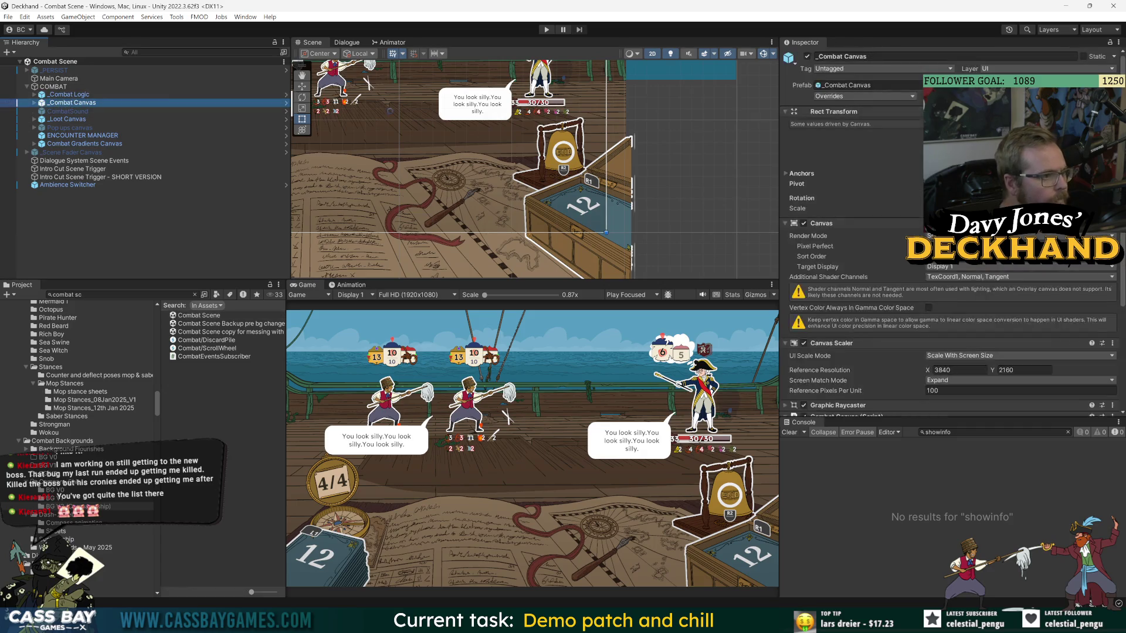
Open the _Combat Canvas prefab in context and compare PlayArea's and HandArea's rect settings.
click(285, 102)
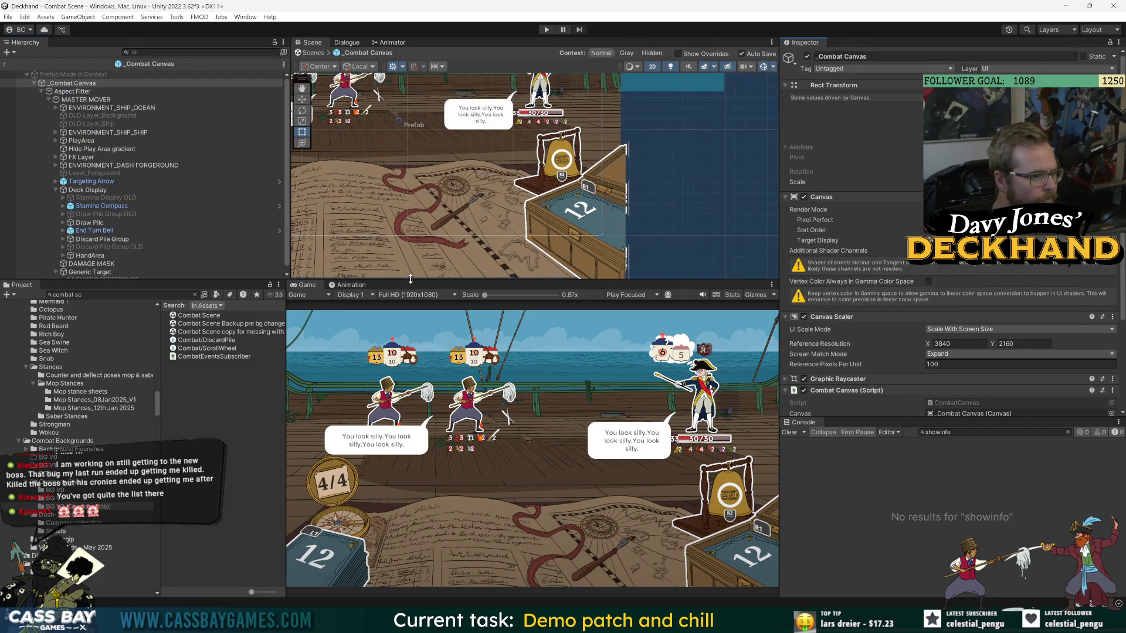
drag(551, 280, 551, 323)
drag(475, 188, 630, 175)
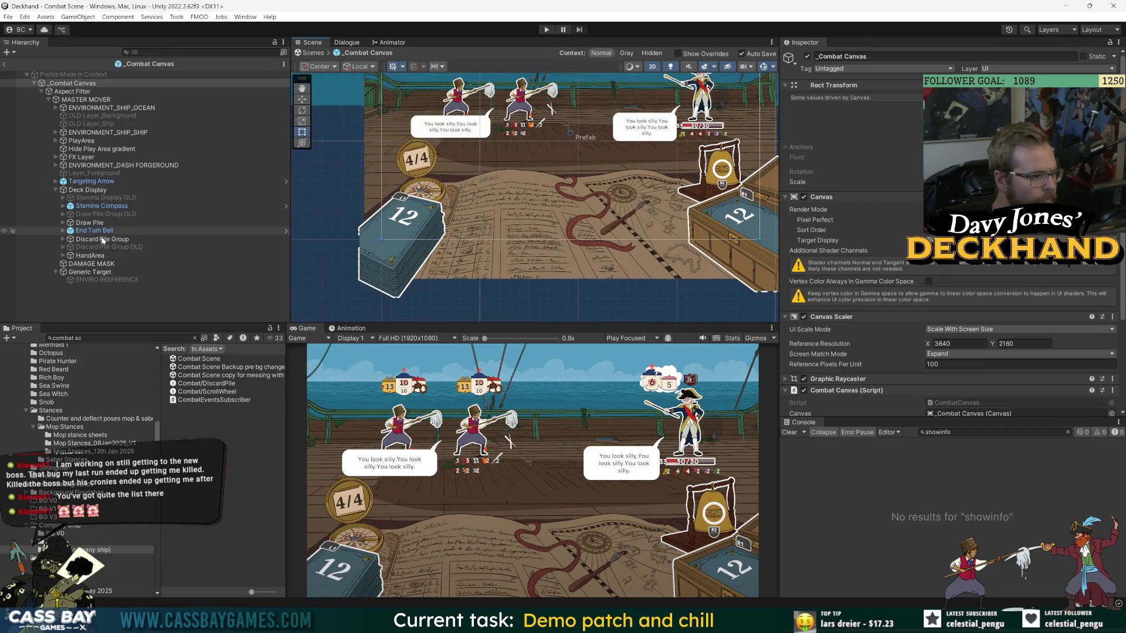
click(93, 256)
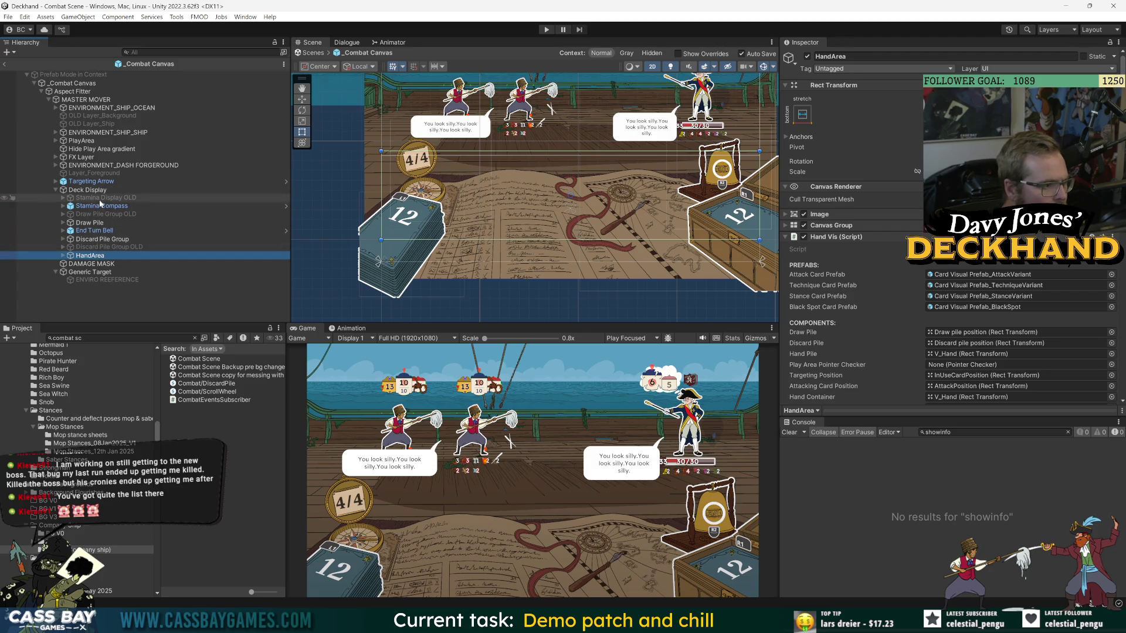
click(63, 142)
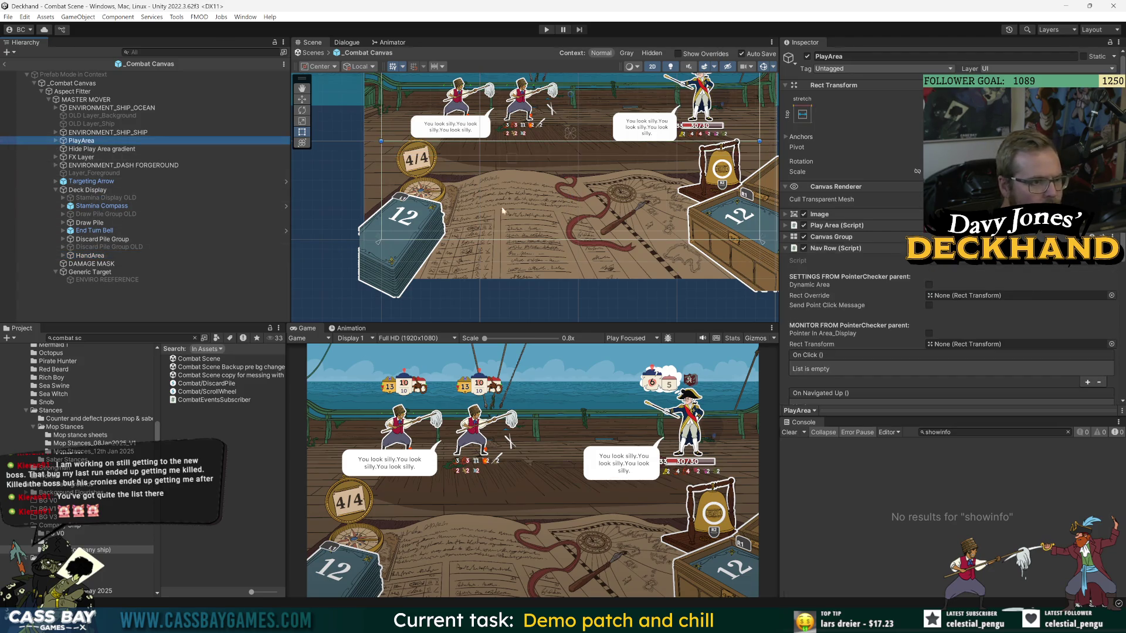
key(f)
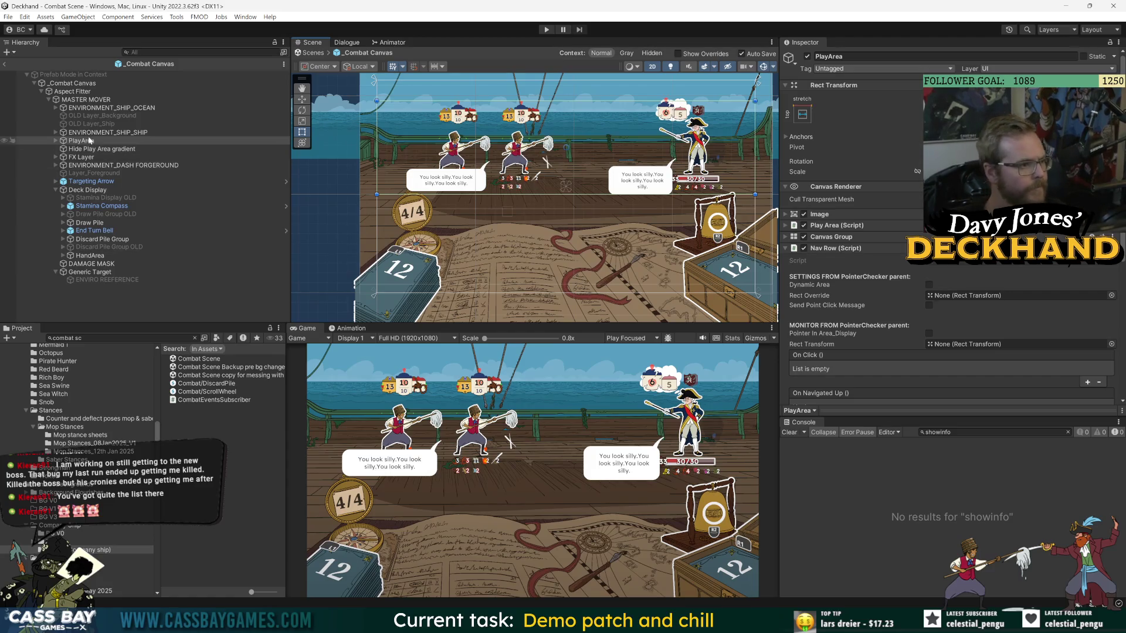
click(57, 141)
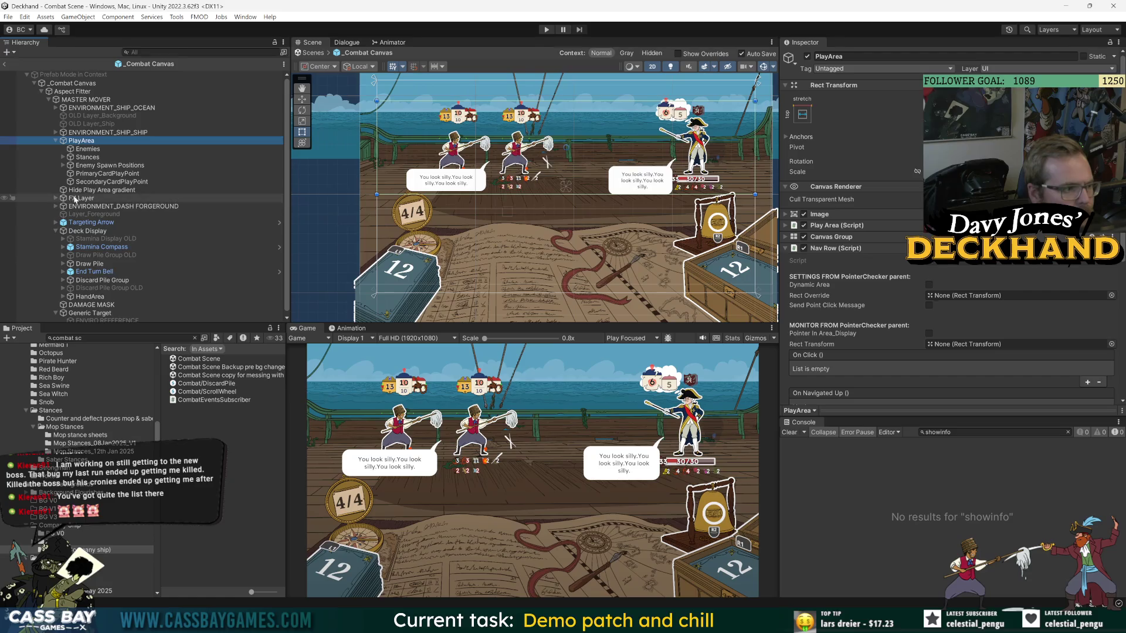
click(86, 298)
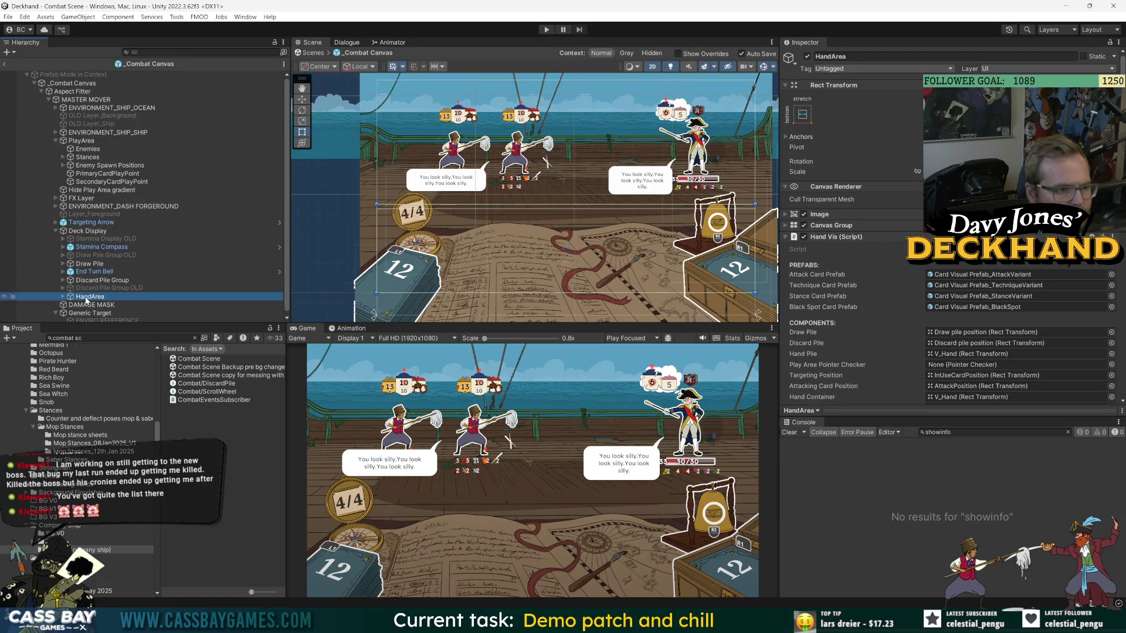
click(86, 141)
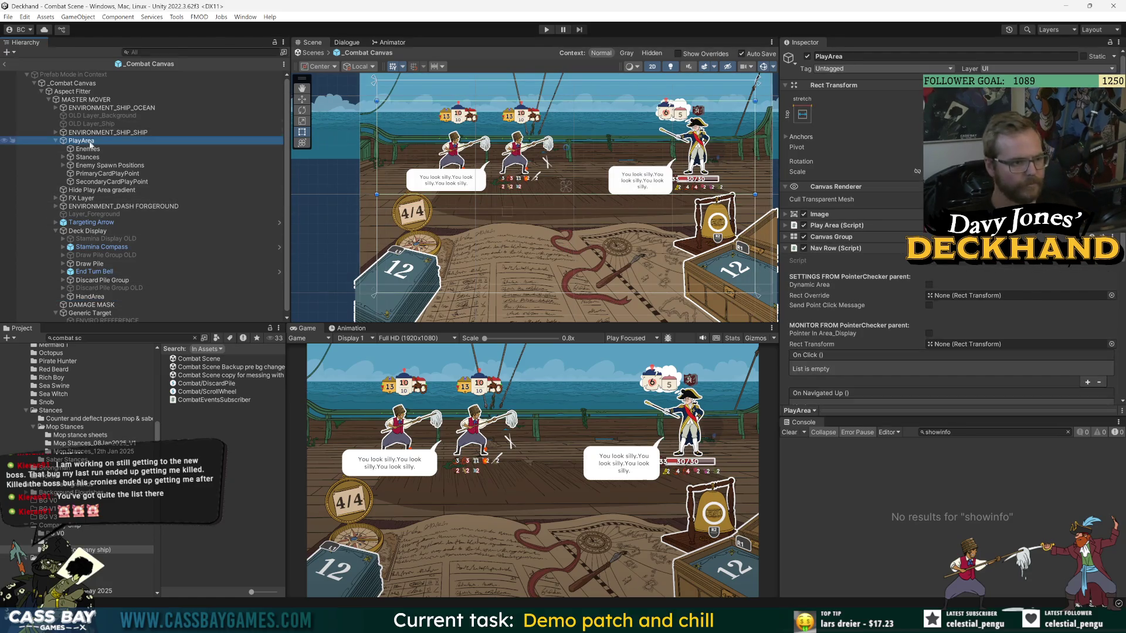
click(92, 298)
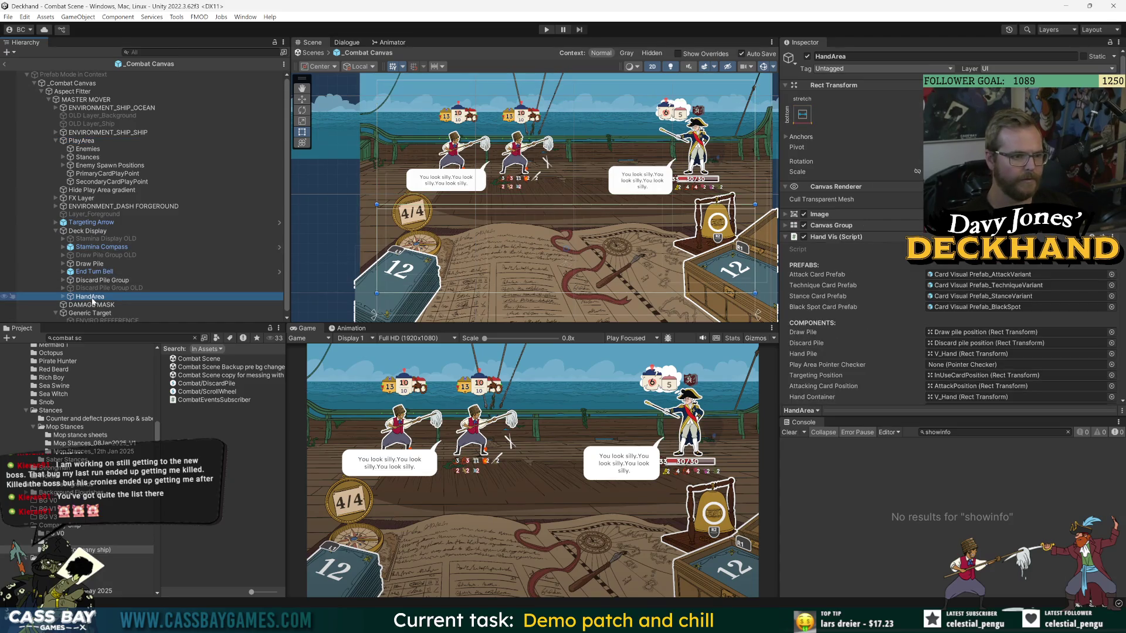
click(86, 142)
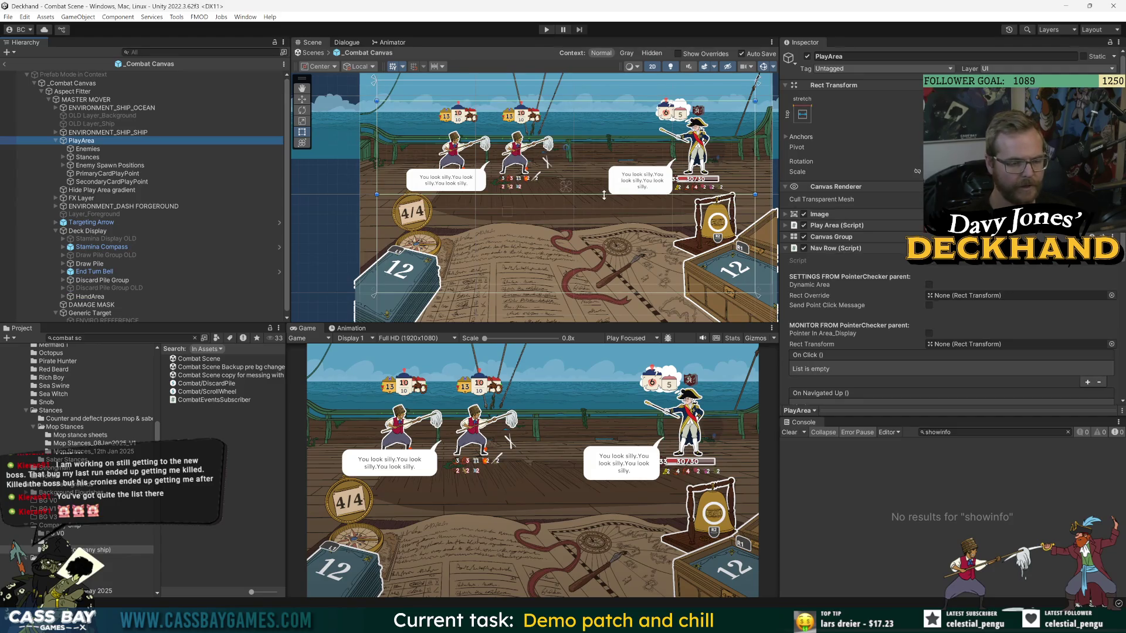
ctrl+click(90, 297)
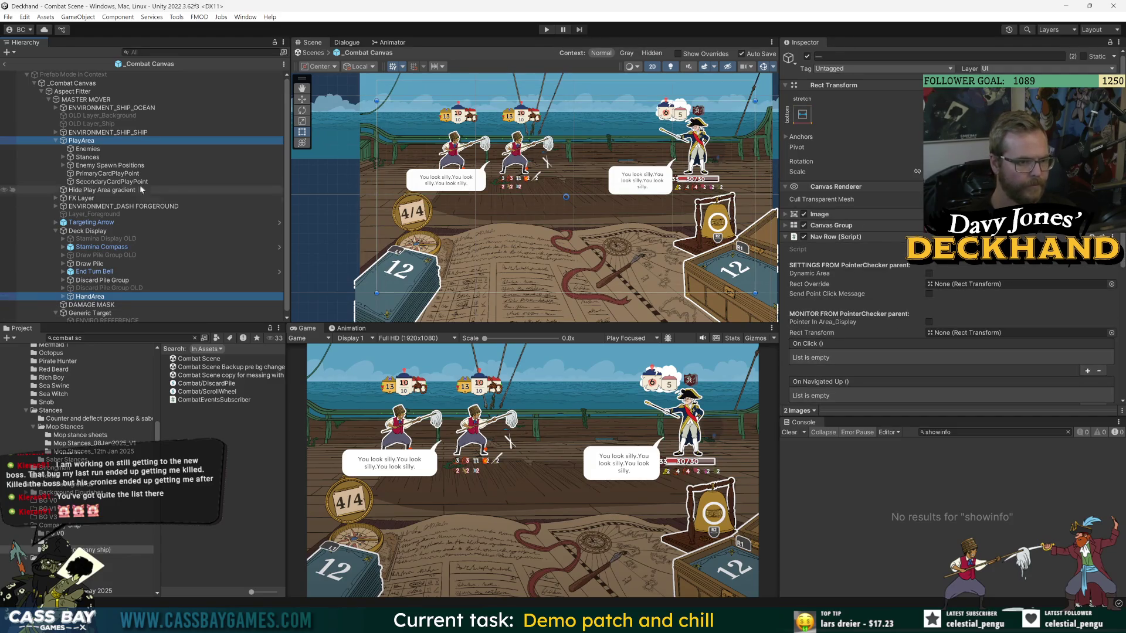
click(88, 298)
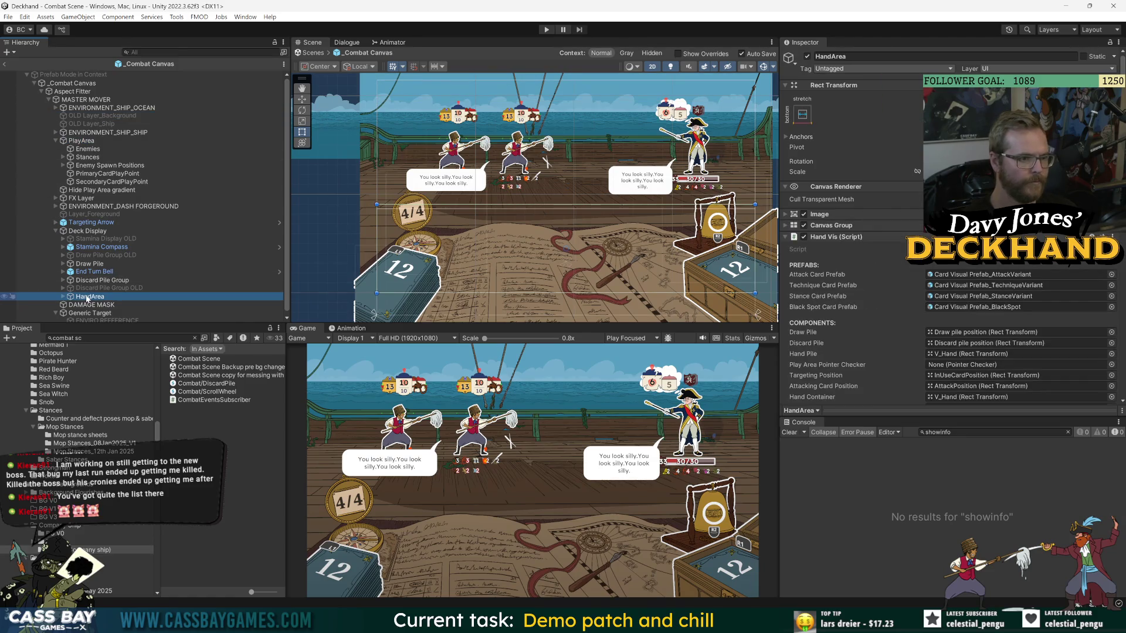
Drag PlayArea's bottom rect edge further down in the Scene view.
click(82, 142)
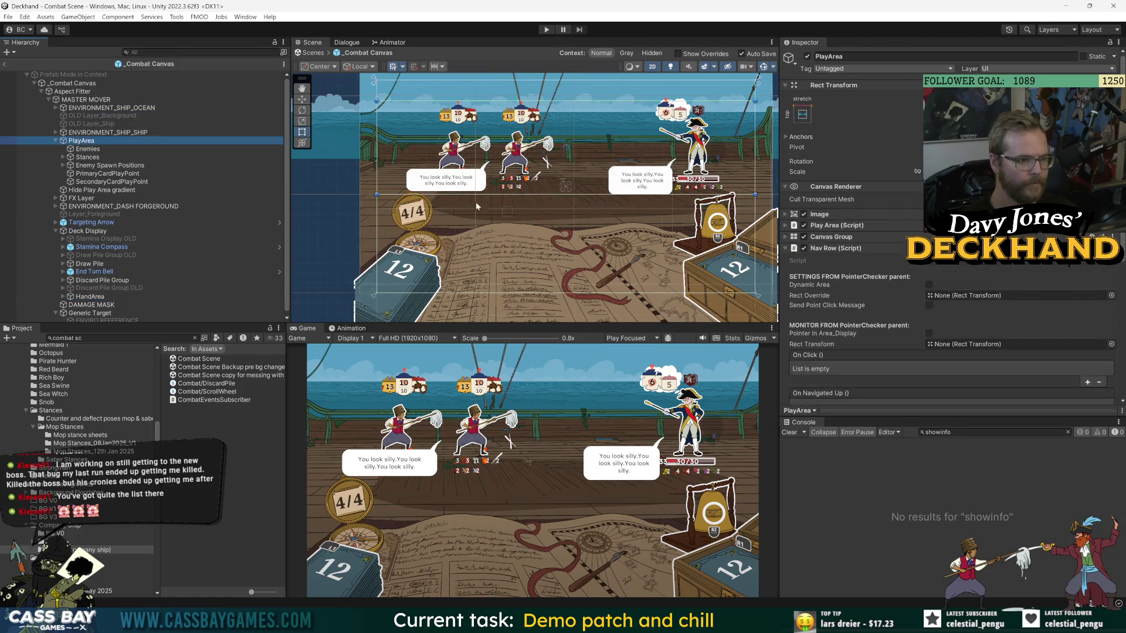
drag(552, 197, 552, 207)
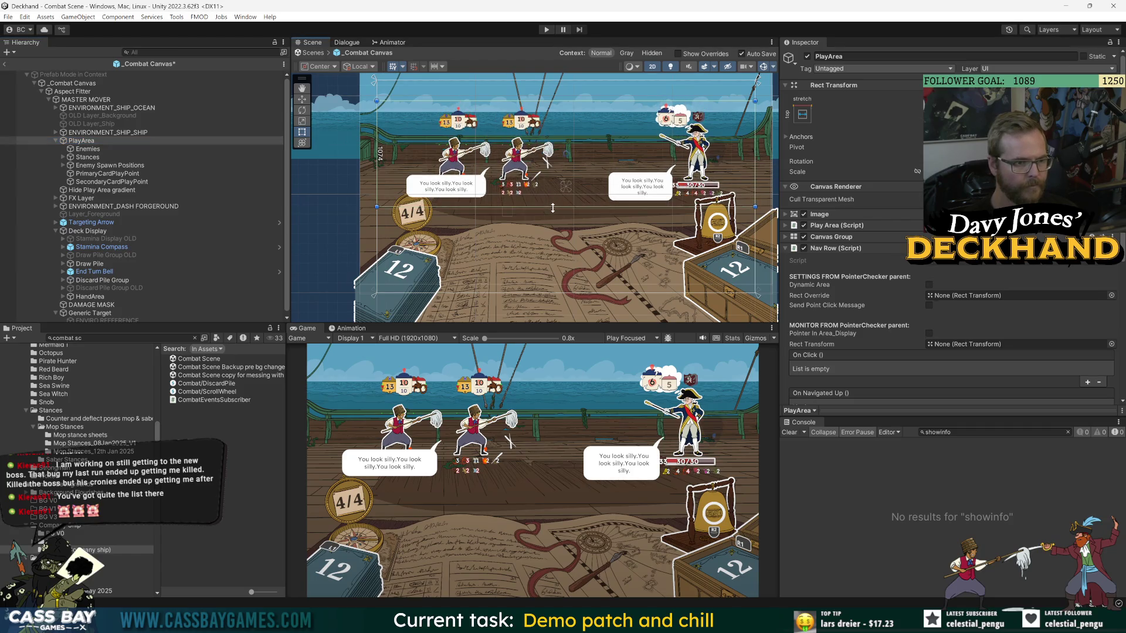
key(ctrl+z)
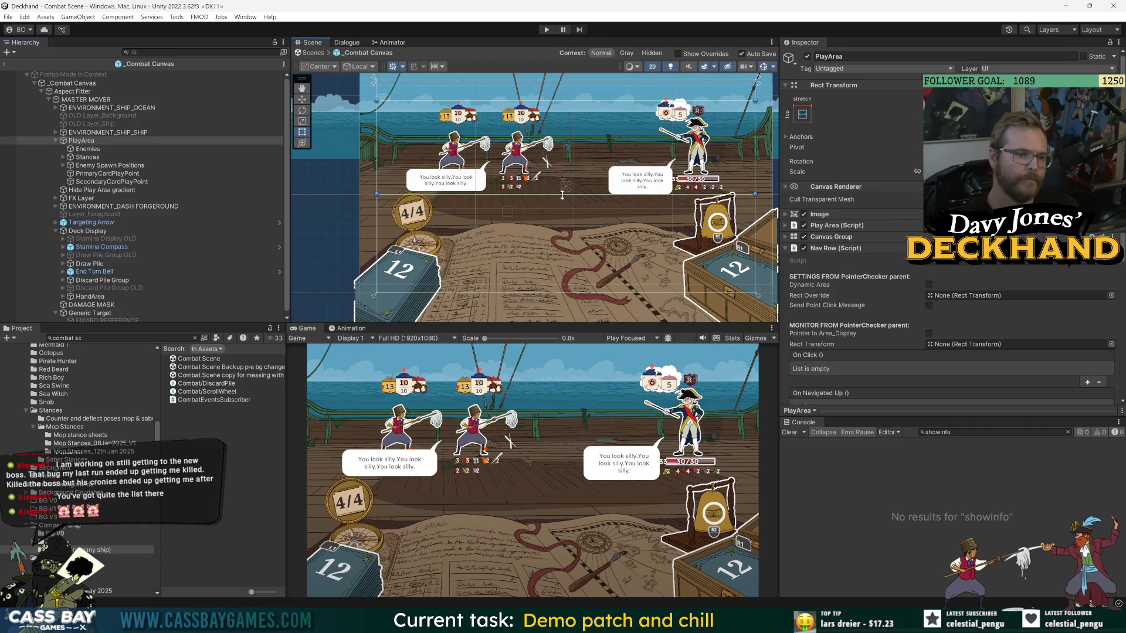
drag(561, 197, 562, 207)
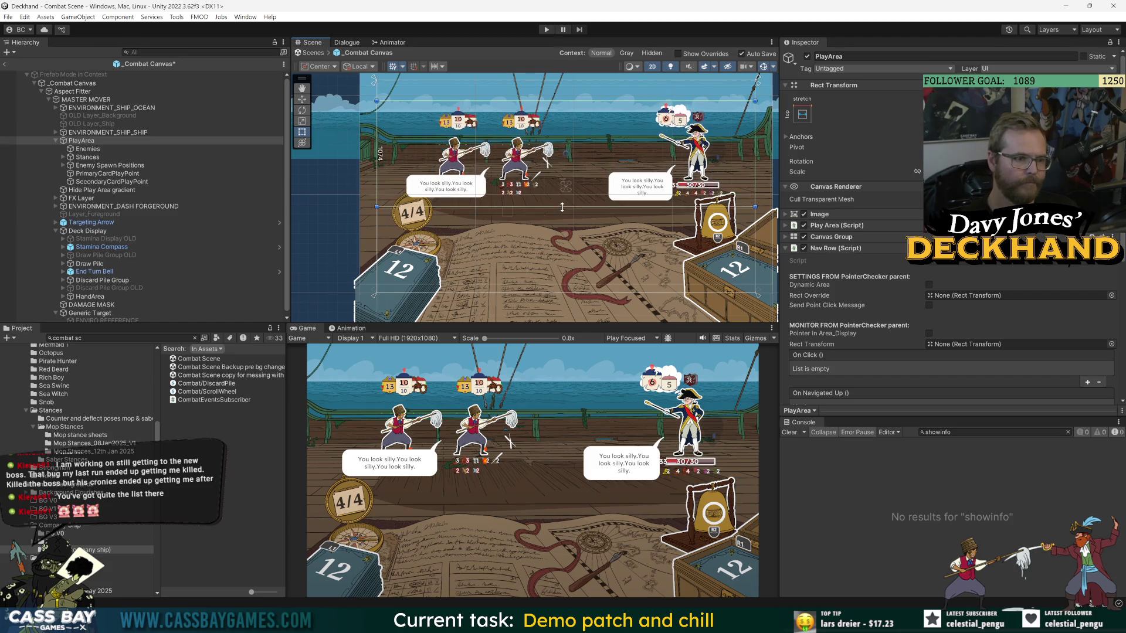
click(83, 297)
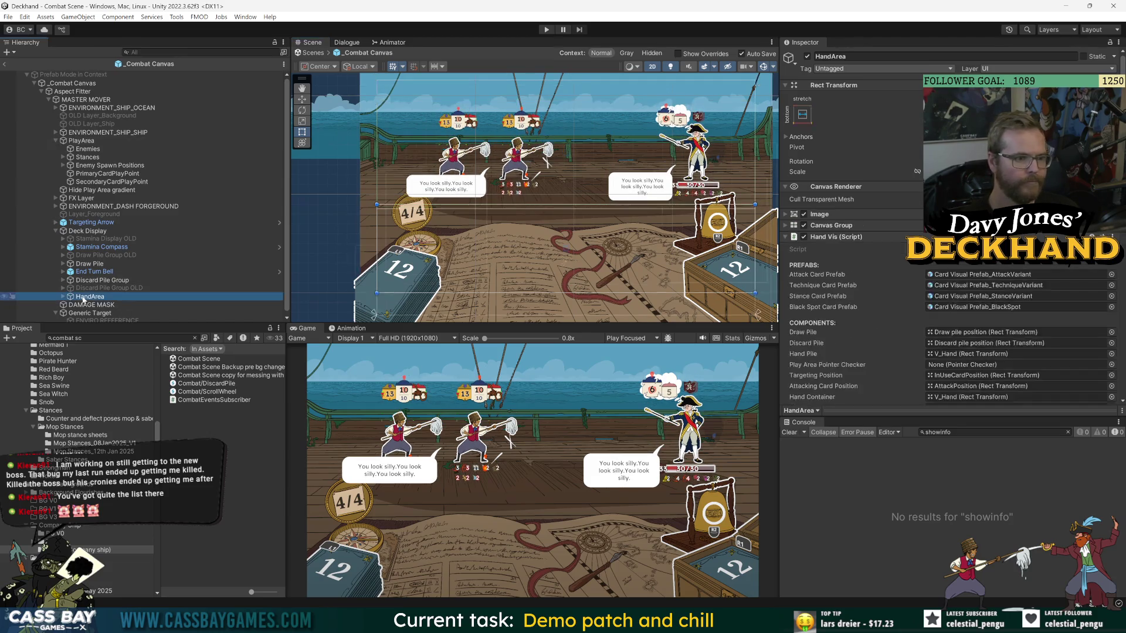
click(82, 142)
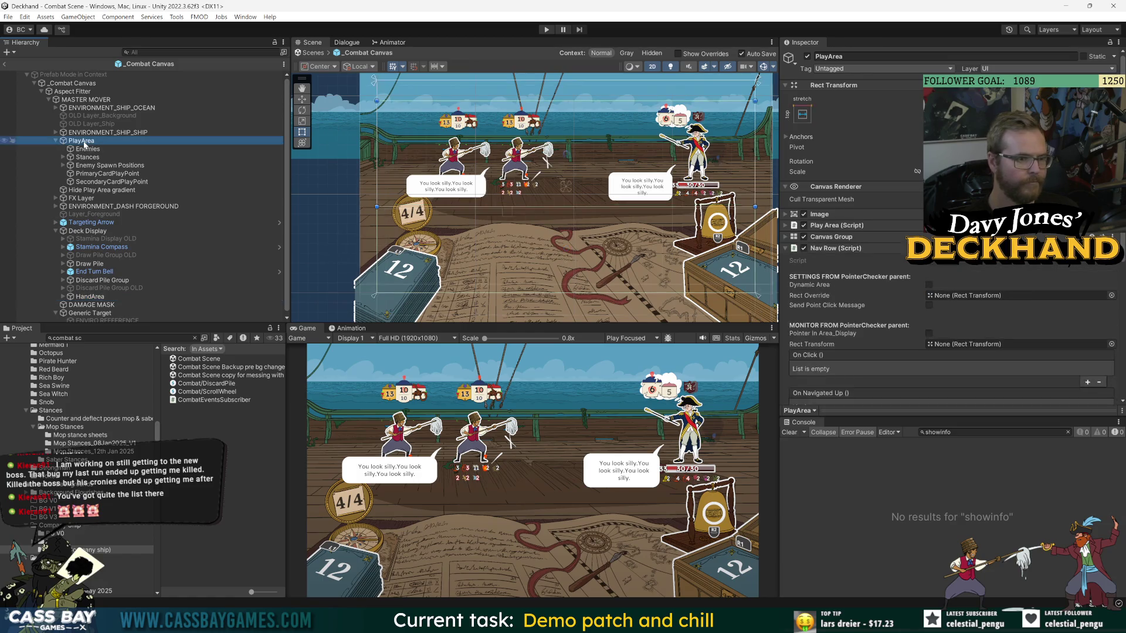
click(88, 157)
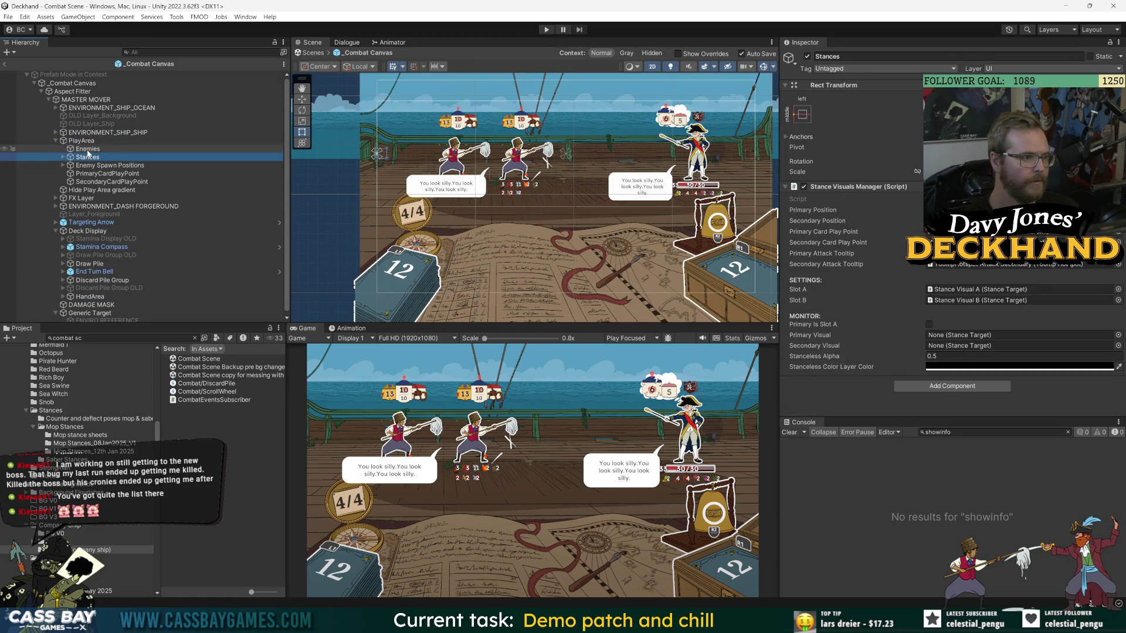
Raise Enemies, Stances and Enemy Spawn Positions slightly along Y with the Move tool.
ctrl+click(88, 150)
ctrl+click(92, 166)
key(w)
drag(669, 132, 669, 122)
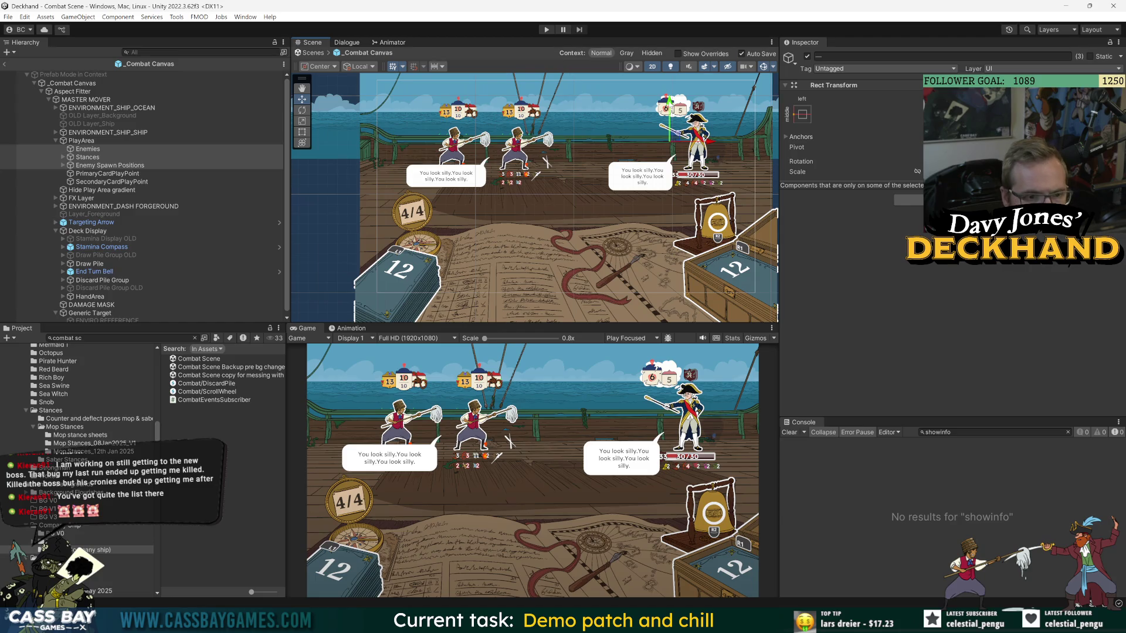
Frame PlayArea in the Scene view, then enter play mode with Ctrl+P.
scroll(521, 199, up, 3)
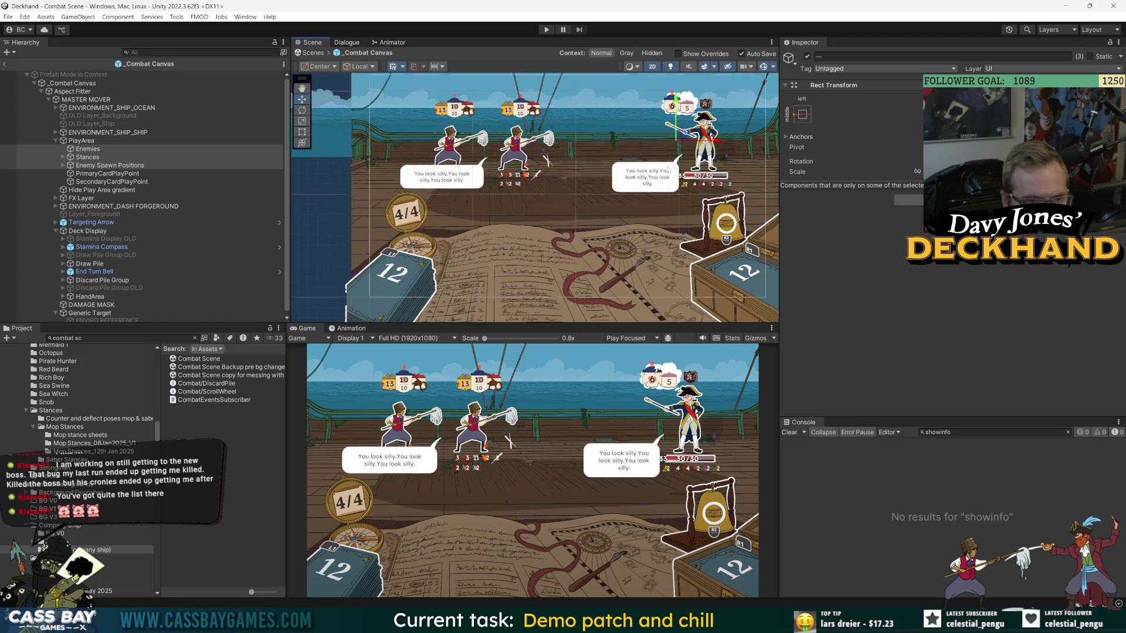
drag(521, 198, 325, 303)
drag(551, 179, 551, 176)
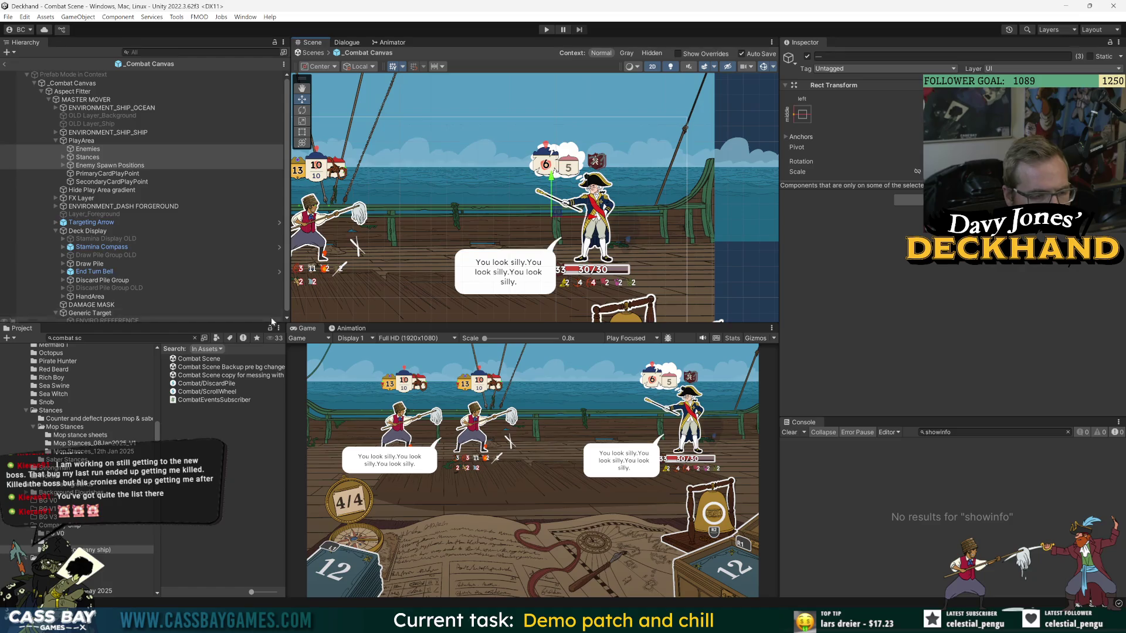
click(165, 109)
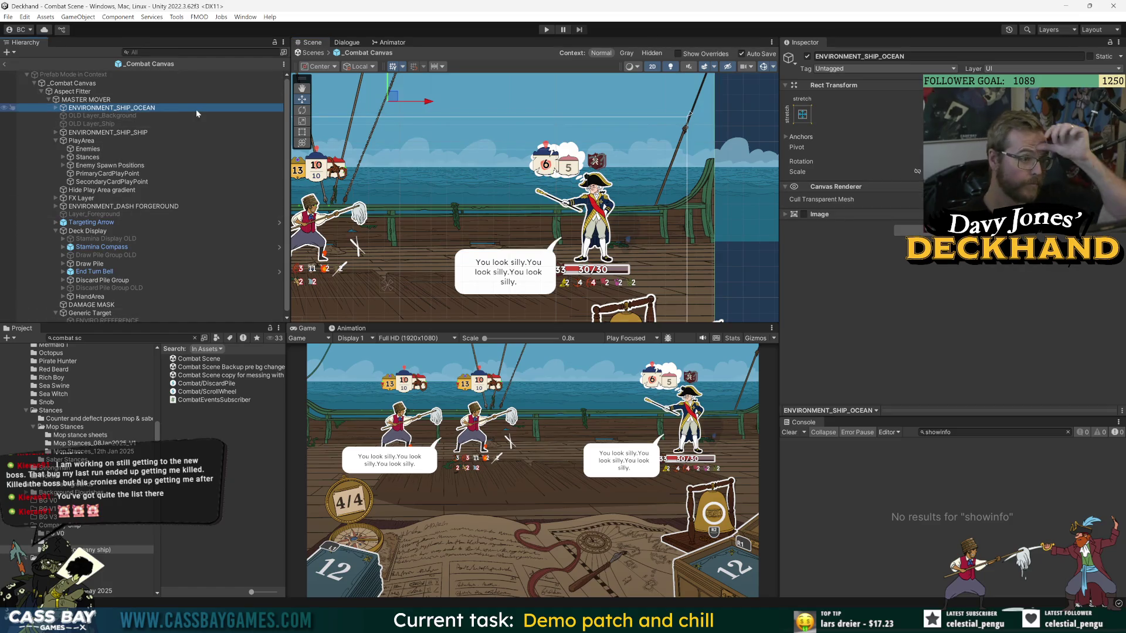
click(88, 142)
double_click(88, 141)
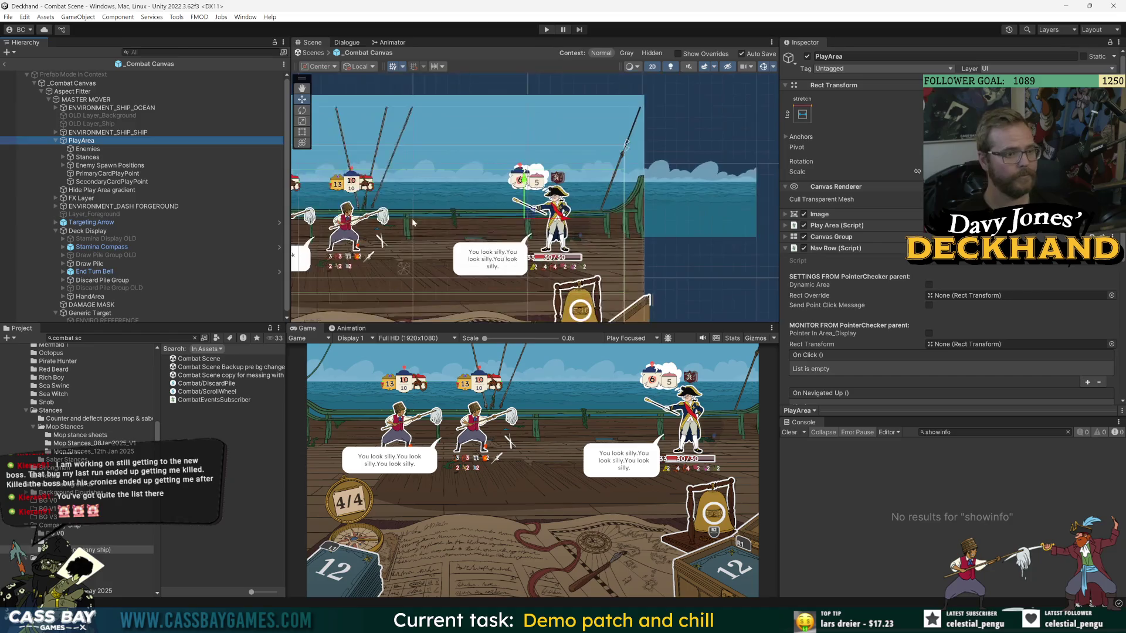
click(90, 297)
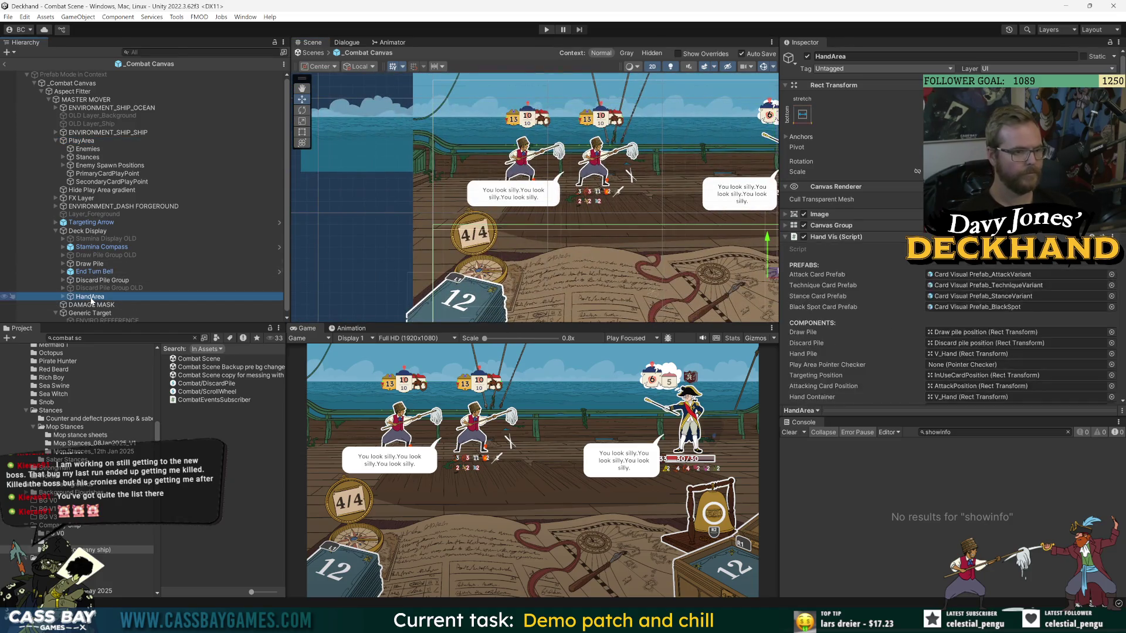
click(82, 141)
key(f)
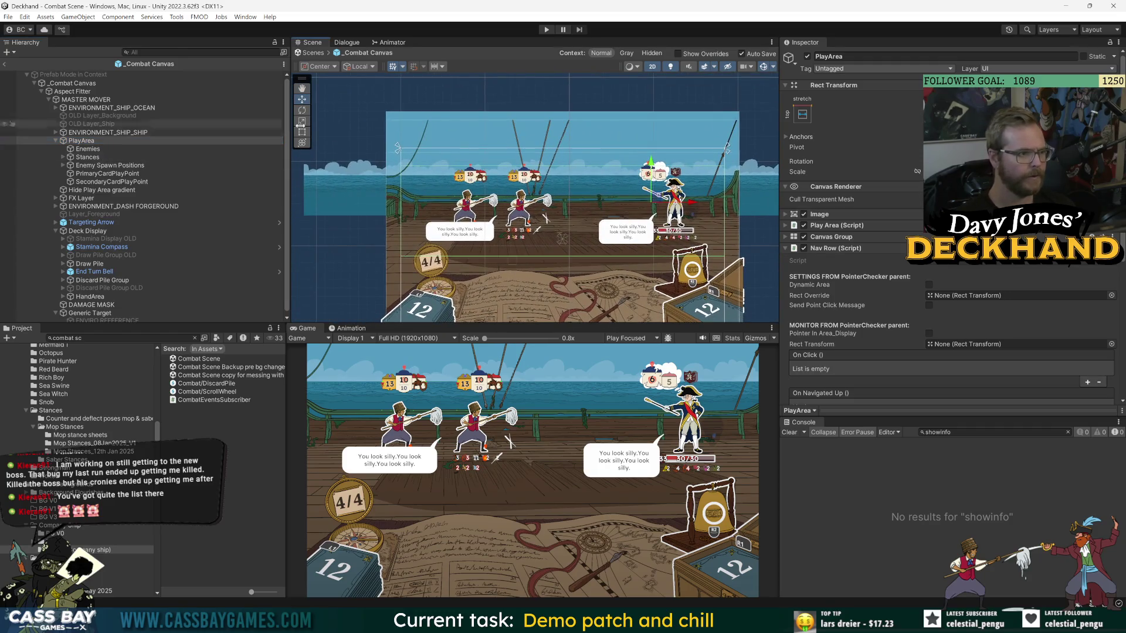
key(t)
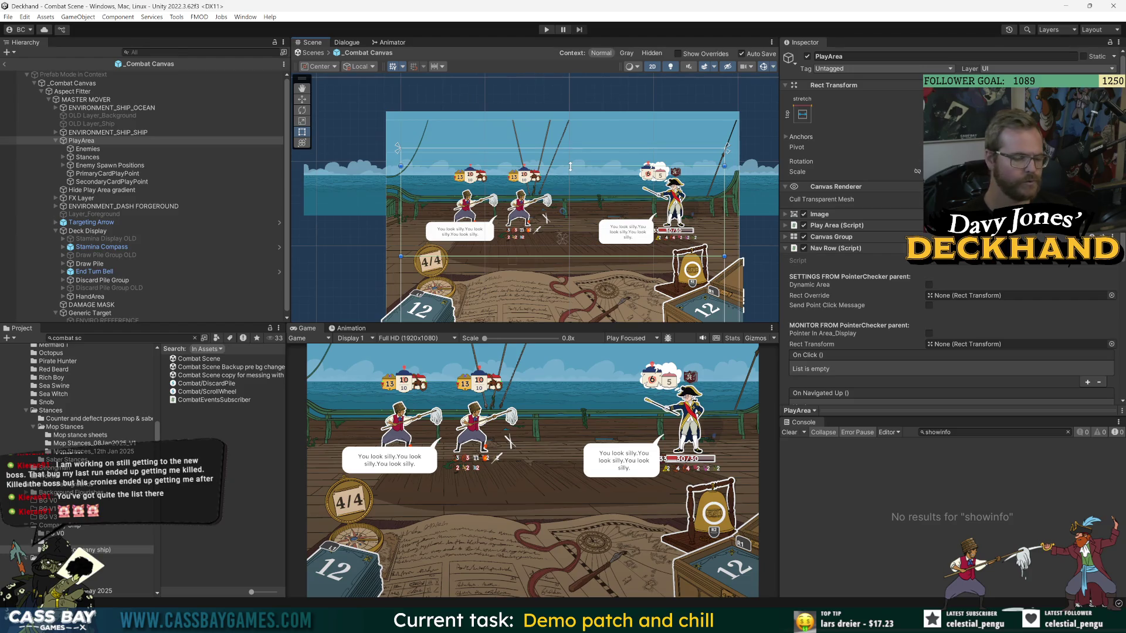
key(ctrl+p)
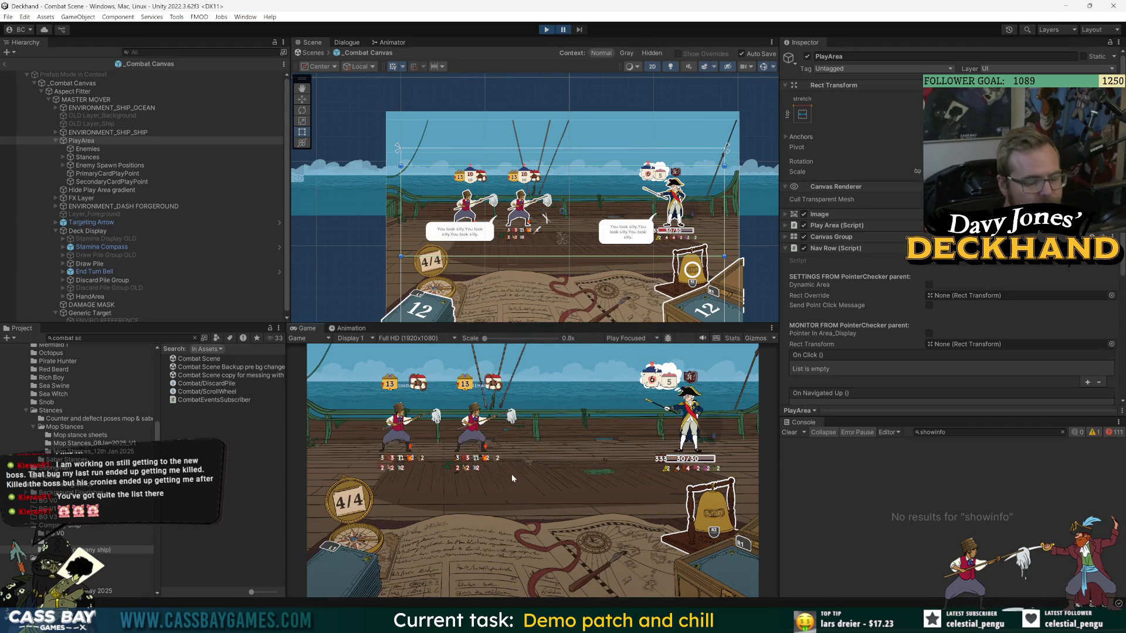
Stop play, open Main Menu Scene from a 'main m' search, clear the Console, and play again.
key(ctrl+p)
key(ctrl+a)
text(main m)
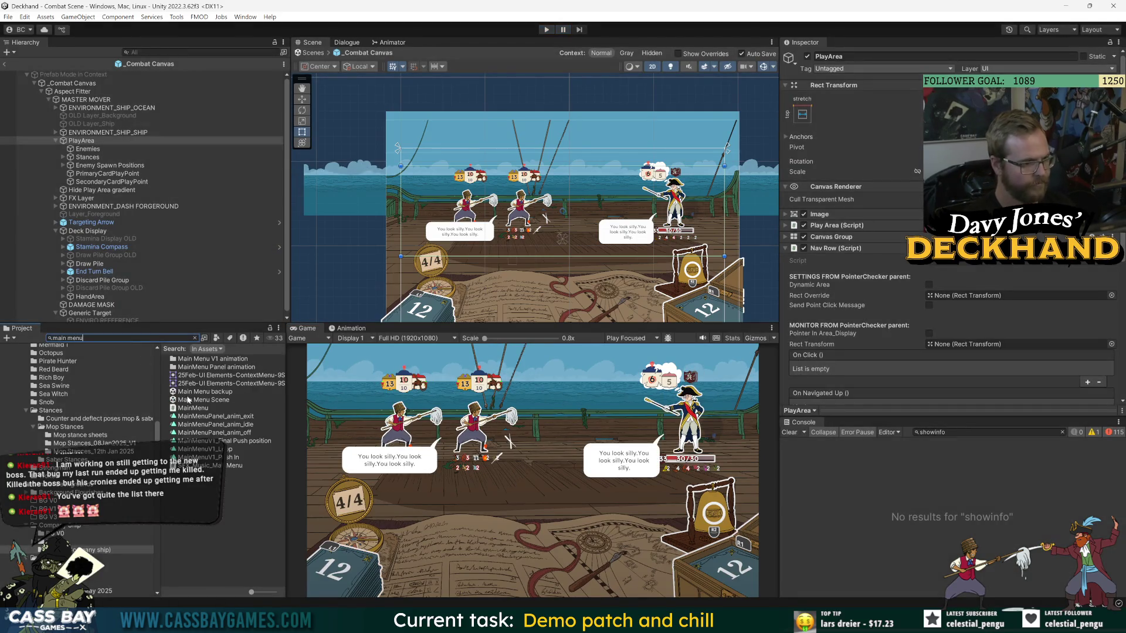
click(204, 400)
click(788, 433)
click(1062, 432)
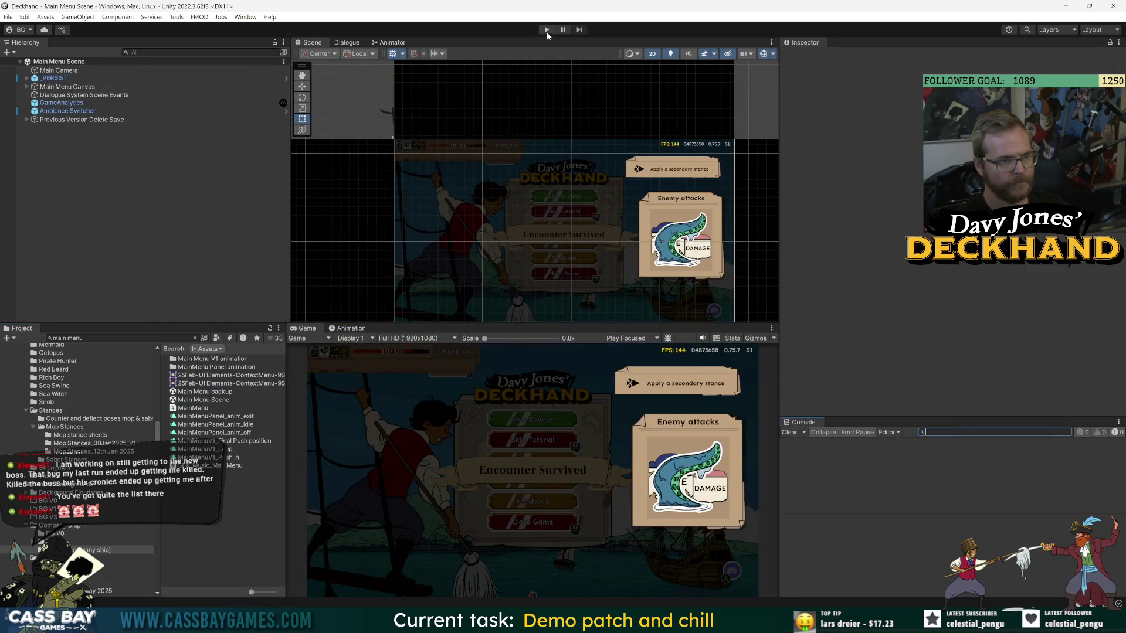
click(546, 30)
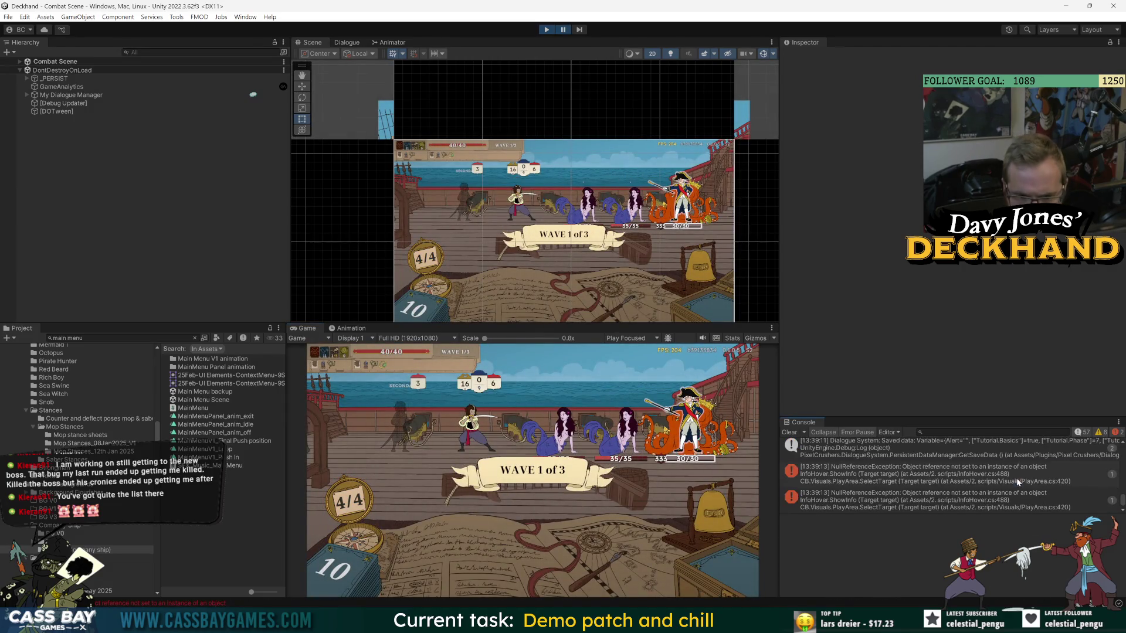
Open PlayArea.cs at SelectTarget from the NullReferenceException's stack trace and select currentSelectedGameObject.
click(1018, 481)
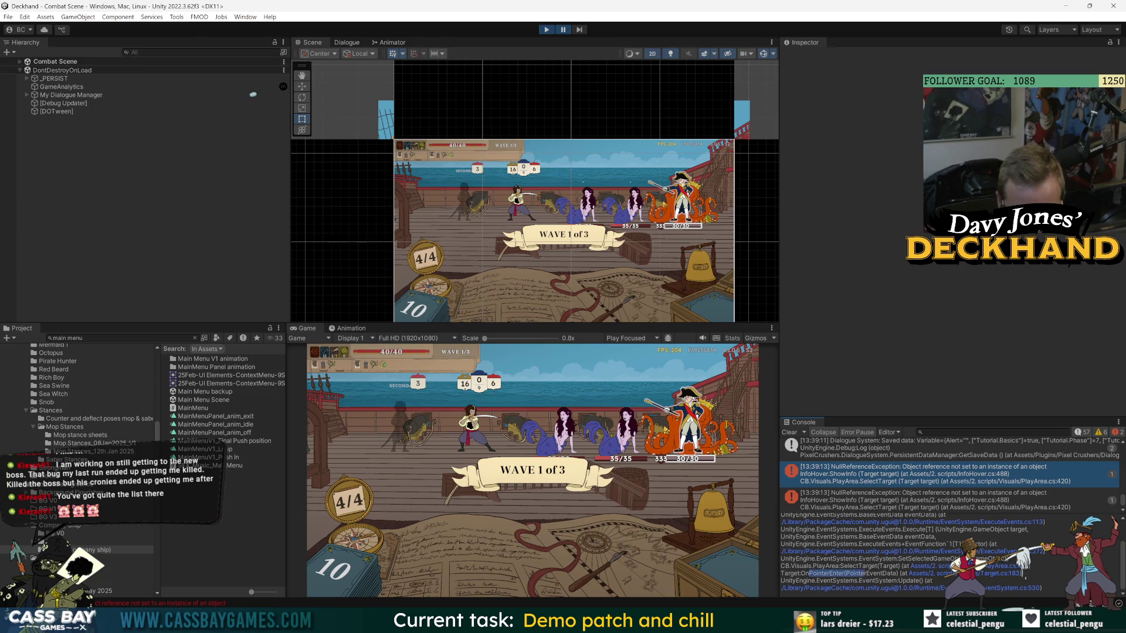
click(1008, 572)
double_click(519, 284)
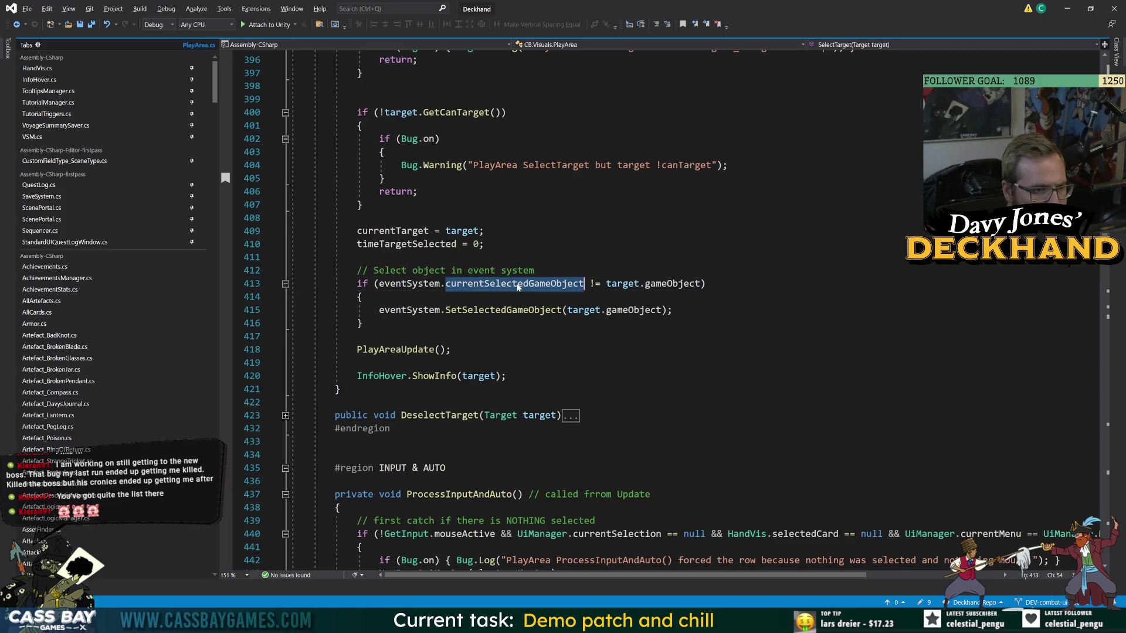
Review the target gameObject and SetSelectedGameObject code, then return to Unity.
double_click(665, 284)
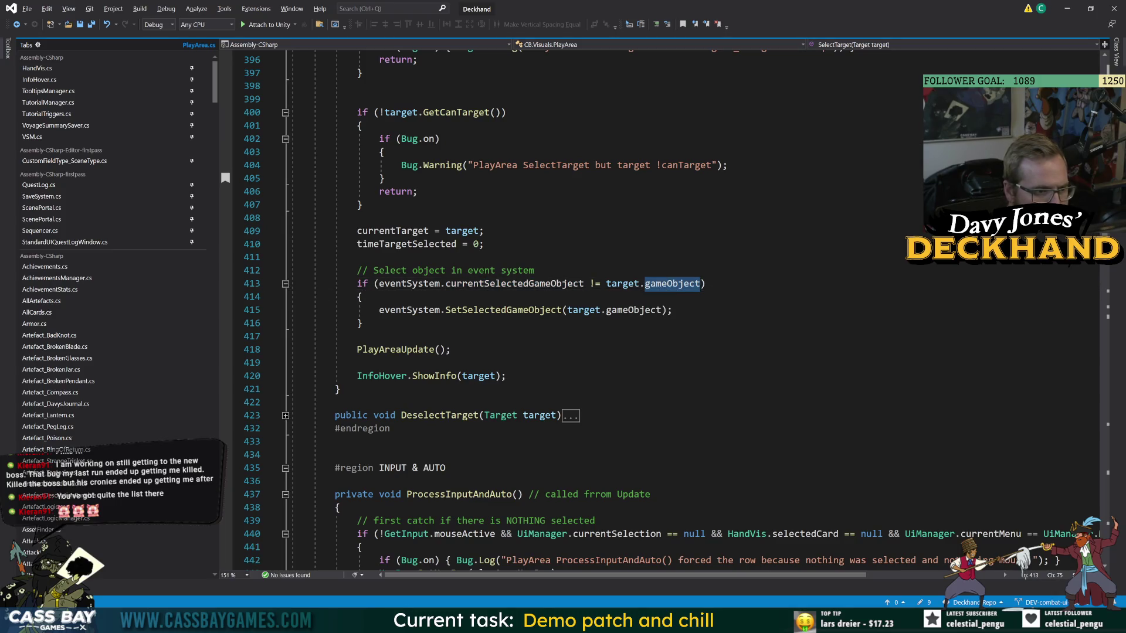
double_click(504, 310)
click(357, 363)
key(alt+Tab)
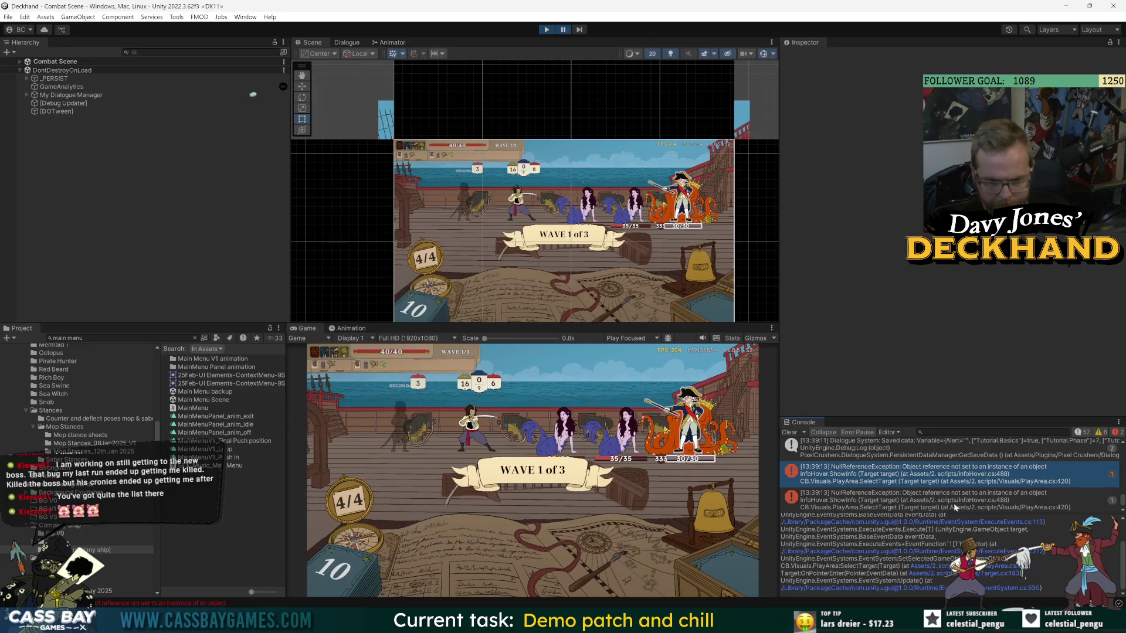
scroll(898, 530, up, 2)
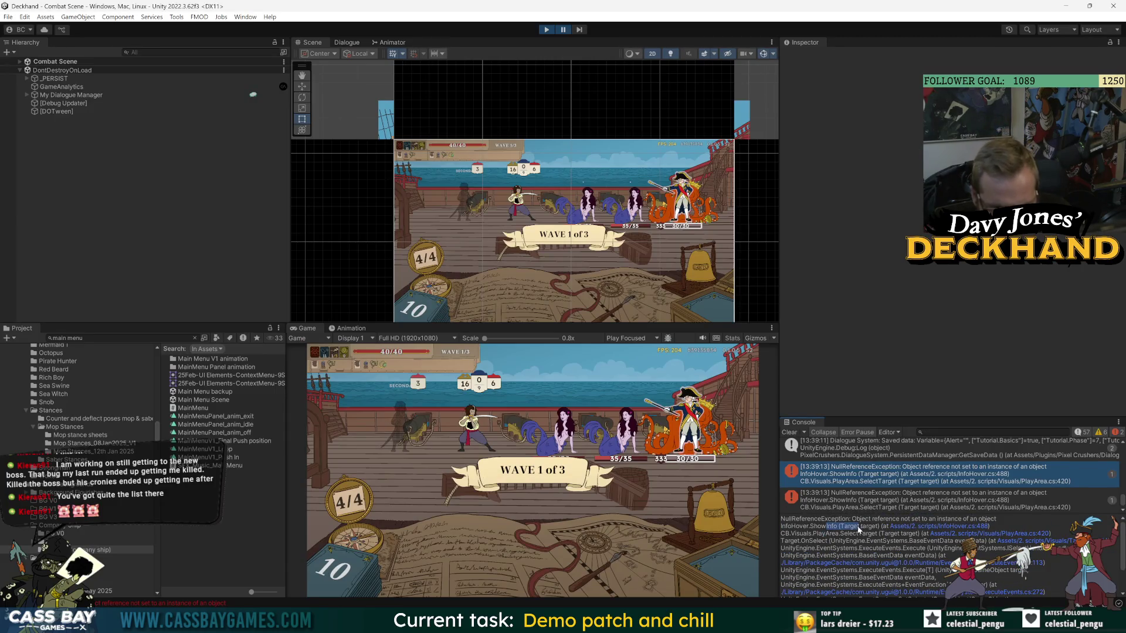
In InfoHover.cs, change the && in line 488's check to || and return to Unity.
click(976, 530)
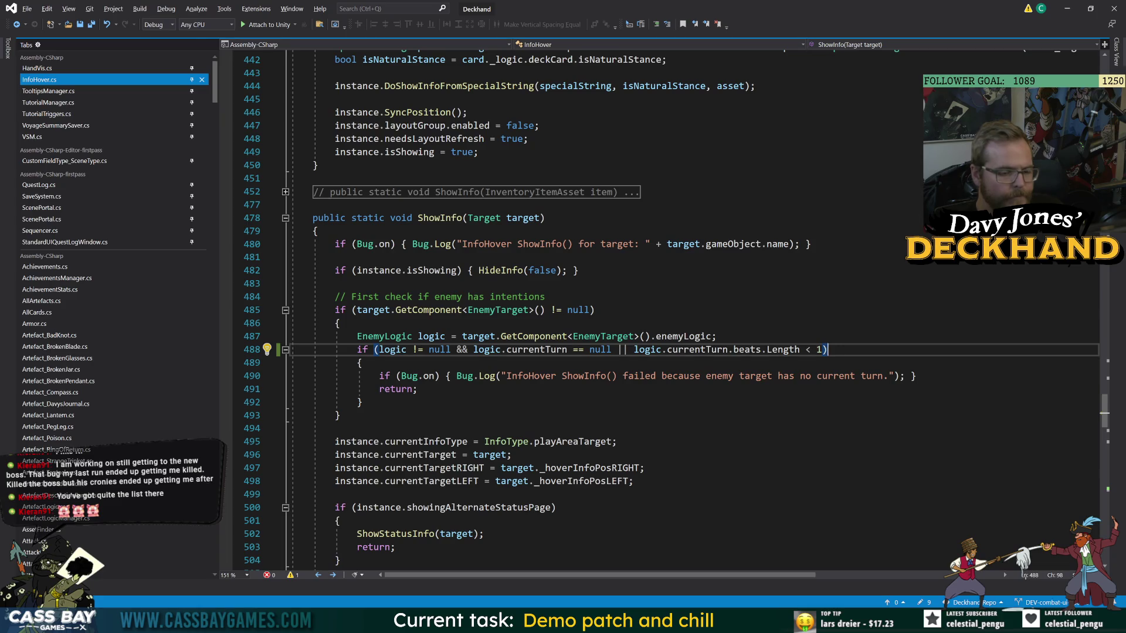
click(595, 309)
click(512, 455)
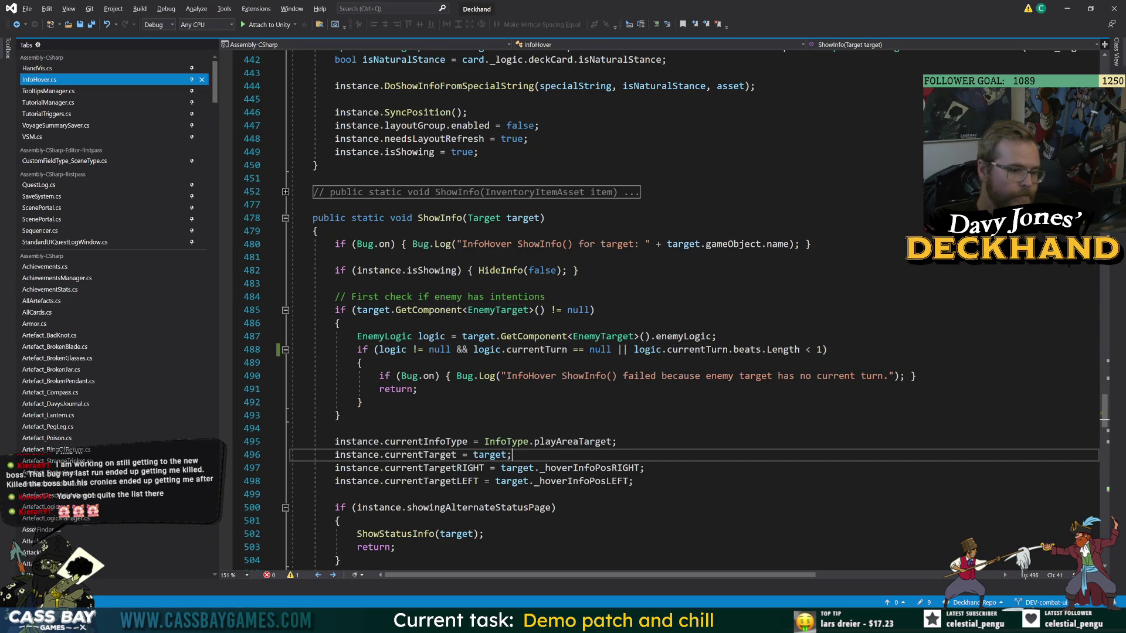
click(537, 350)
click(335, 283)
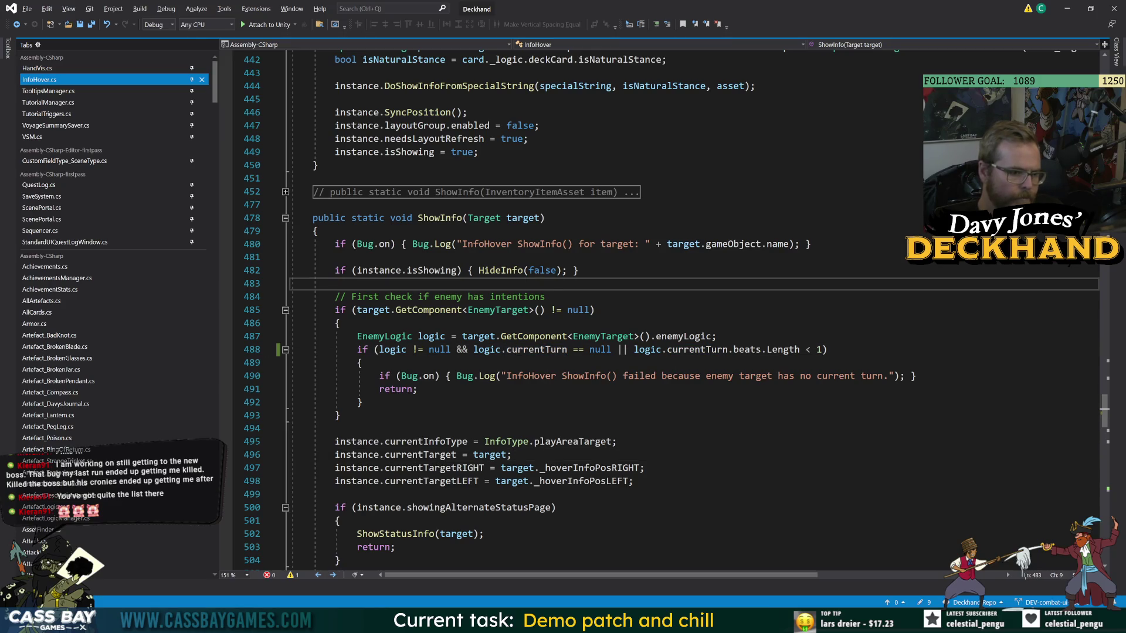
double_click(462, 349)
text(||)
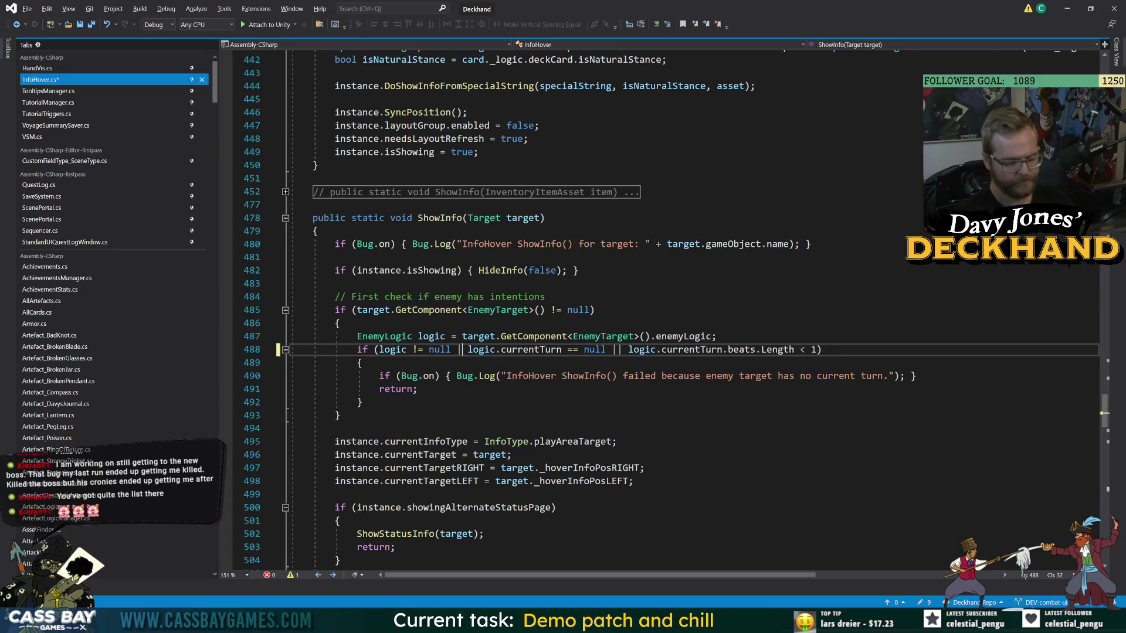
click(335, 283)
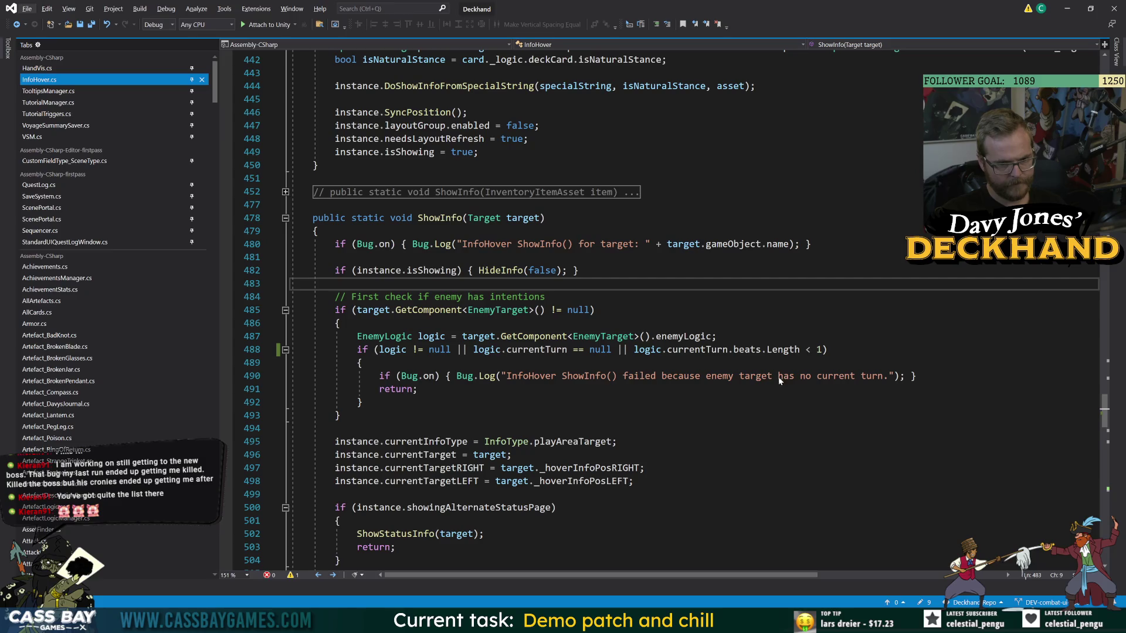
key(alt+Tab)
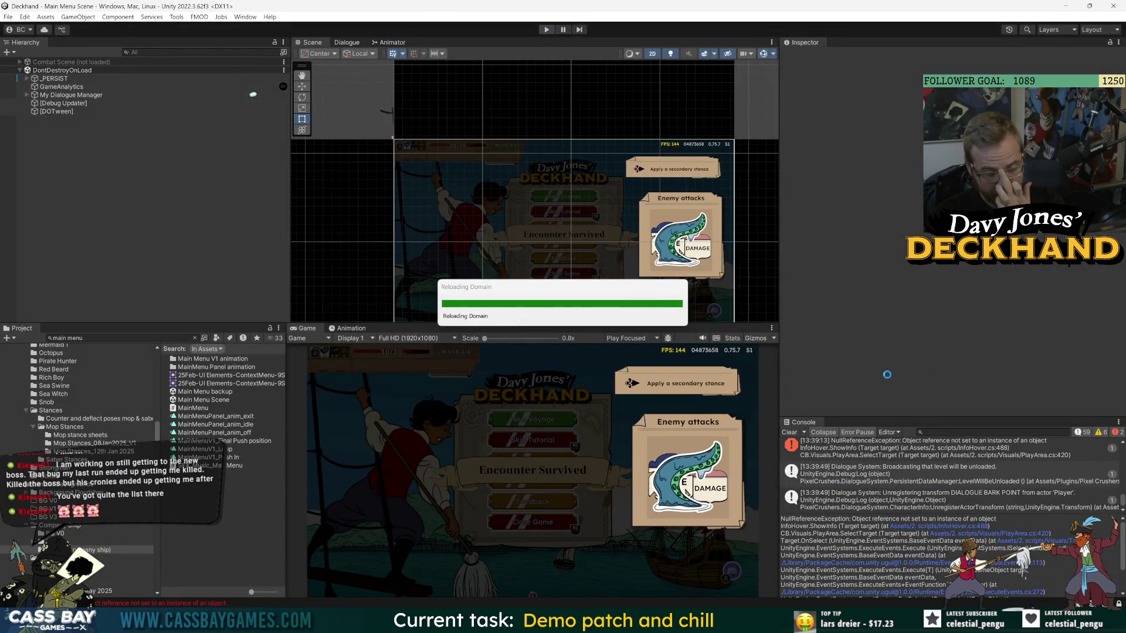
Clear the console, open the Combat Scene and enter Prefab Mode on _Combat Canvas.
click(790, 433)
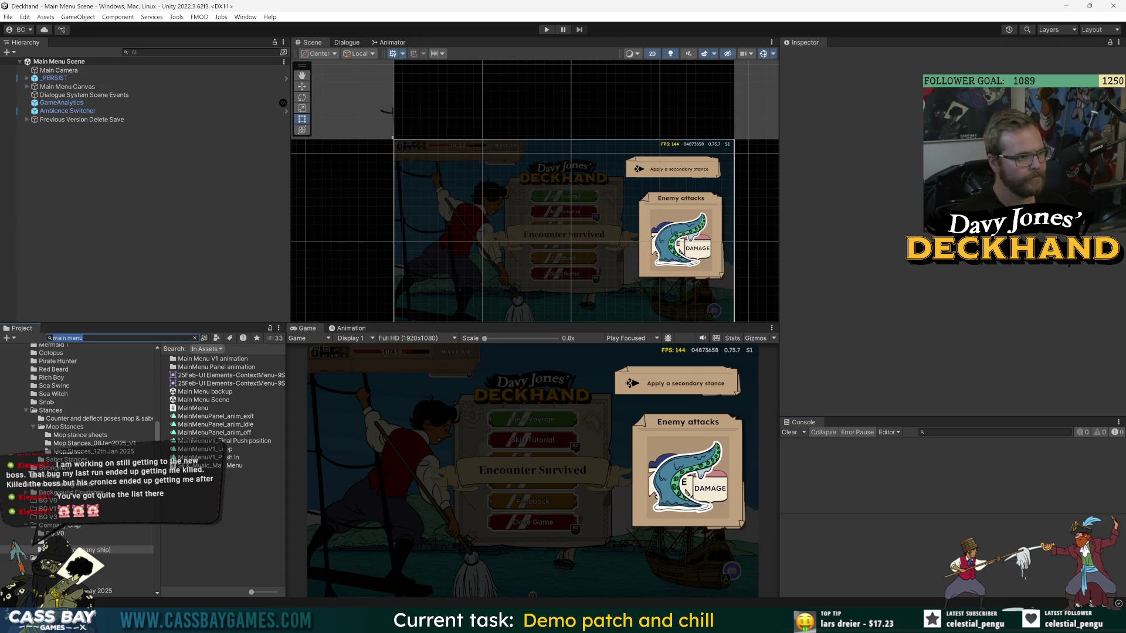
text(combat scene)
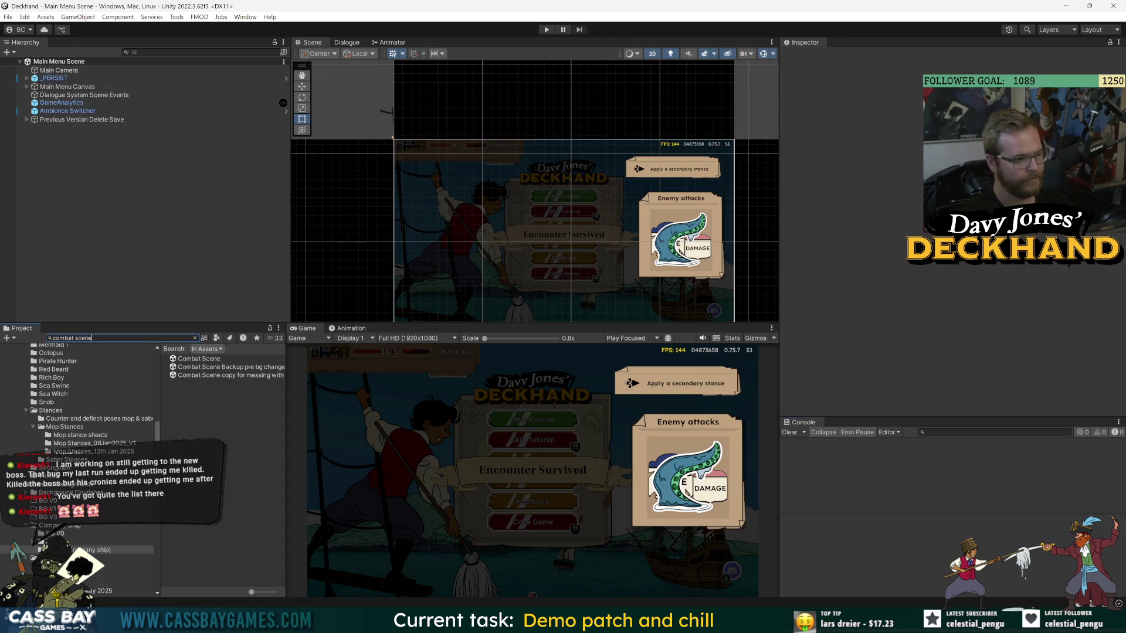
click(203, 359)
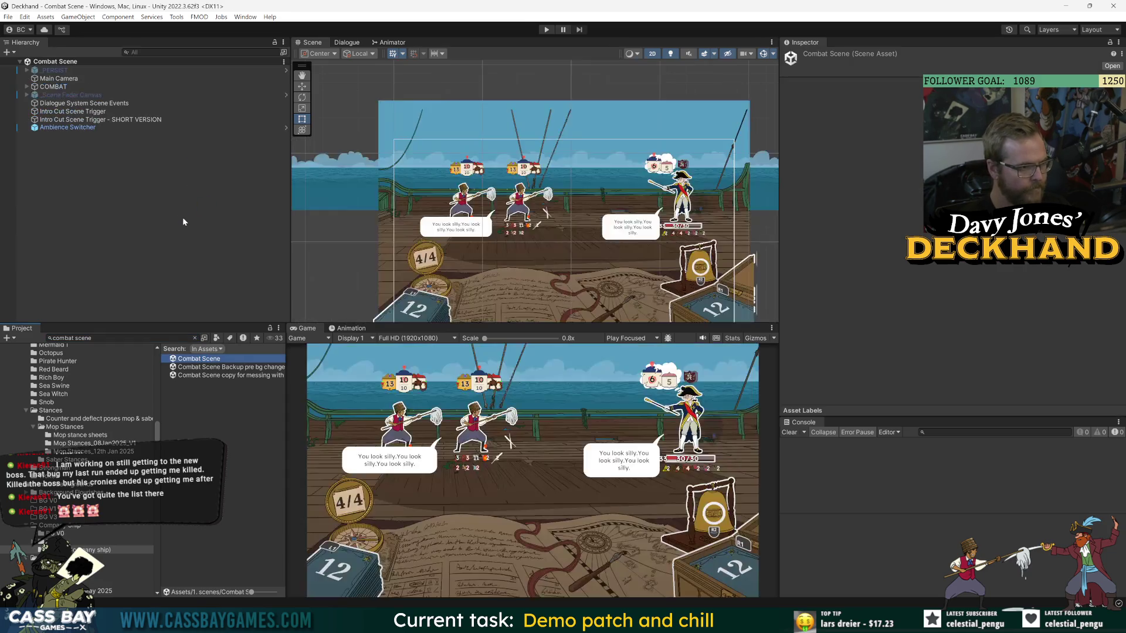
click(27, 86)
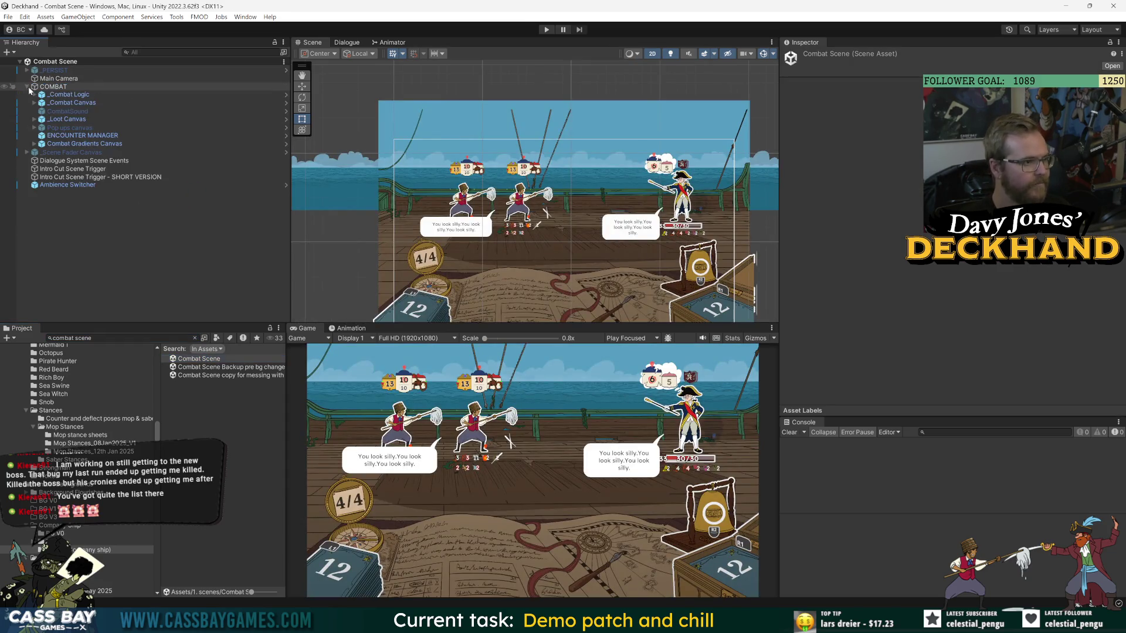
click(34, 102)
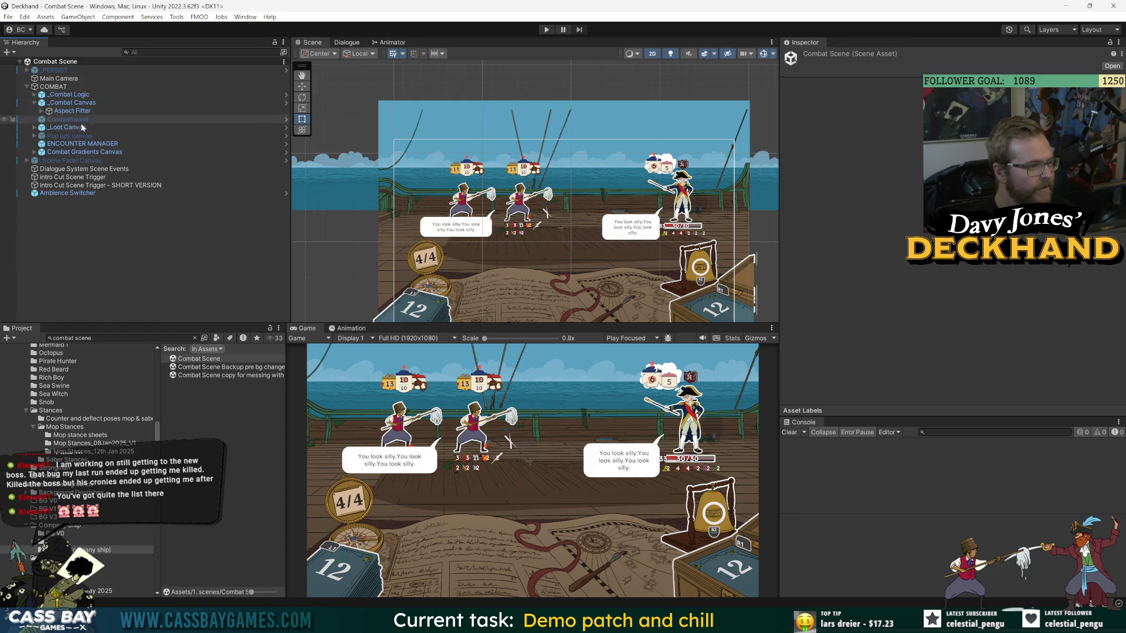
double_click(74, 102)
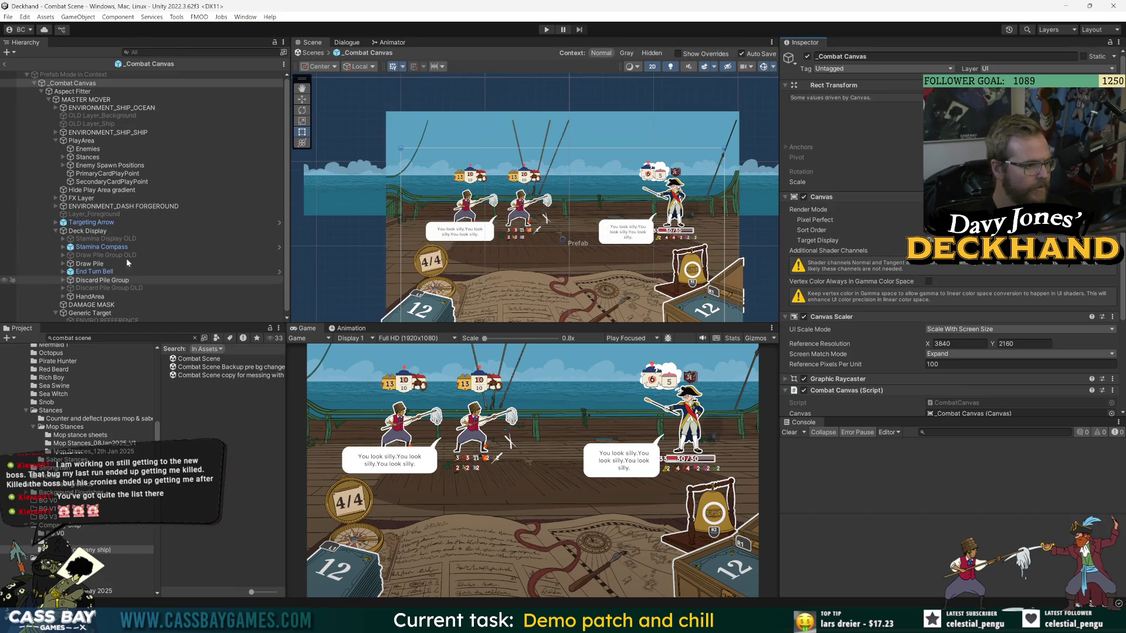
Delete the Enemy visual prefab under Enemy Spawn Positions' Enemy slot 3.
click(63, 162)
click(70, 187)
click(117, 194)
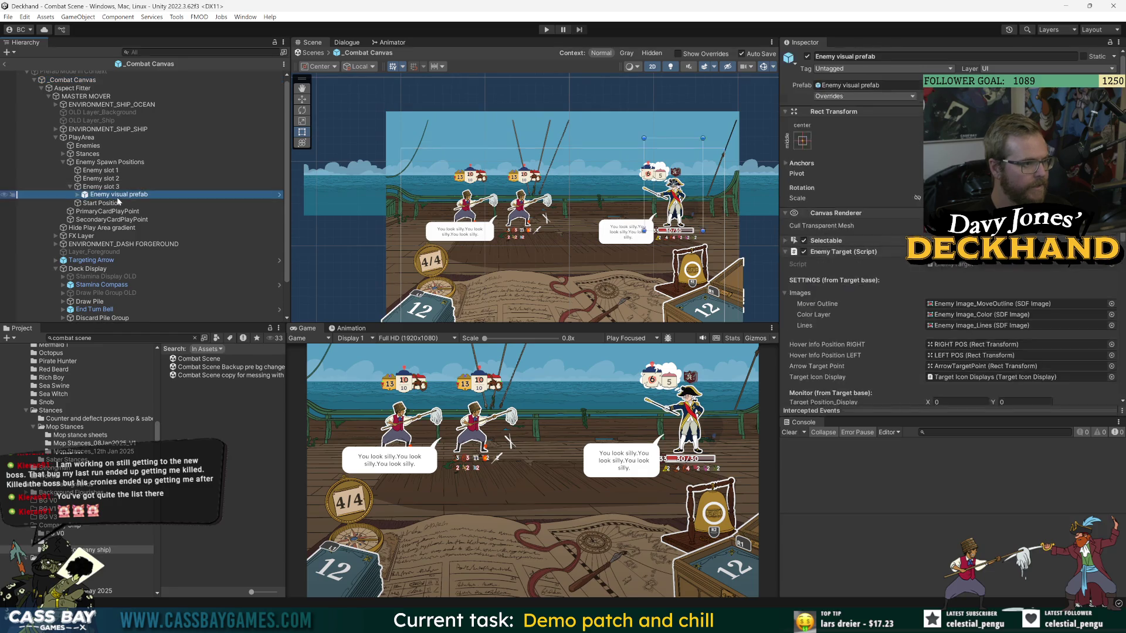
key(Delete)
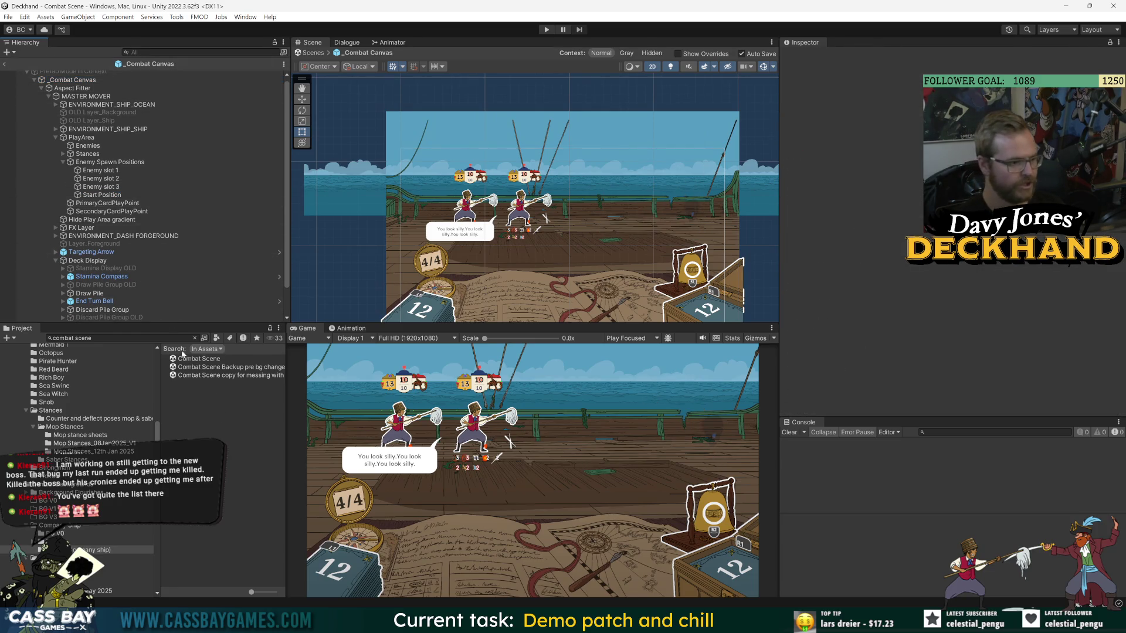
Search the project assets and open the Main Menu Scene.
click(178, 337)
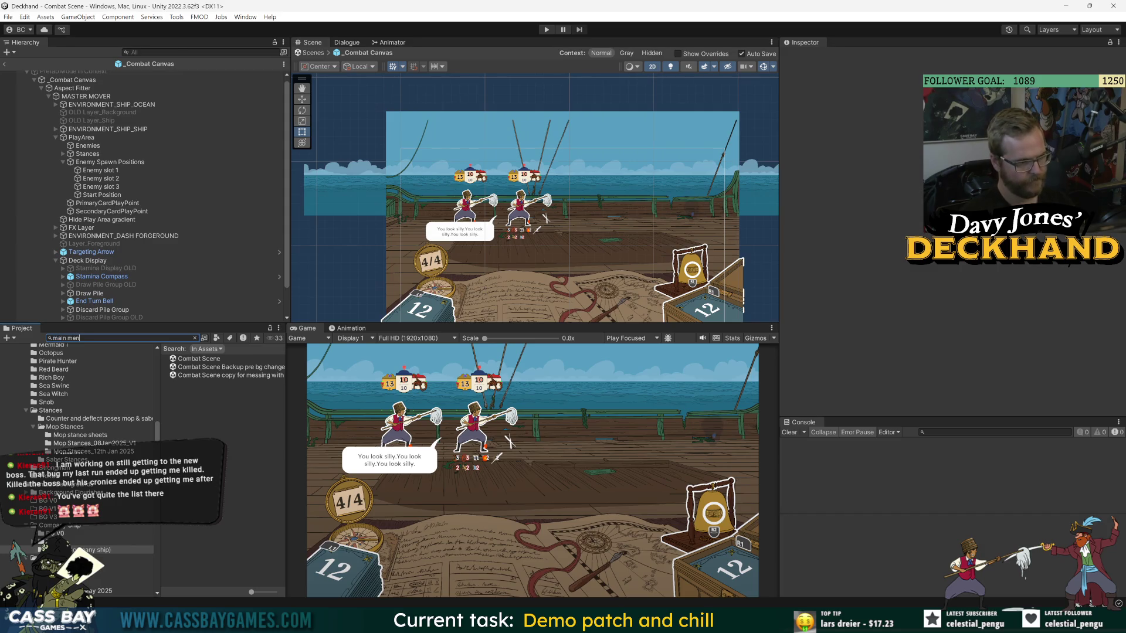
text(u)
double_click(206, 400)
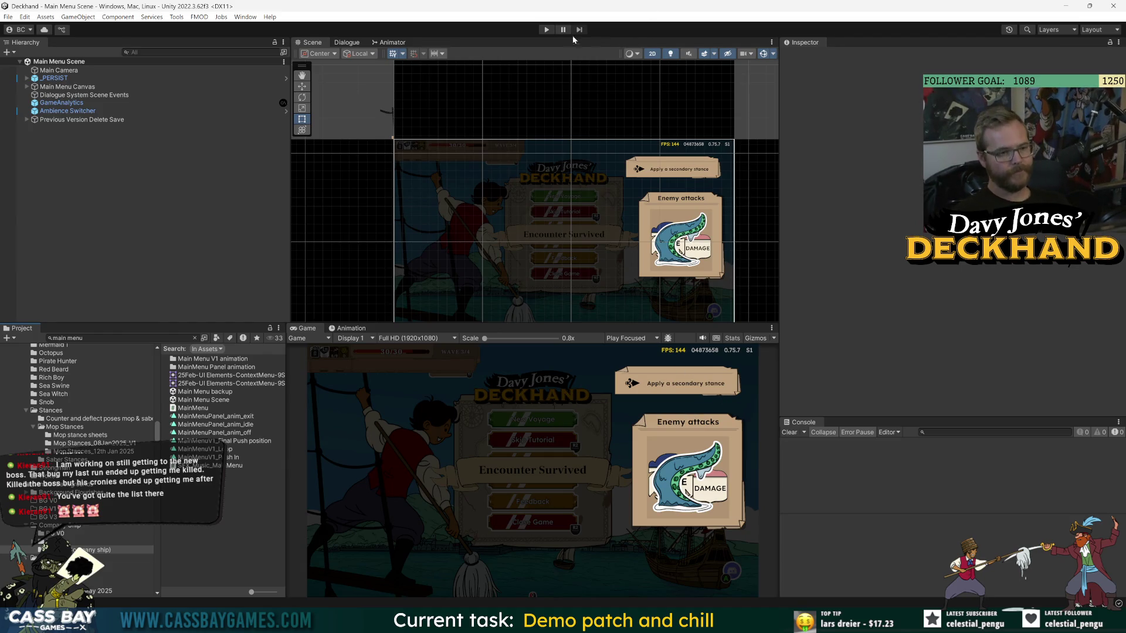
Play the game, start a run, and play Flurry against the octopus.
click(548, 30)
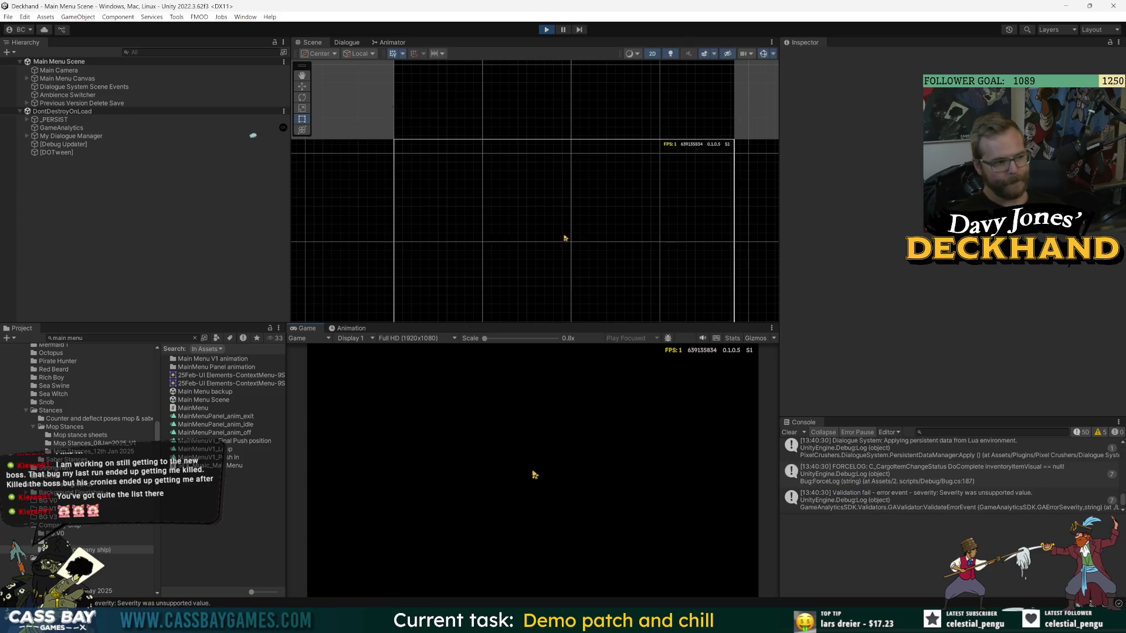
click(549, 444)
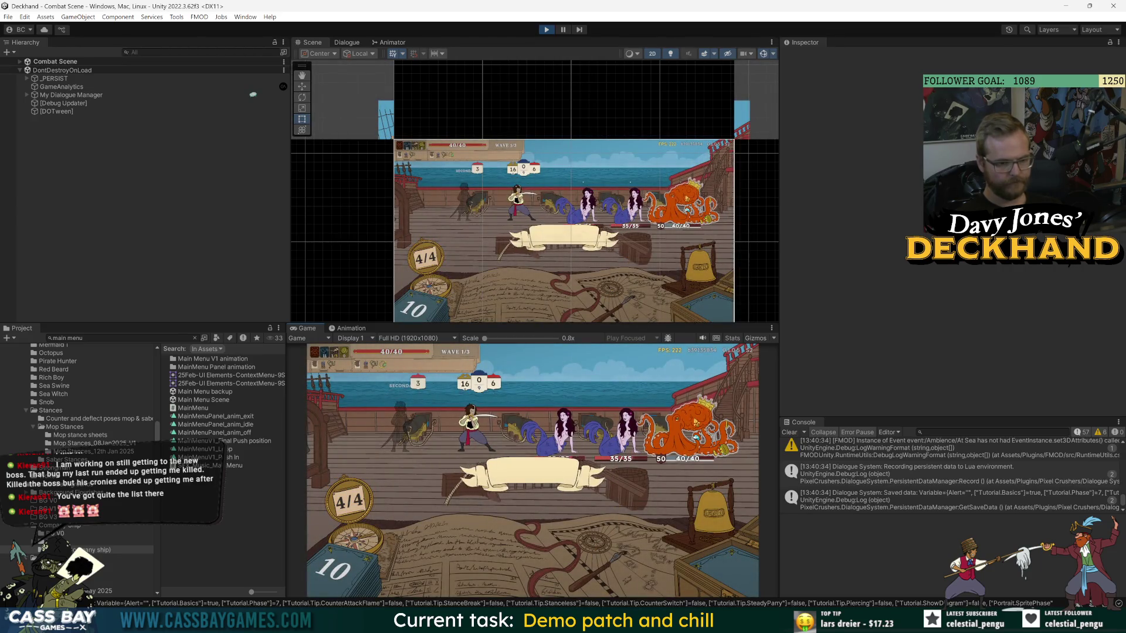
click(535, 514)
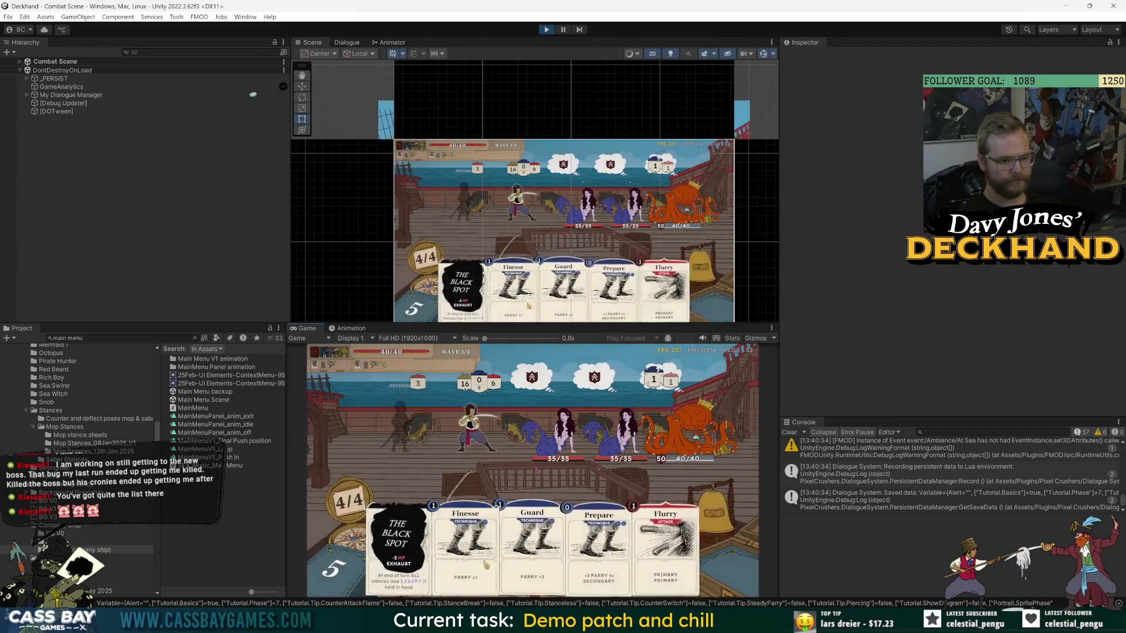
click(674, 545)
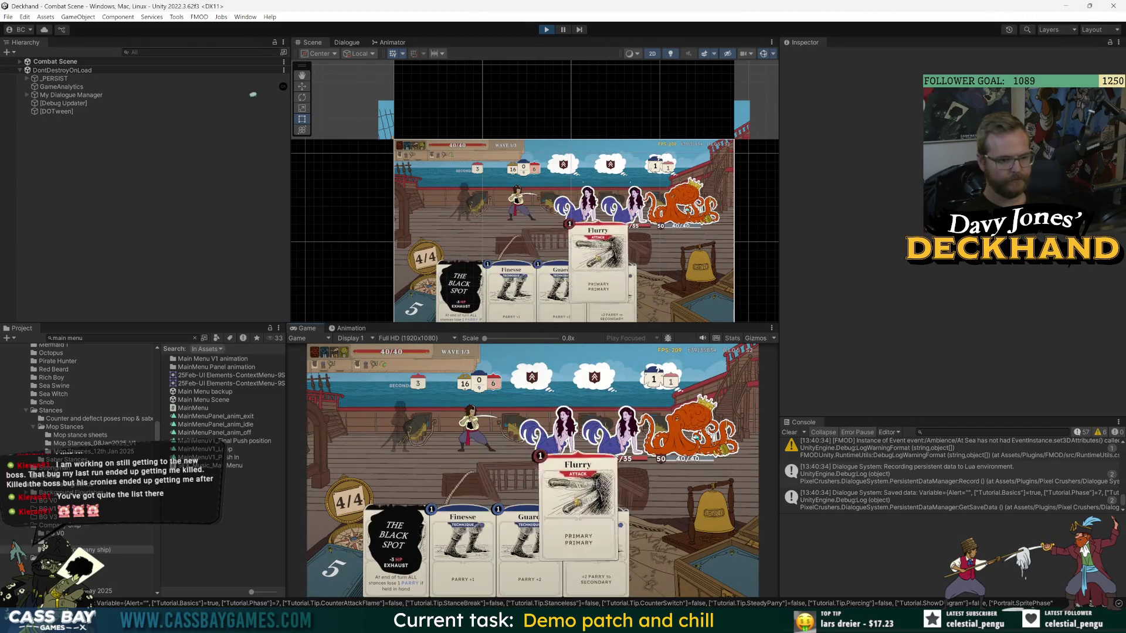
click(647, 515)
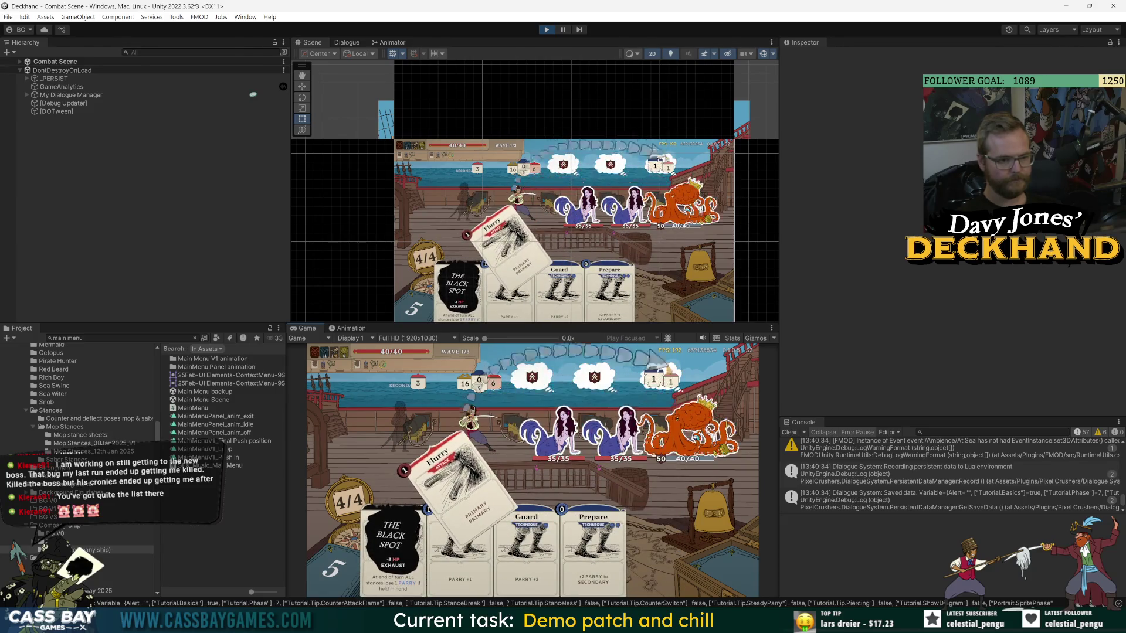
click(592, 408)
text(win wave)
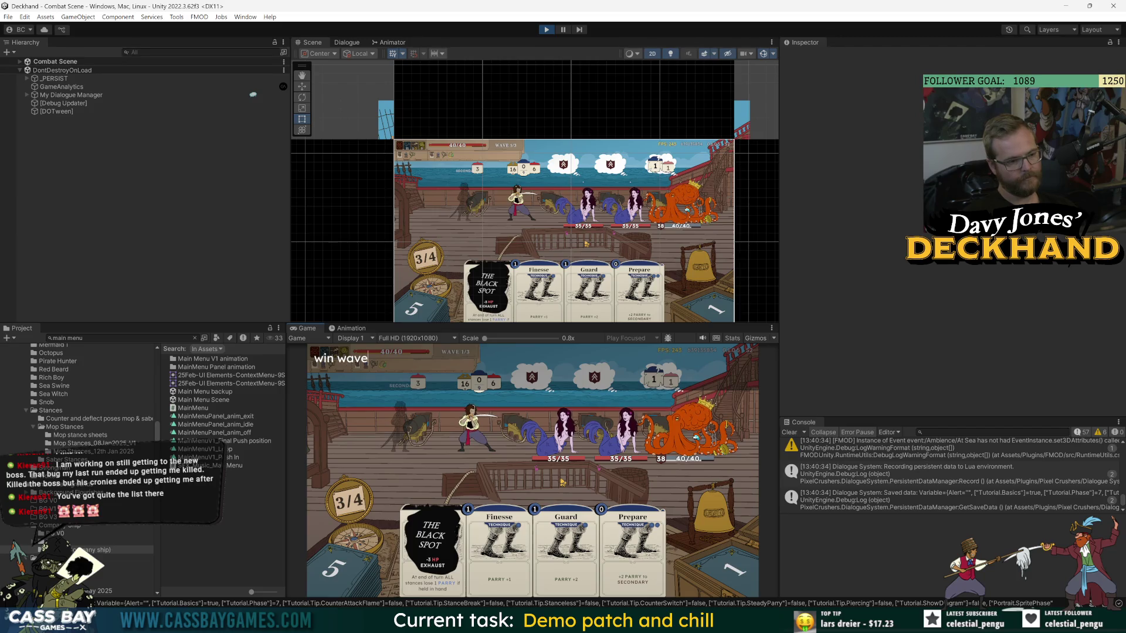
Run the win wave cheat, take a reward card for wave 2, and stop playing.
key(Return)
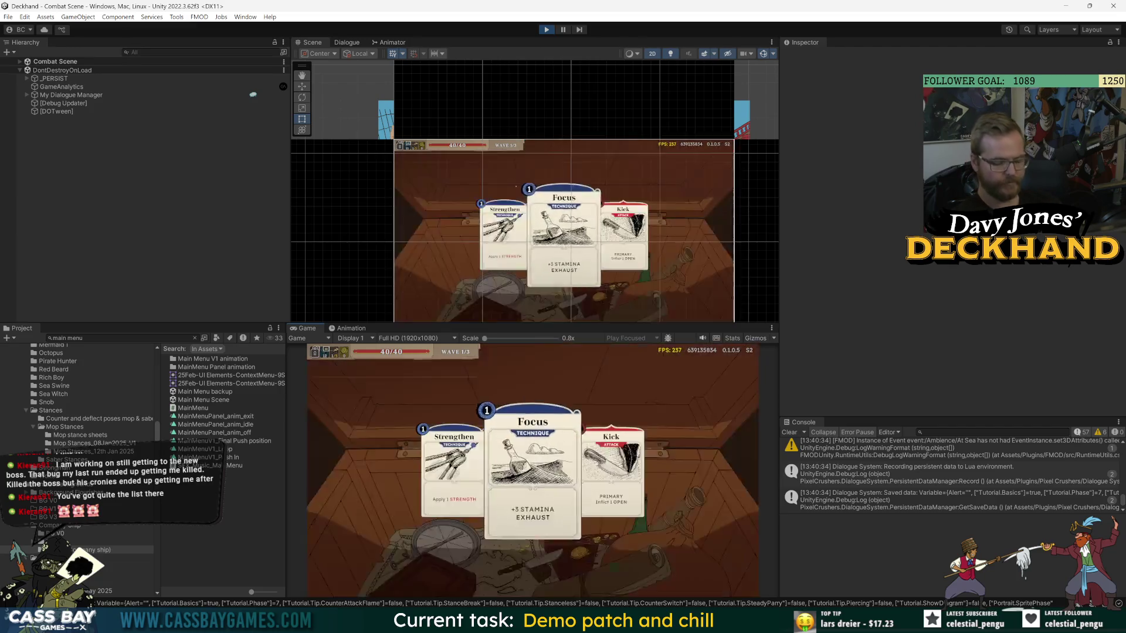
click(530, 464)
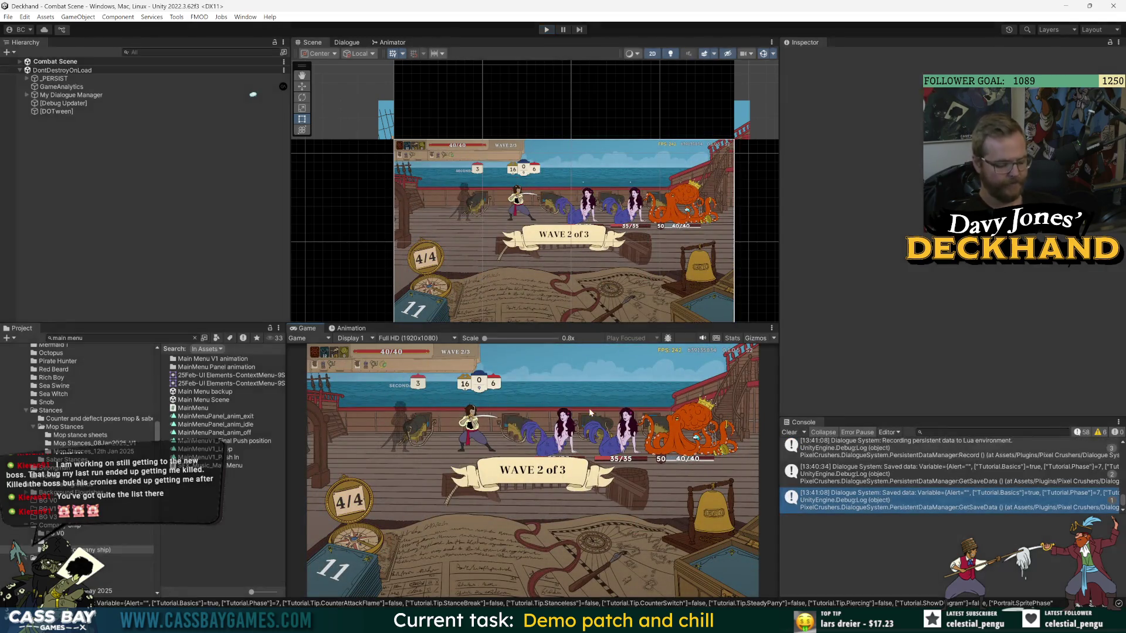
click(55, 87)
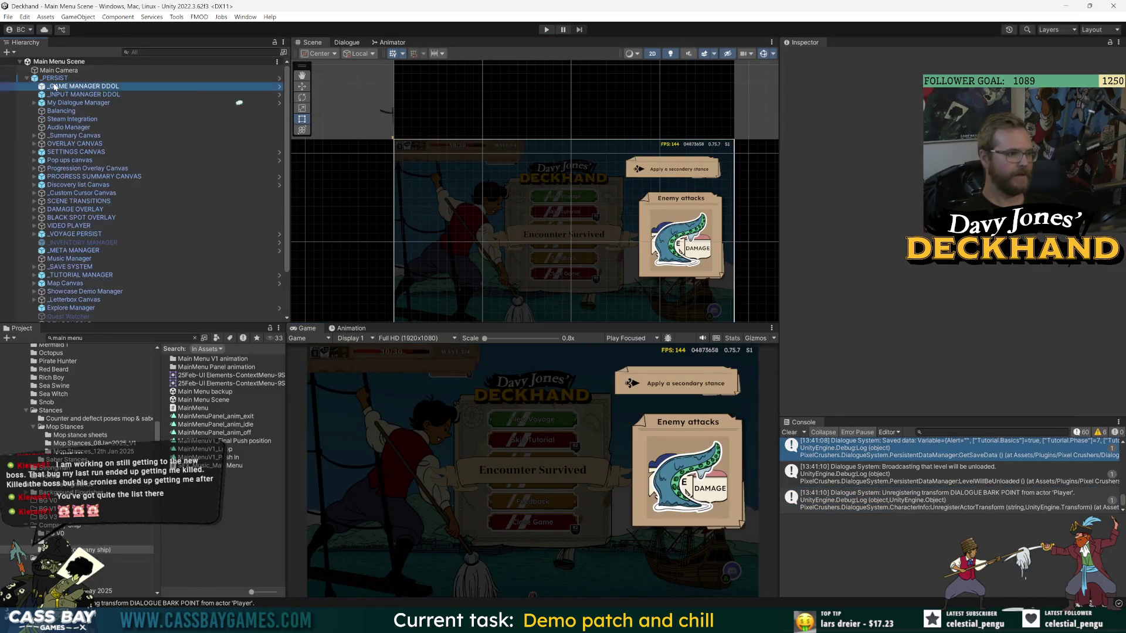
Pick a new Debug Level in the Bug script, save the scene, review _PERSIST overrides, and play.
click(962, 253)
click(961, 268)
key(ctrl+s)
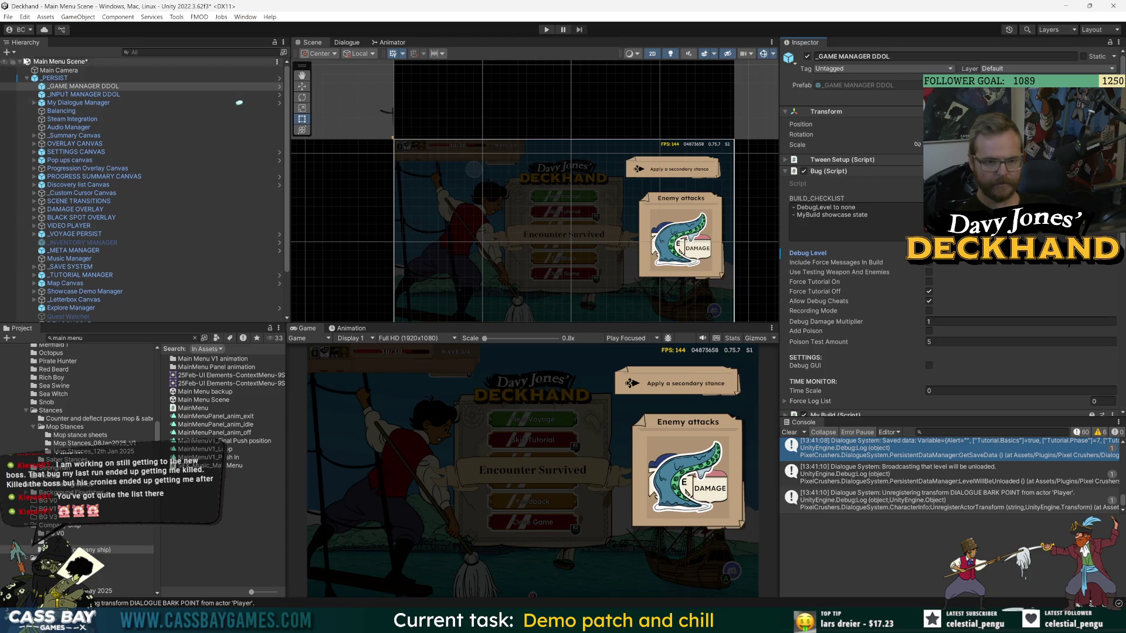
click(82, 234)
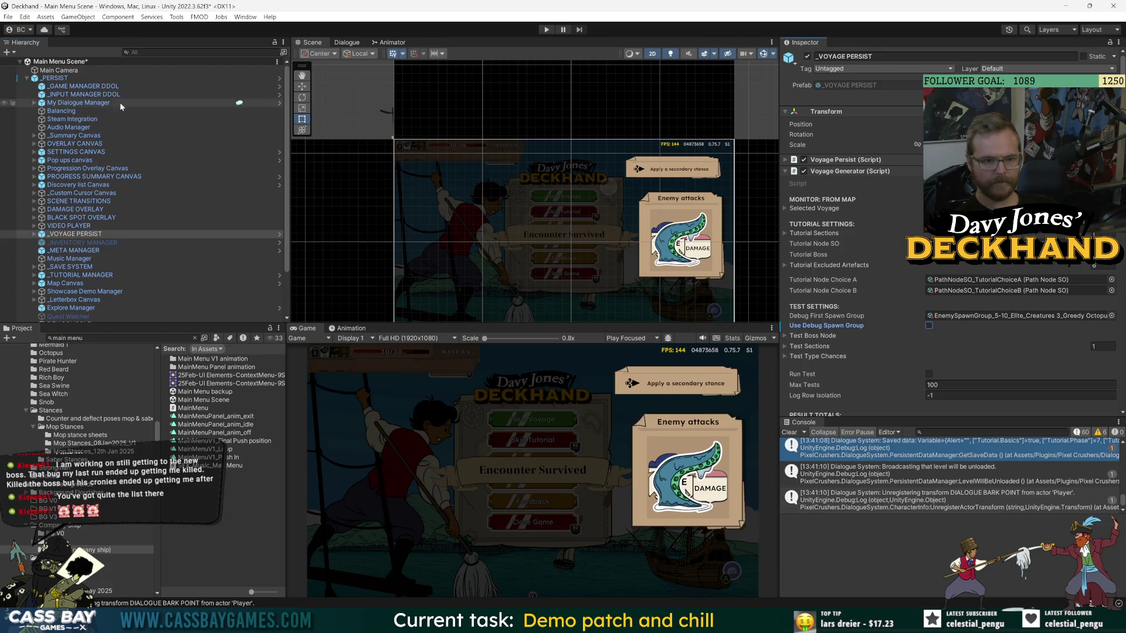
click(56, 78)
click(895, 95)
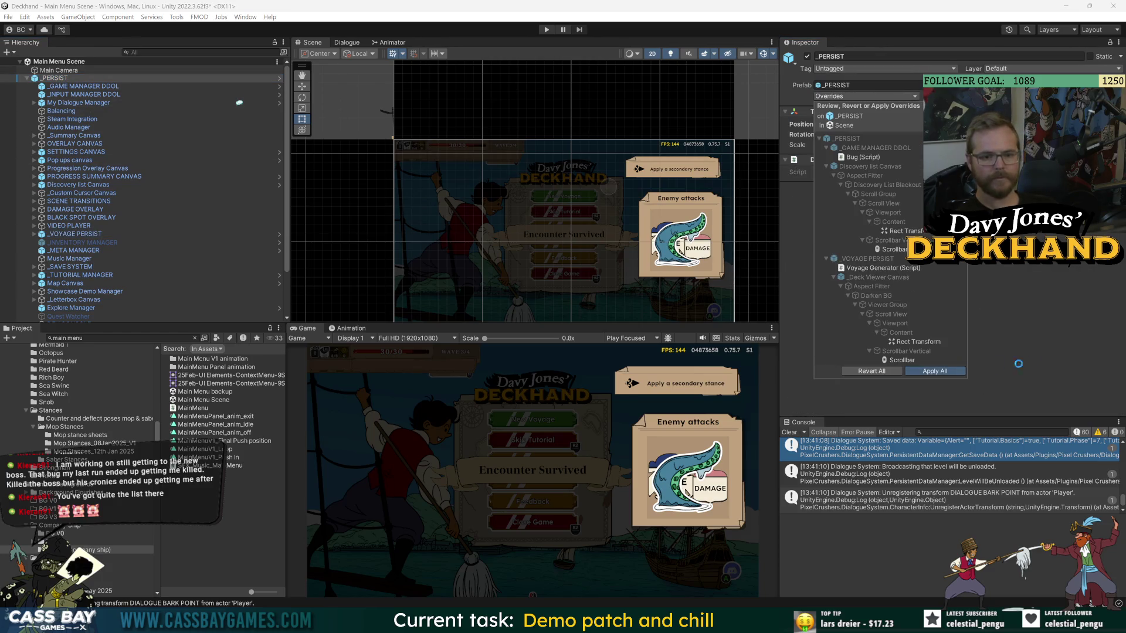
click(545, 29)
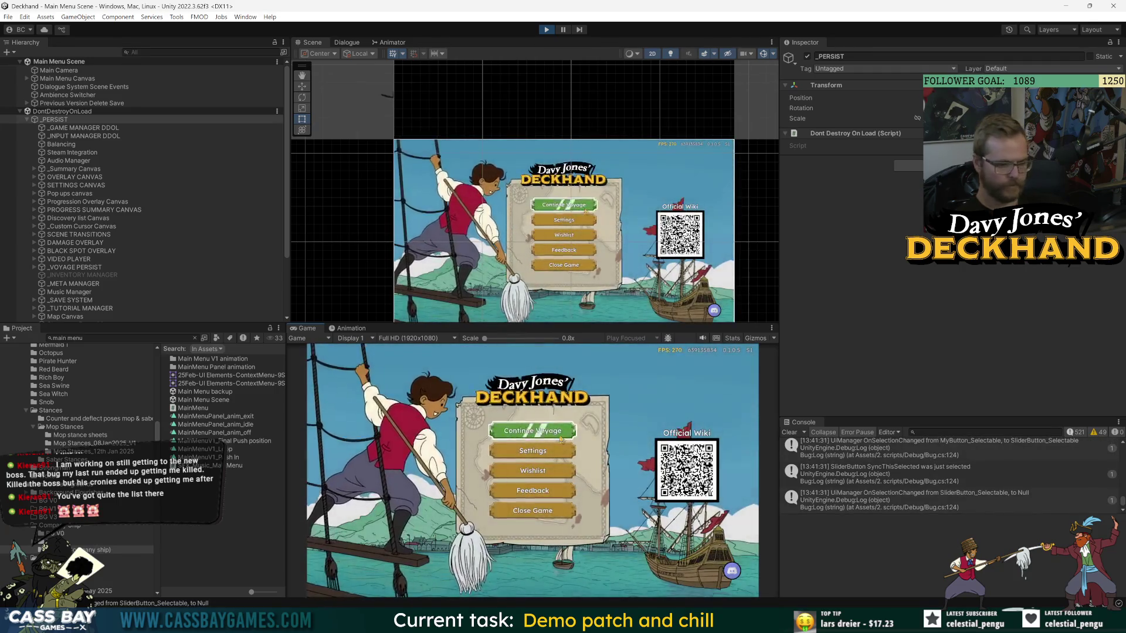
Abandon the current voyage from Game settings and confirm the voyage to Crab Island.
click(550, 452)
click(533, 386)
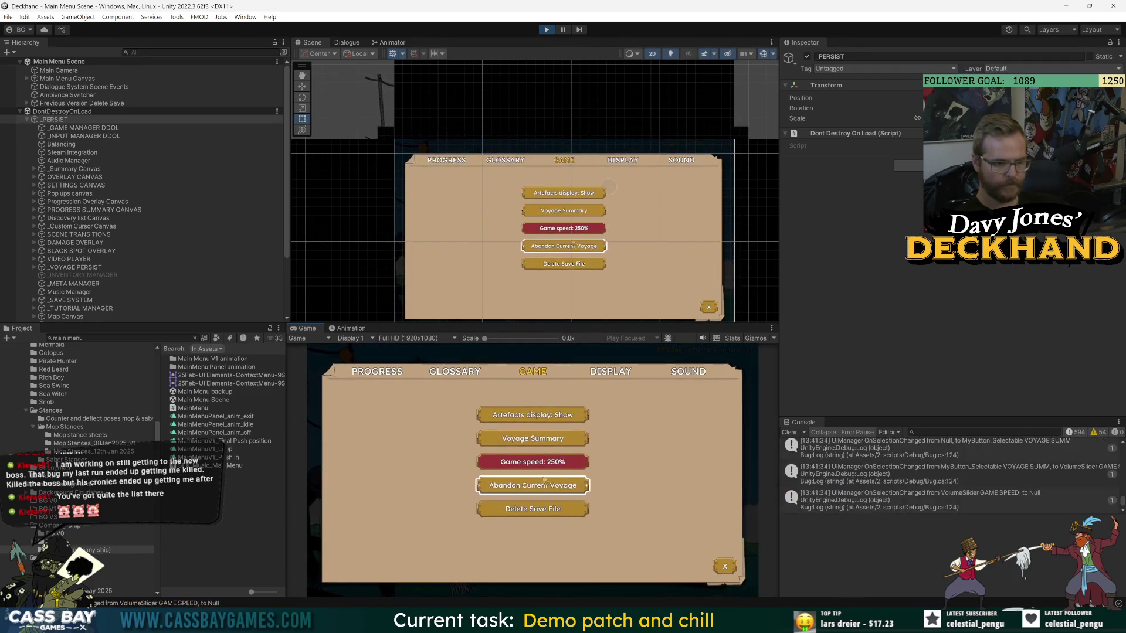
click(537, 490)
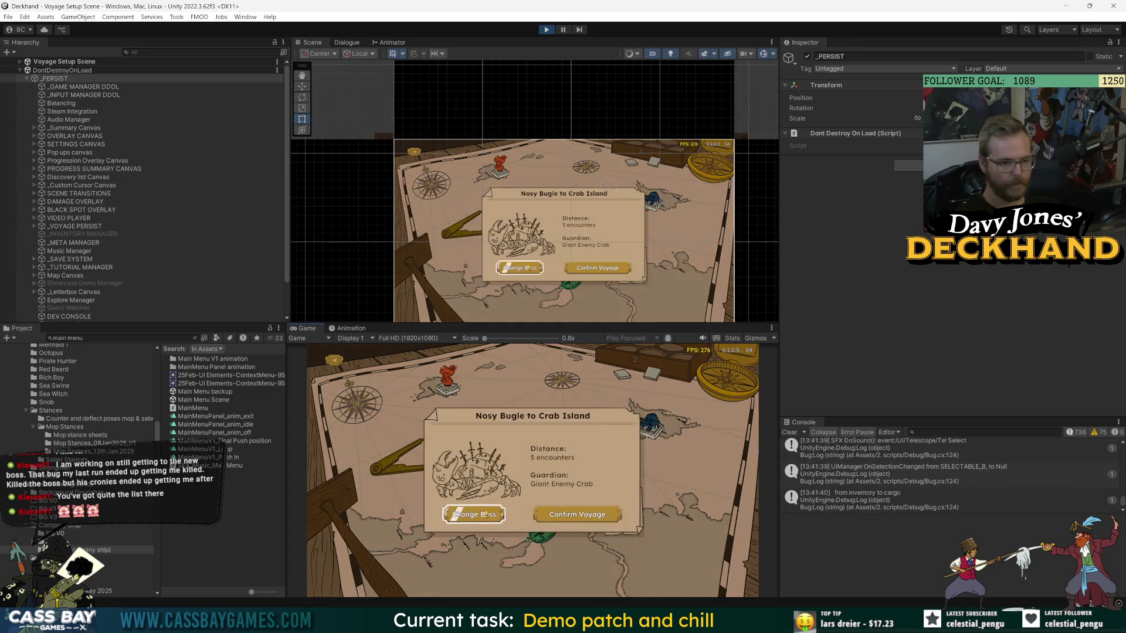
click(482, 515)
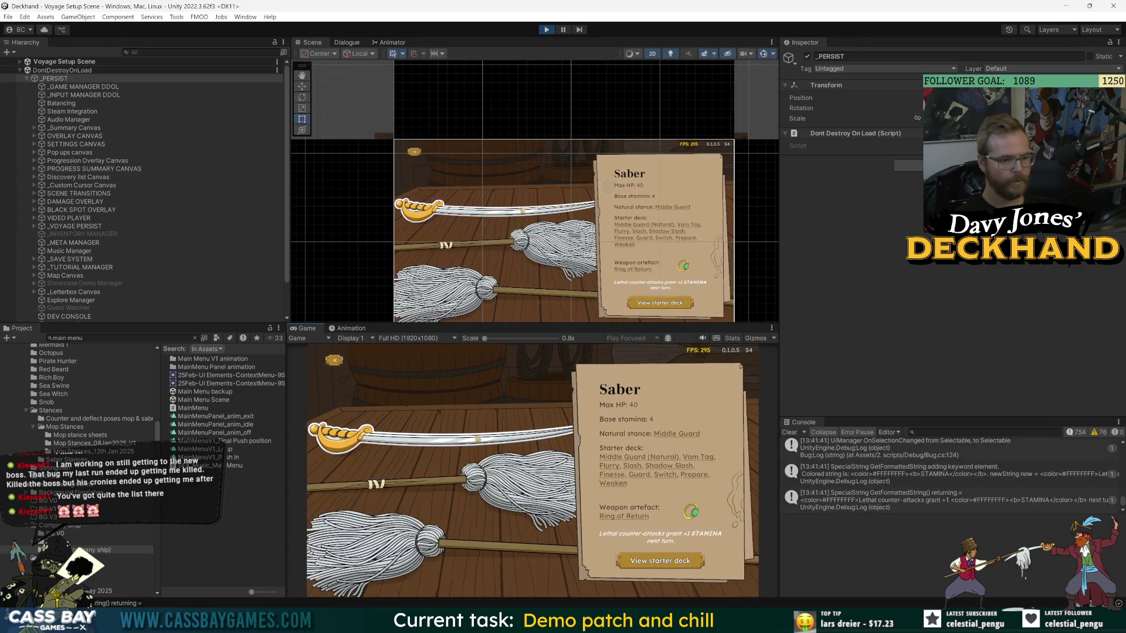
Choose the Saber, set sail, take the Bad Knot artifact, and advance to Wave 1 of 2.
click(610, 449)
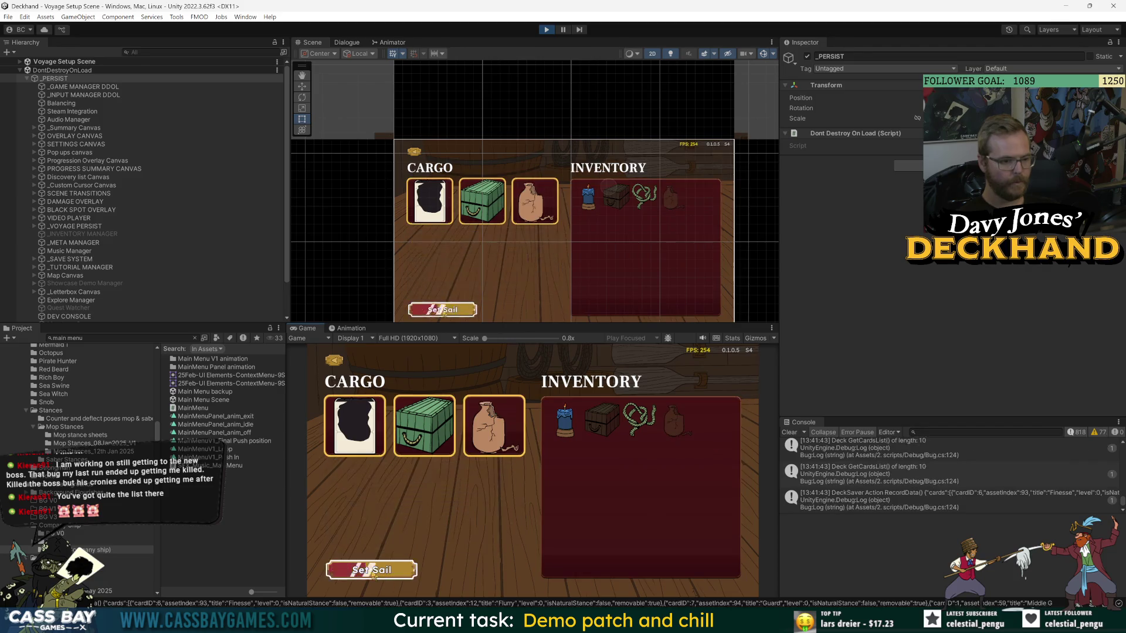
click(373, 573)
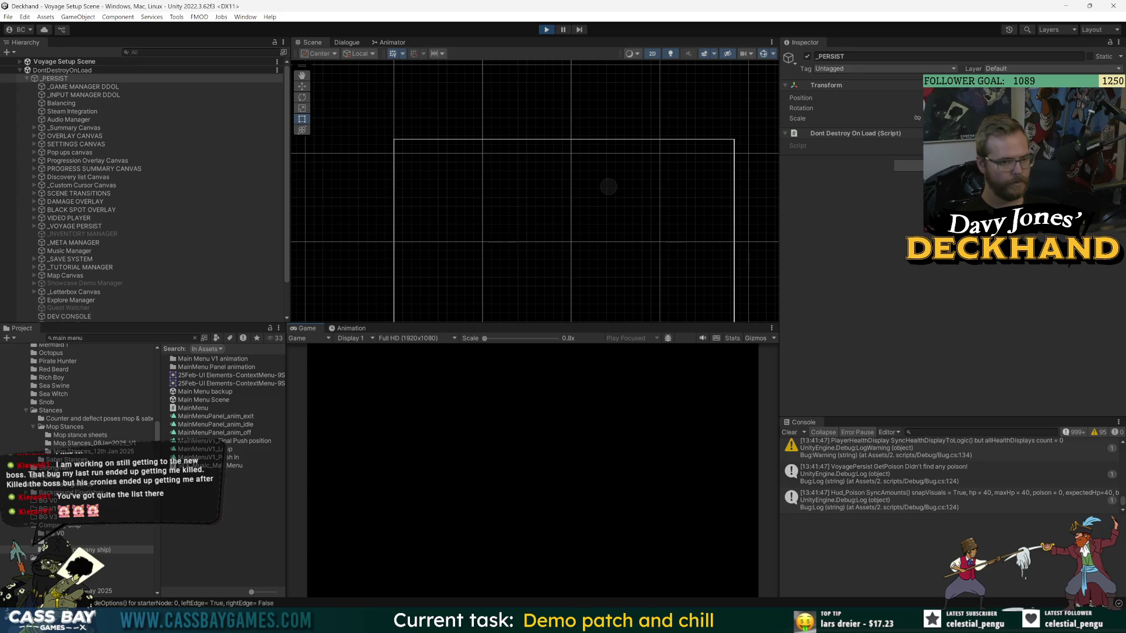
click(508, 480)
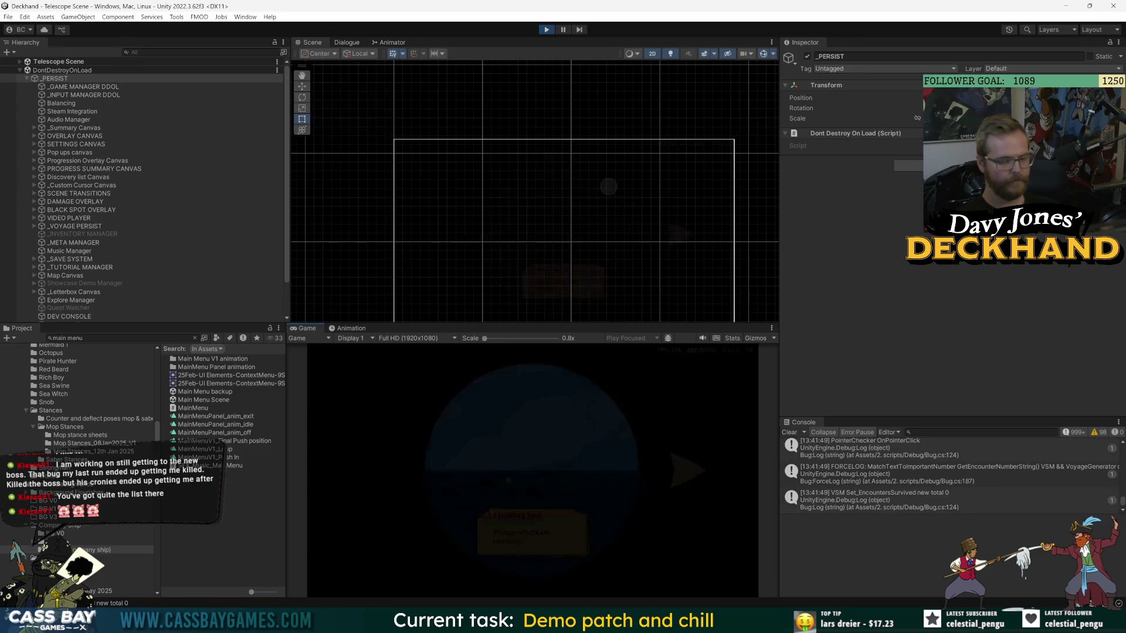
click(566, 584)
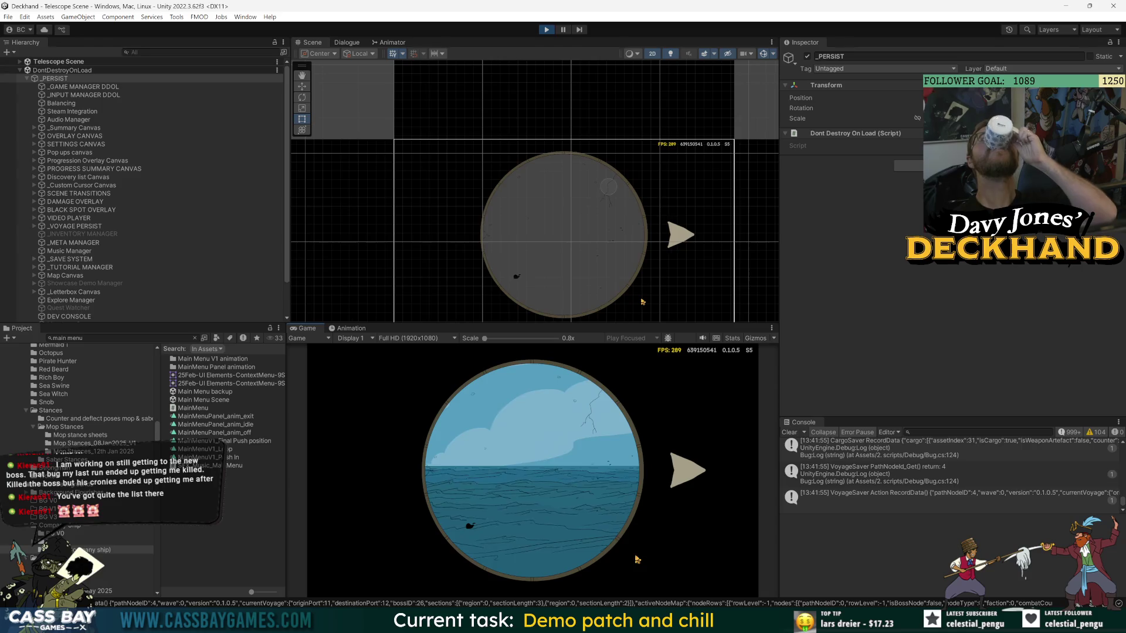
click(689, 470)
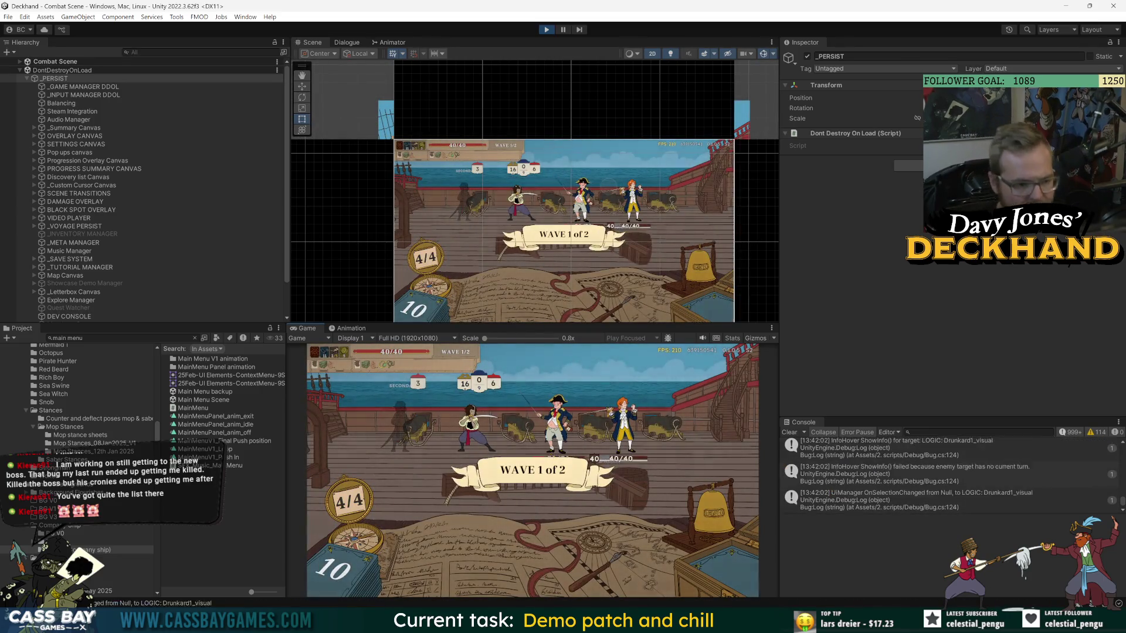
click(921, 467)
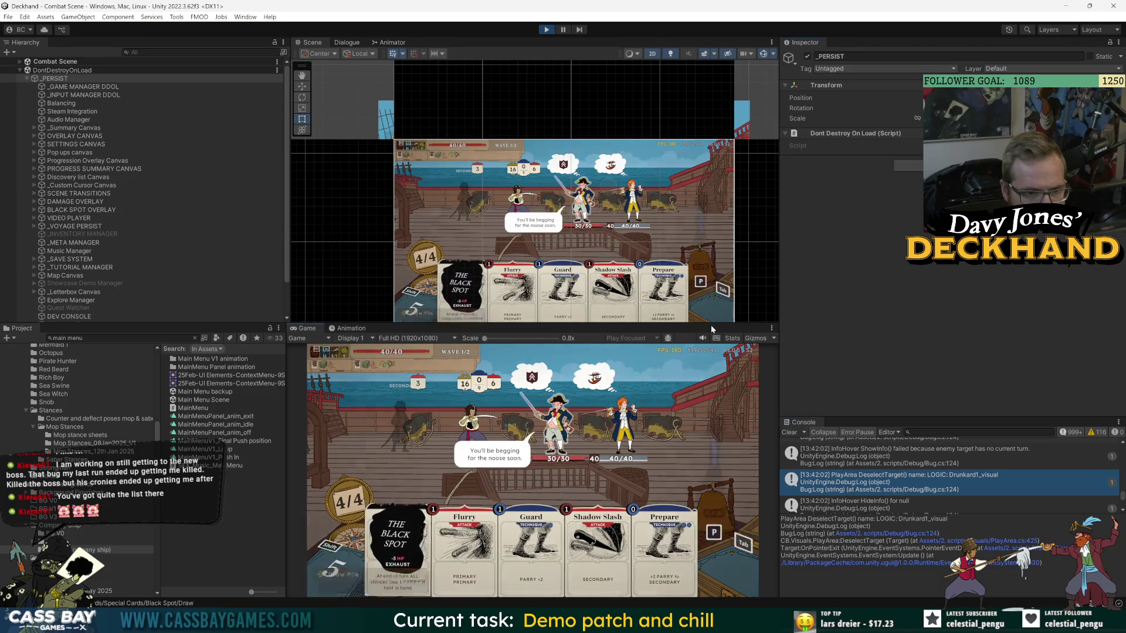
Drag the panel splitters to enlarge the Game view and collapse _PERSIST's children.
drag(711, 325, 712, 285)
drag(779, 352, 833, 352)
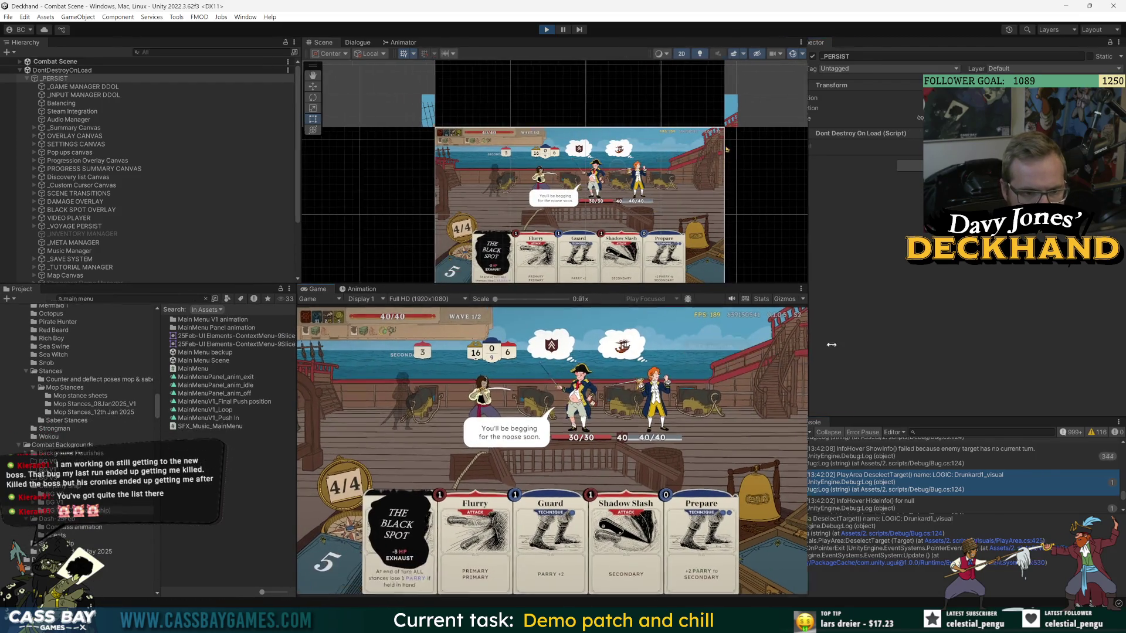
drag(287, 352, 309, 352)
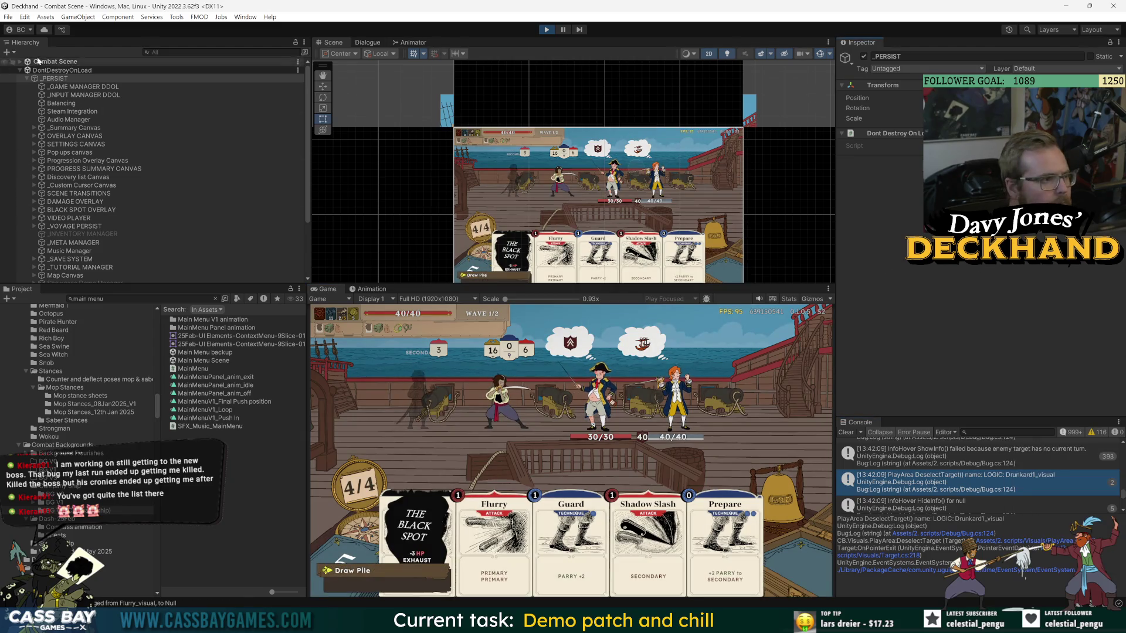
click(26, 79)
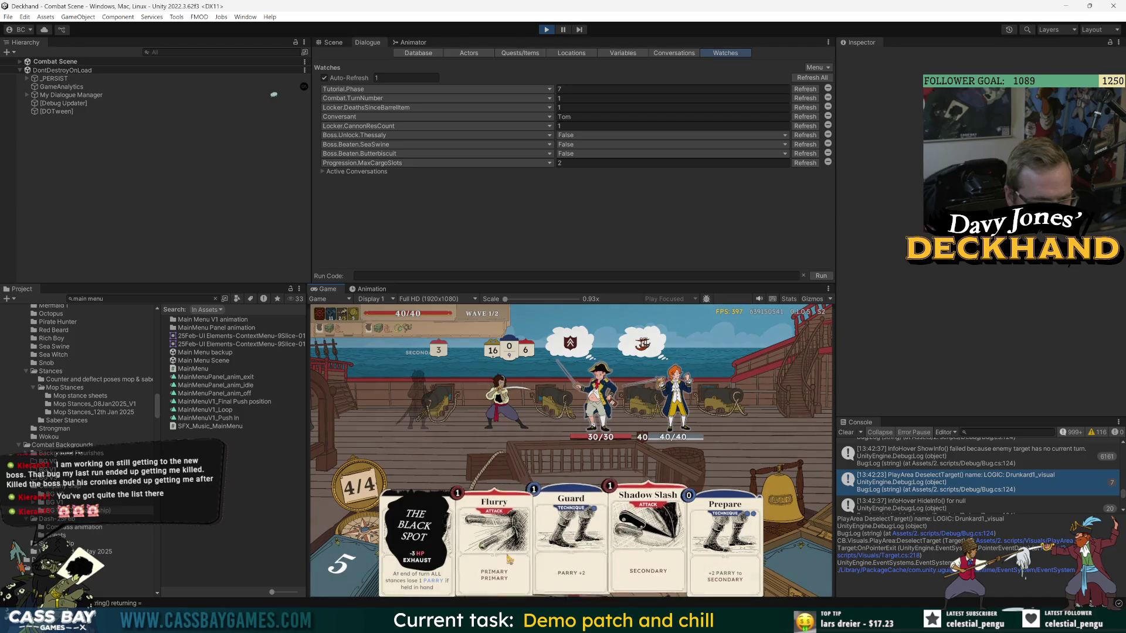
End the player's turn with the bell button, then expand and inspect _PERSIST.
mouse_move(372, 499)
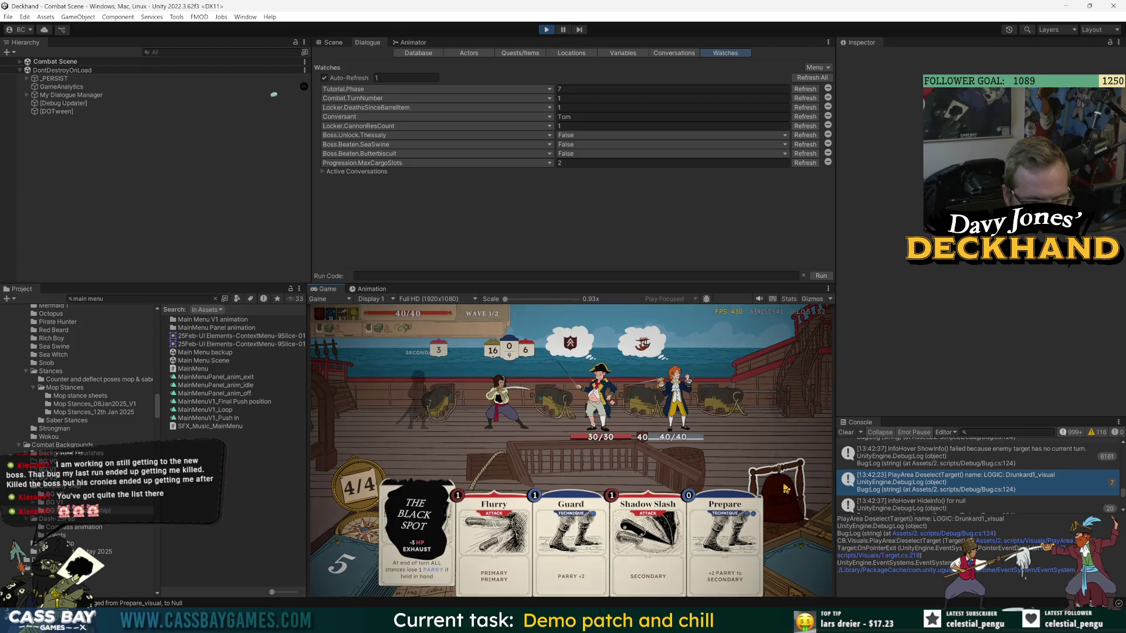
click(786, 488)
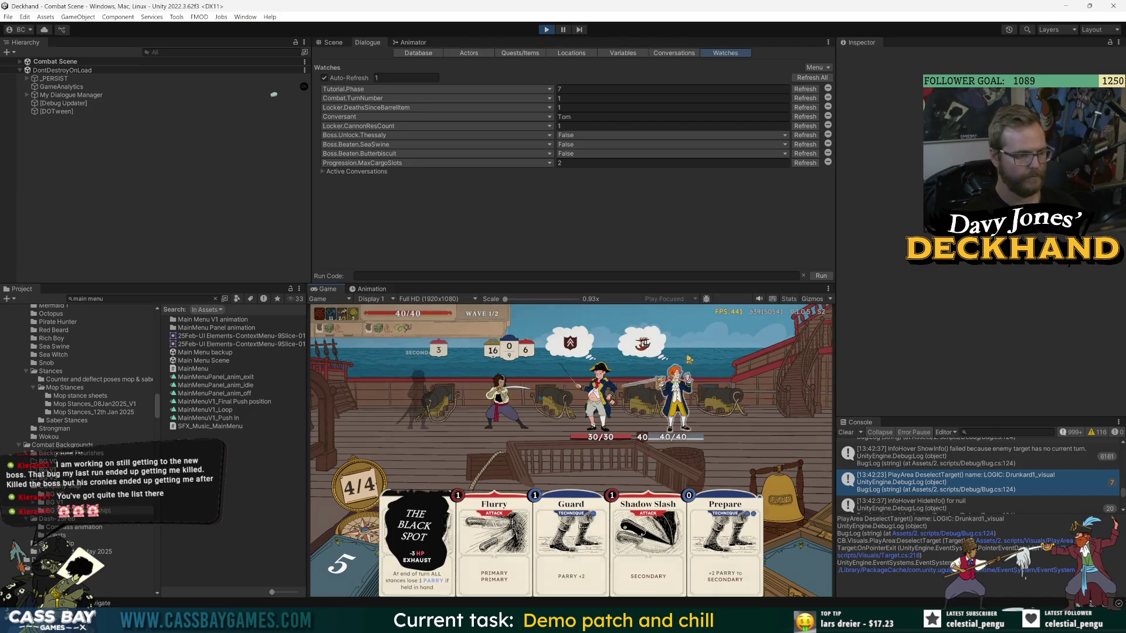
click(27, 78)
click(53, 80)
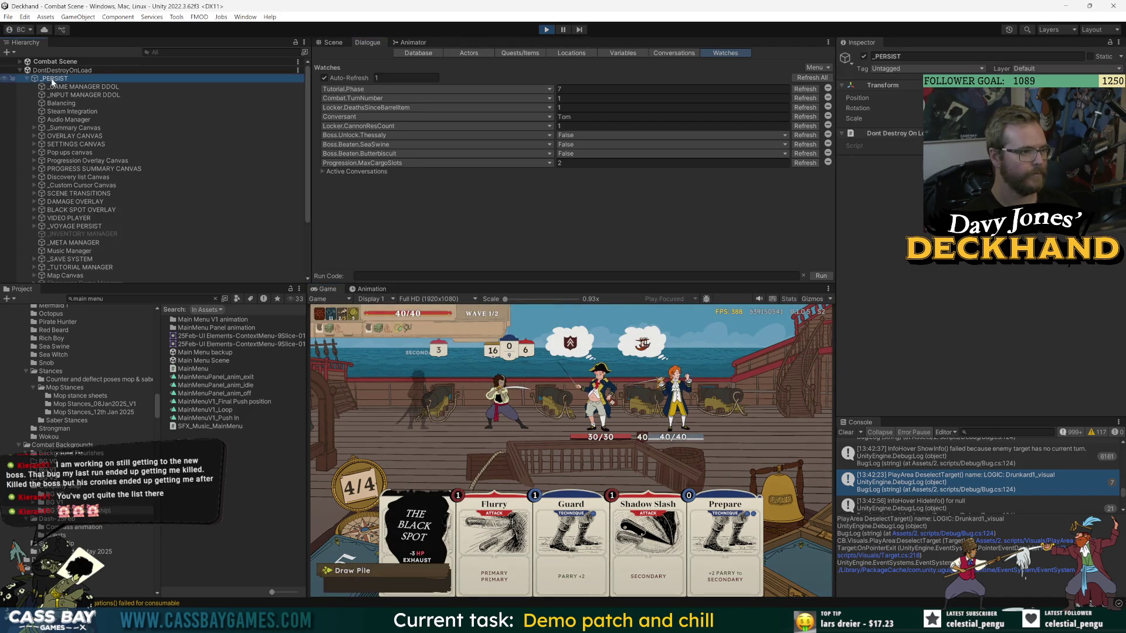
Select _GAME MANAGER DDOL and collapse its Bug script.
click(82, 86)
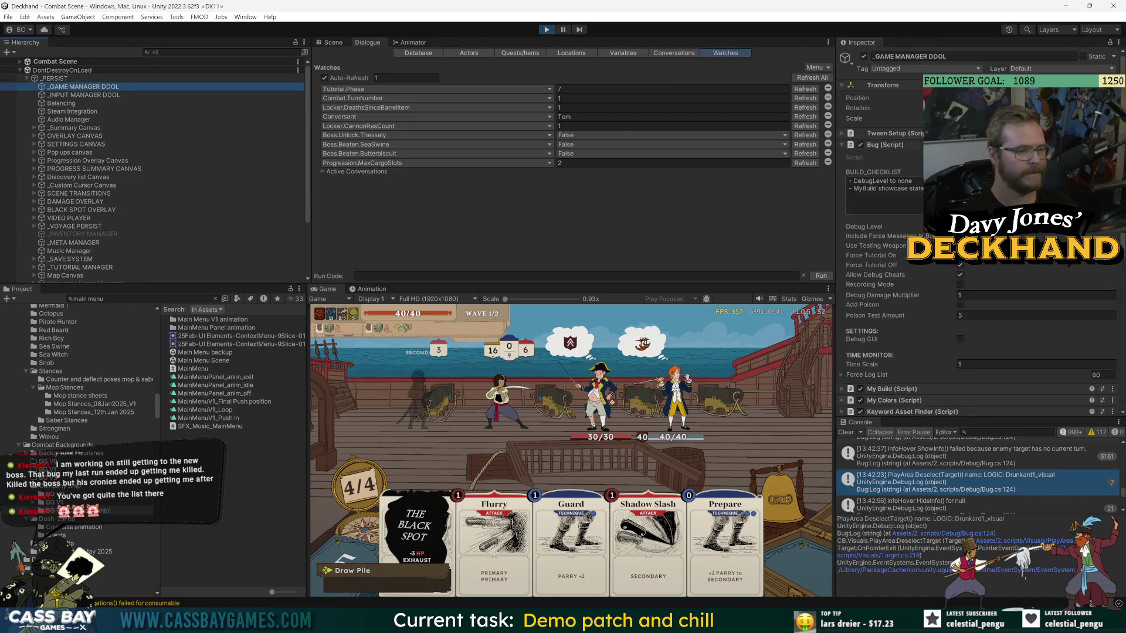
scroll(875, 285, down, 2)
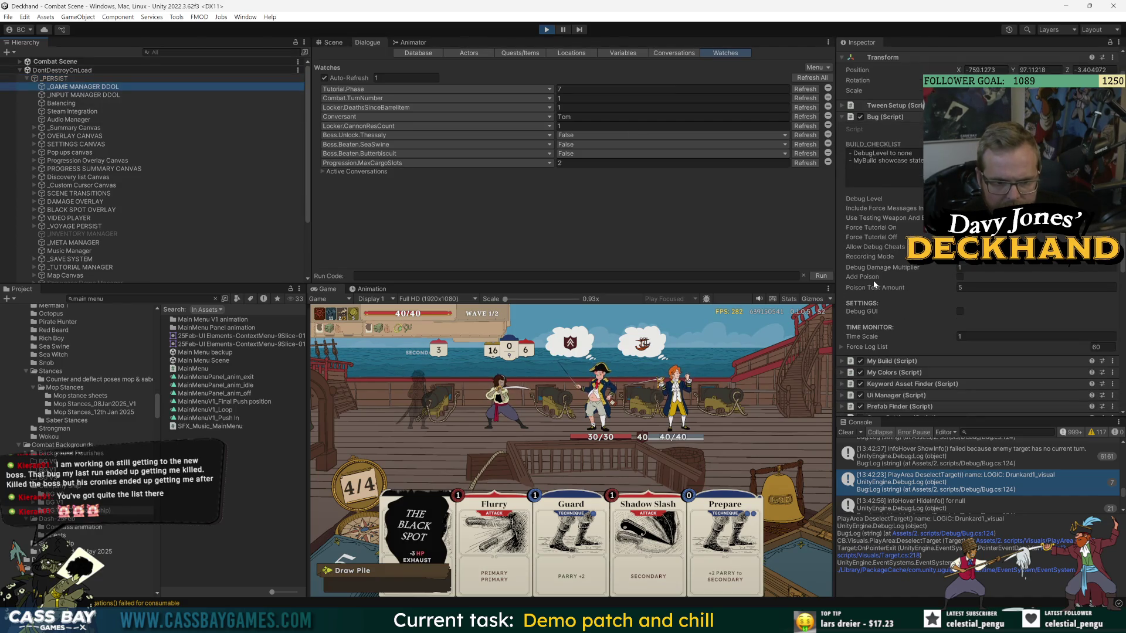
click(888, 116)
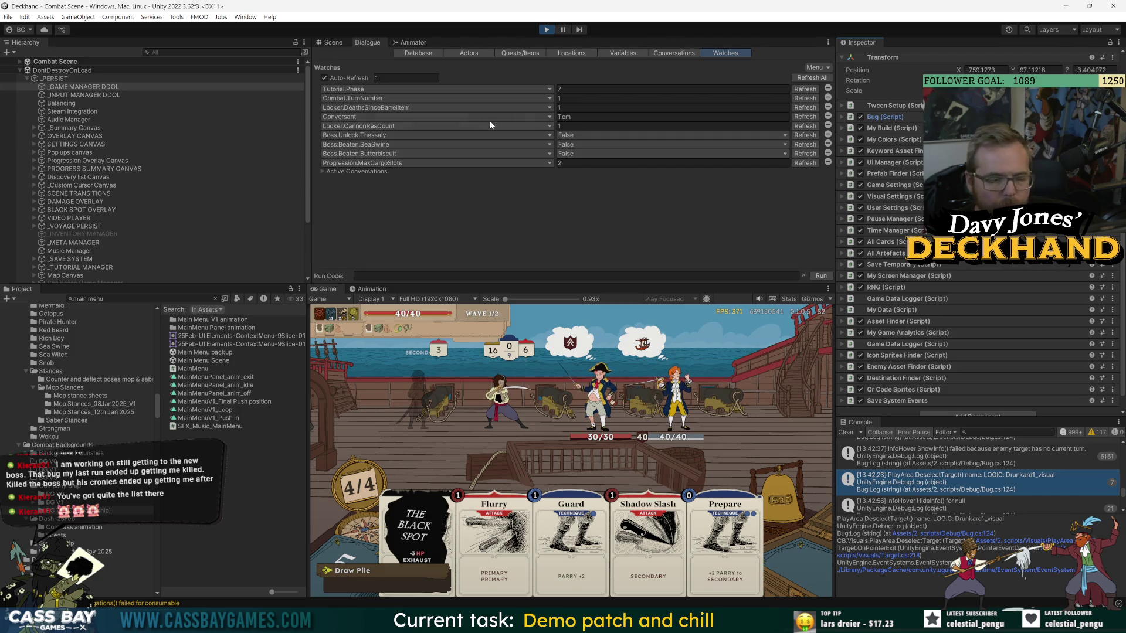
On _Combat Logic, collapse Logic Manager, Turn Manager, Enemy Turn Manager, Player and Combat Events.
click(21, 61)
click(52, 87)
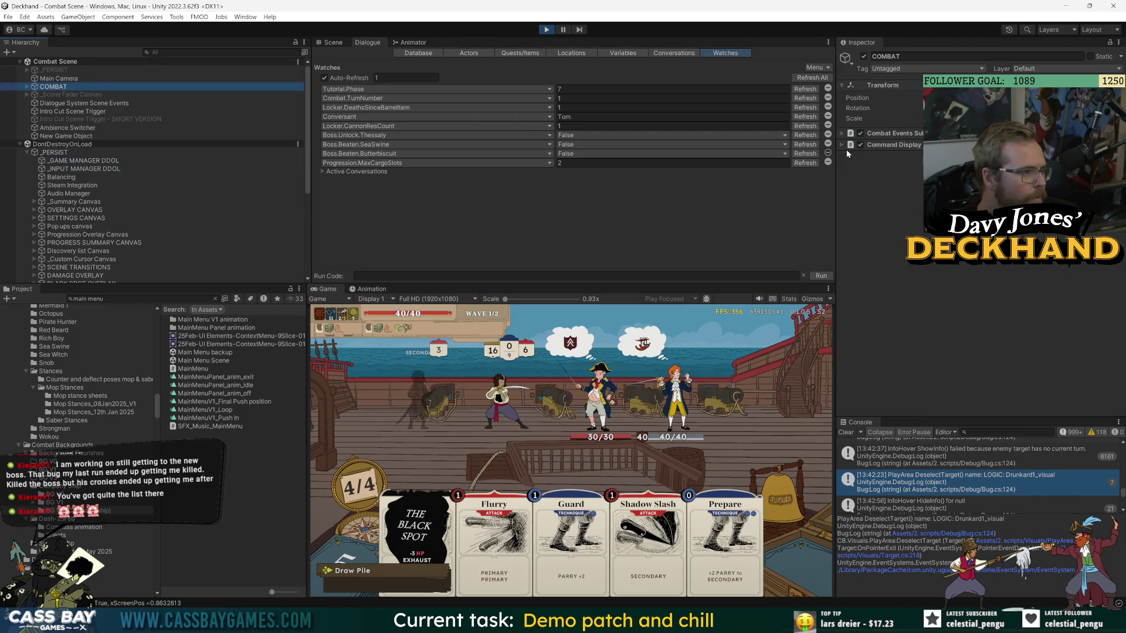
click(27, 86)
click(69, 95)
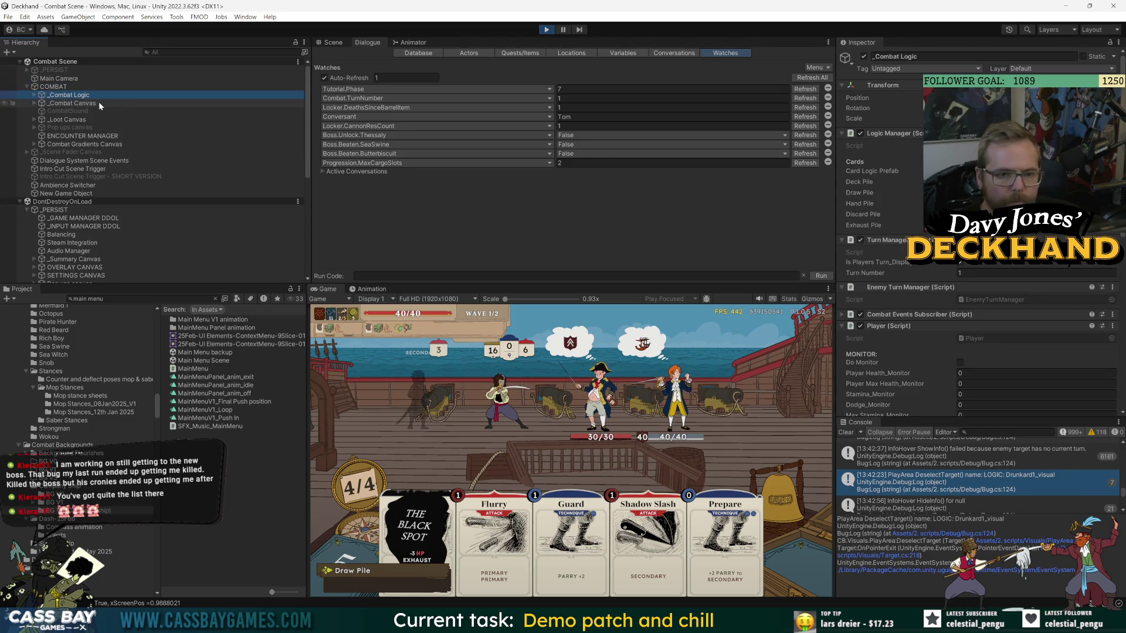
click(896, 135)
click(898, 146)
click(900, 157)
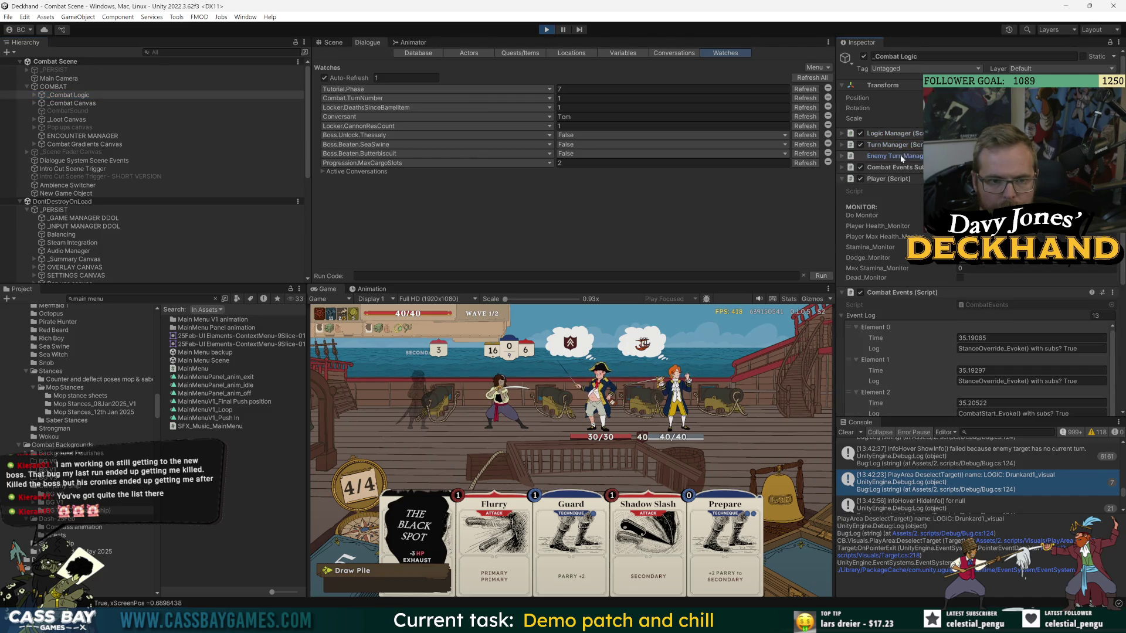
click(900, 179)
click(899, 190)
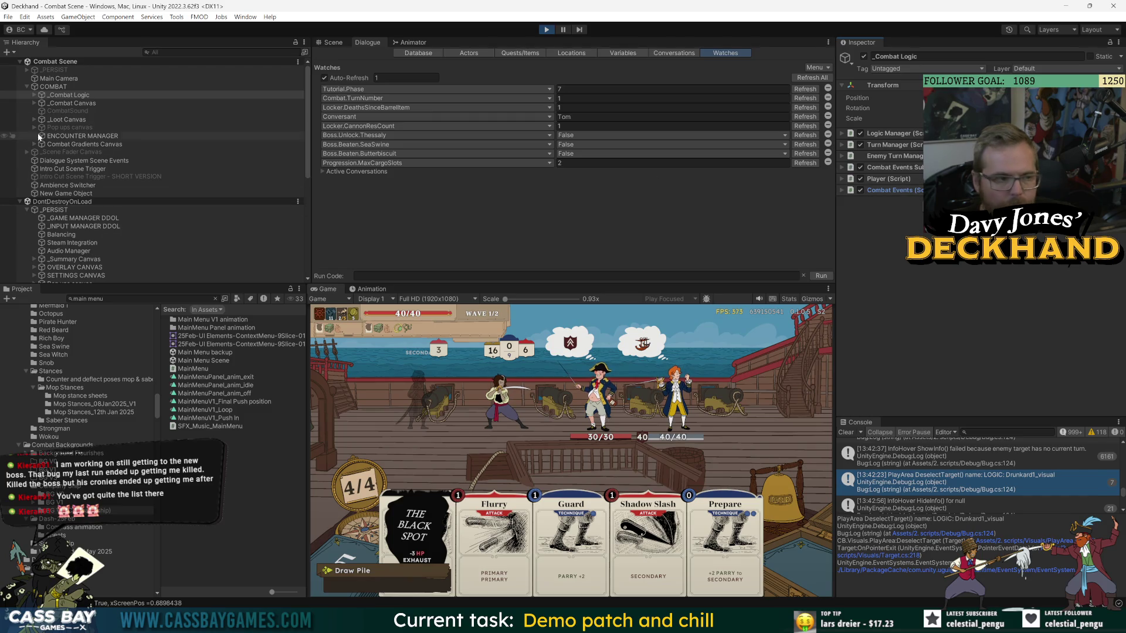
Check COMBAT's Command Display, then collapse ENCOUNTER MANAGER's VM script and Encounter Manager.
click(49, 87)
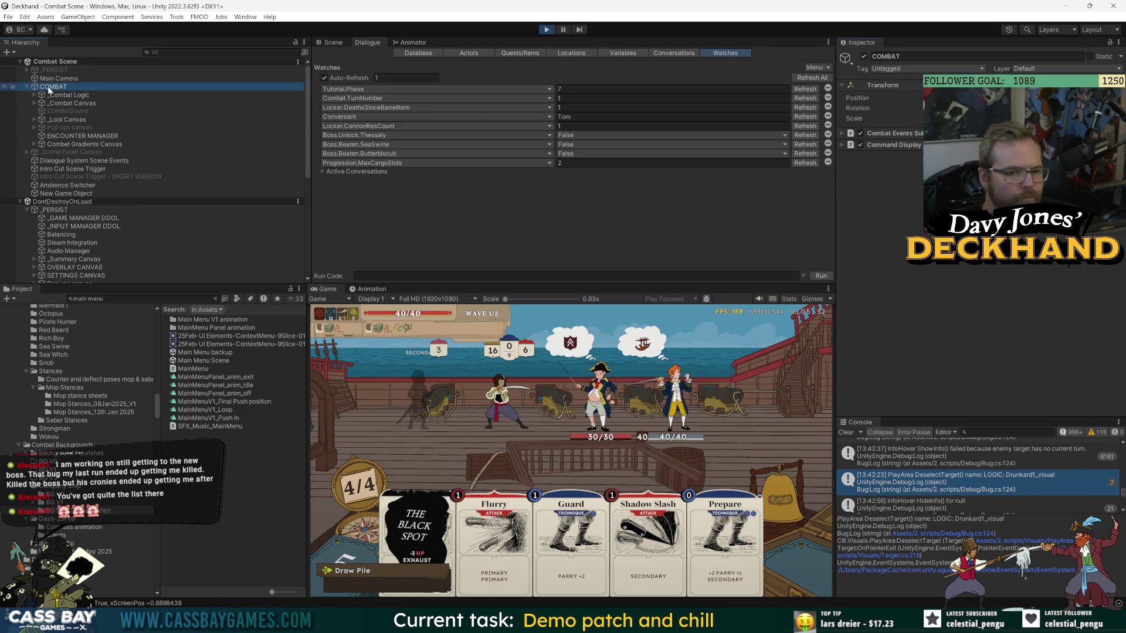
click(913, 145)
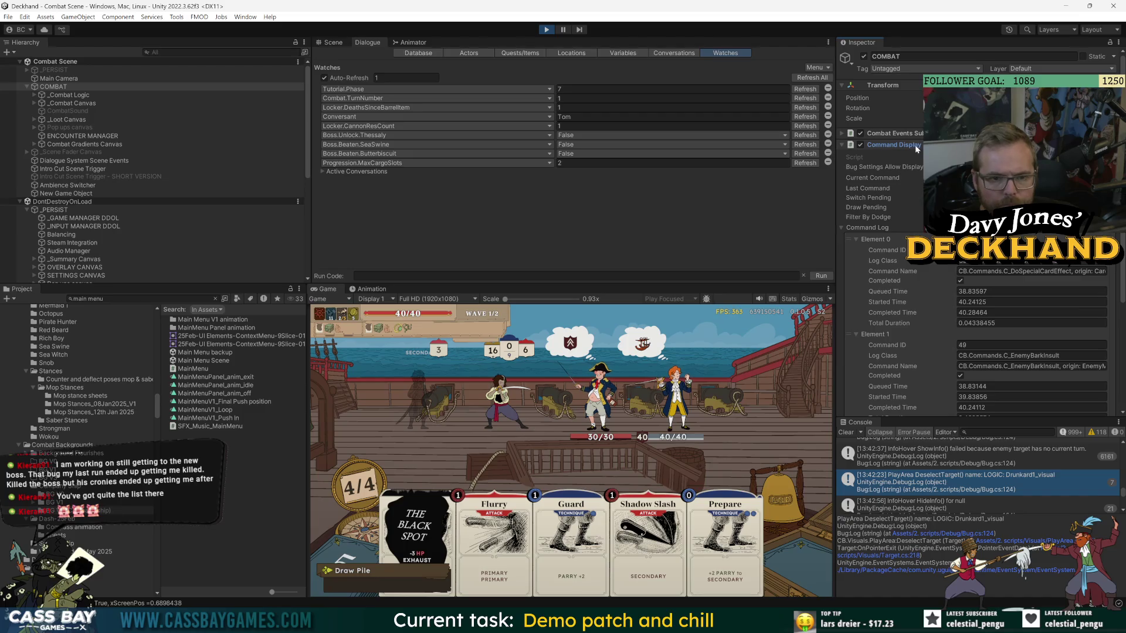
click(915, 145)
click(83, 136)
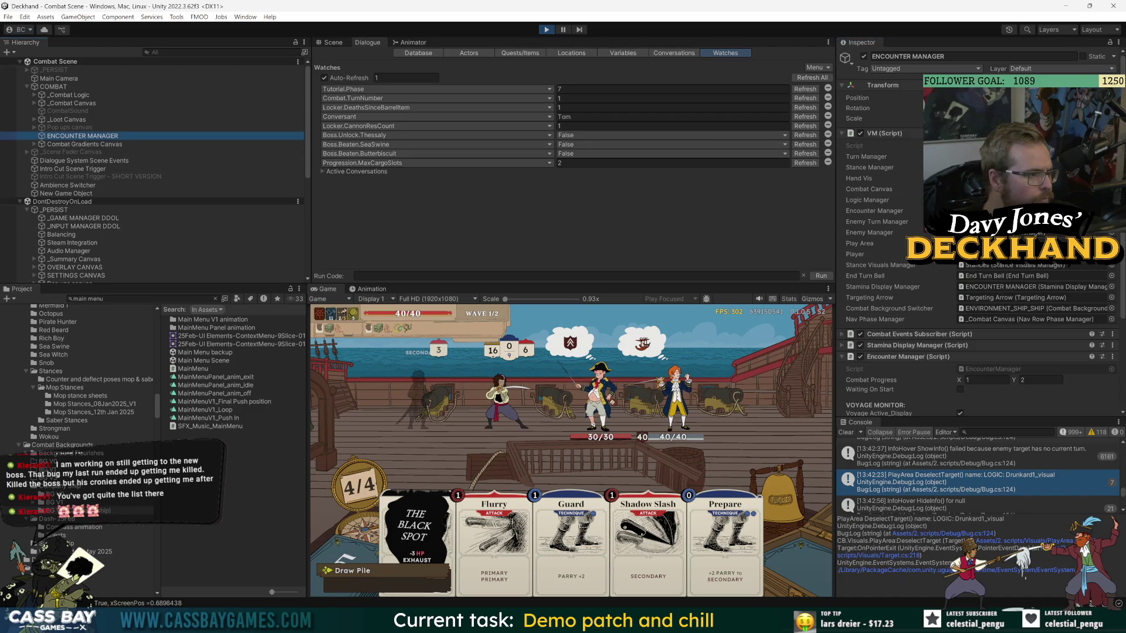
click(885, 133)
click(908, 167)
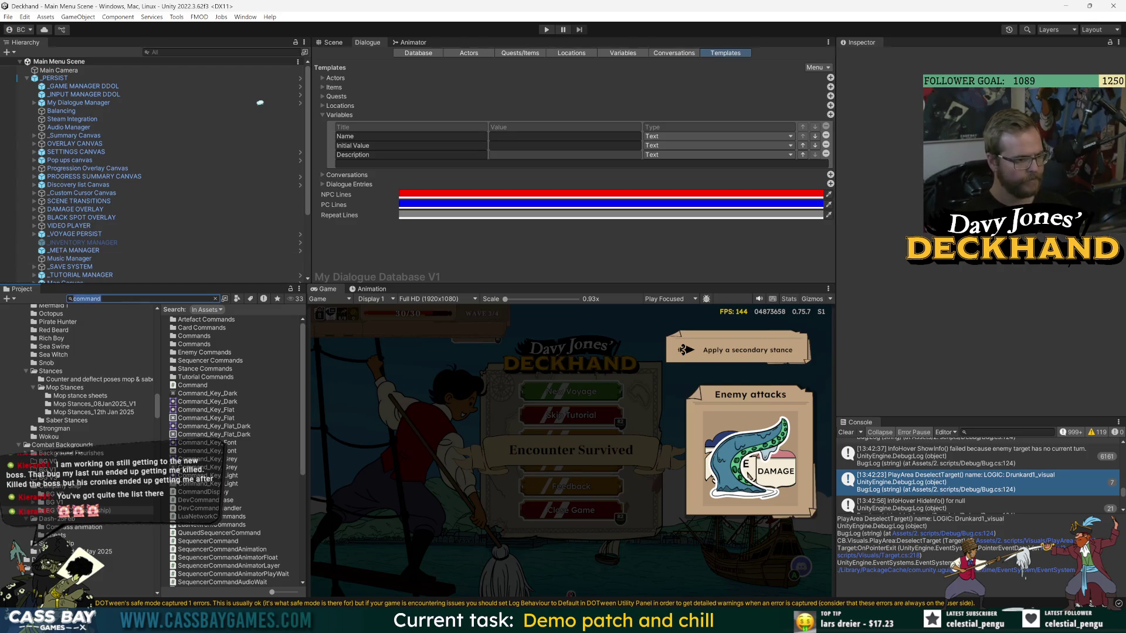
Filter the Project window by 'dev' and open DevCommandBase.cs.
text(ev)
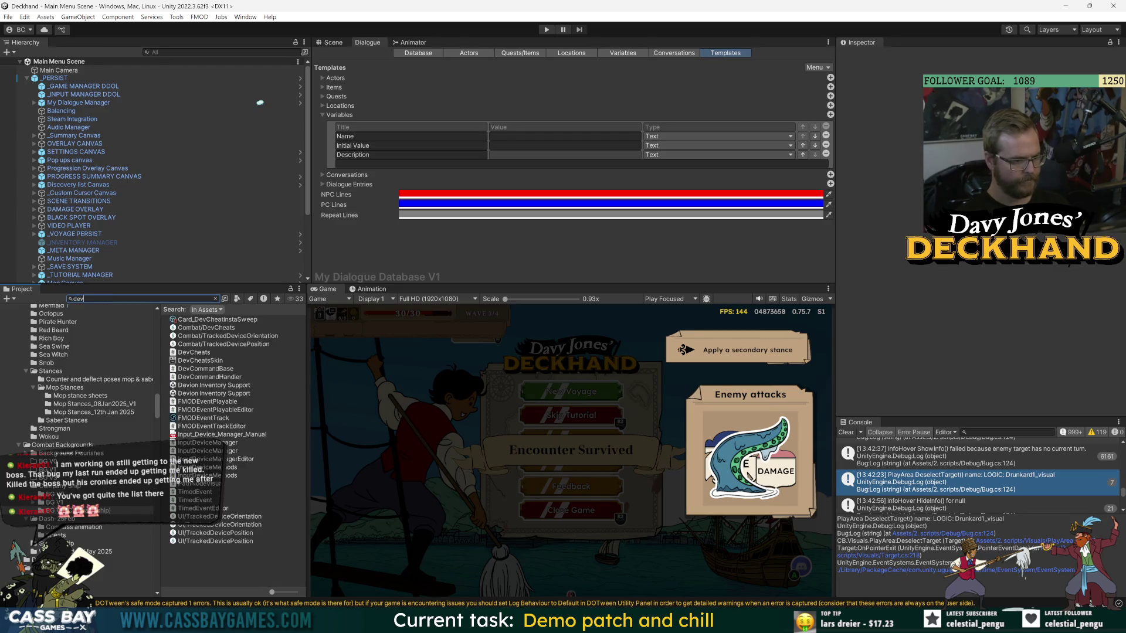
double_click(237, 370)
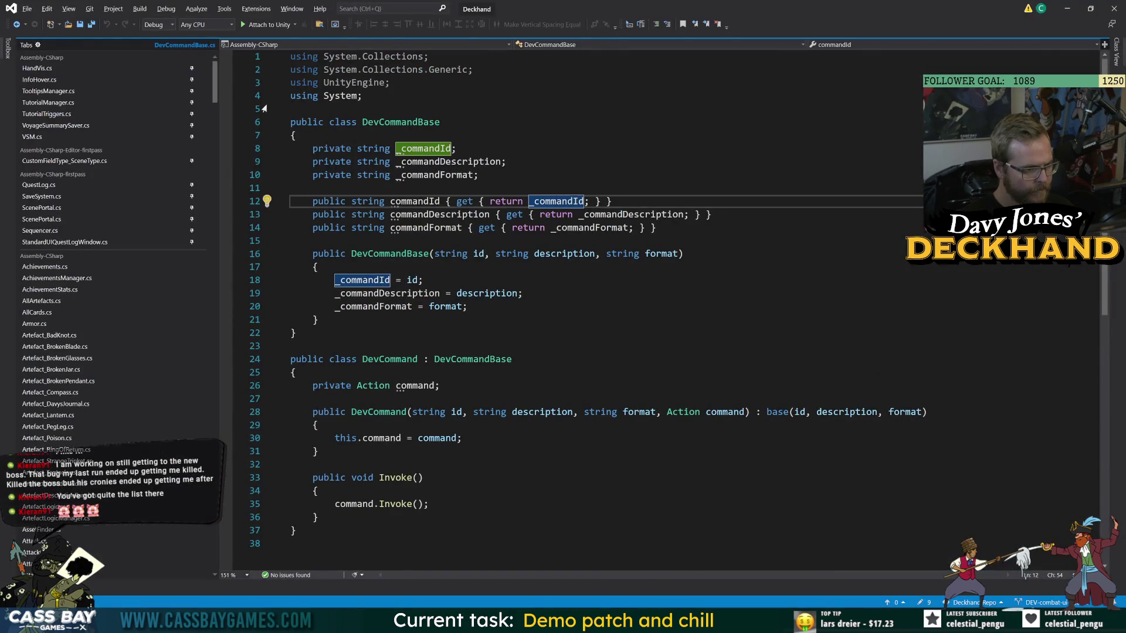
Scroll through DevCommandBase.cs, then open DevCommandHandler.cs from Unity.
drag(216, 88, 227, 196)
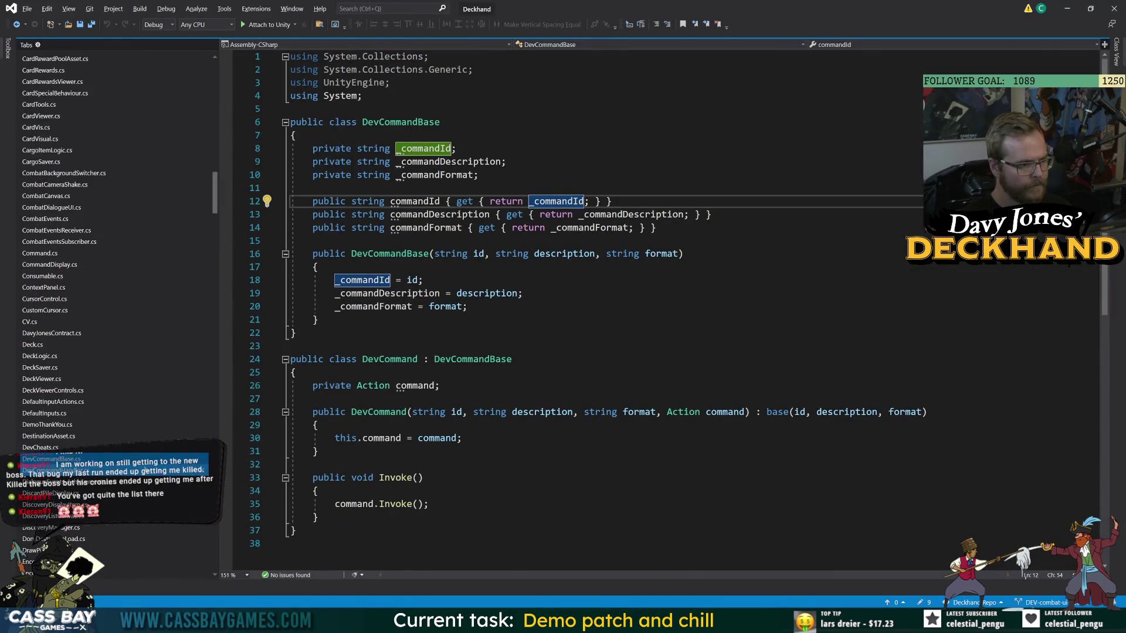
scroll(117, 252, up, 1)
drag(220, 210, 212, 250)
key(alt+Tab)
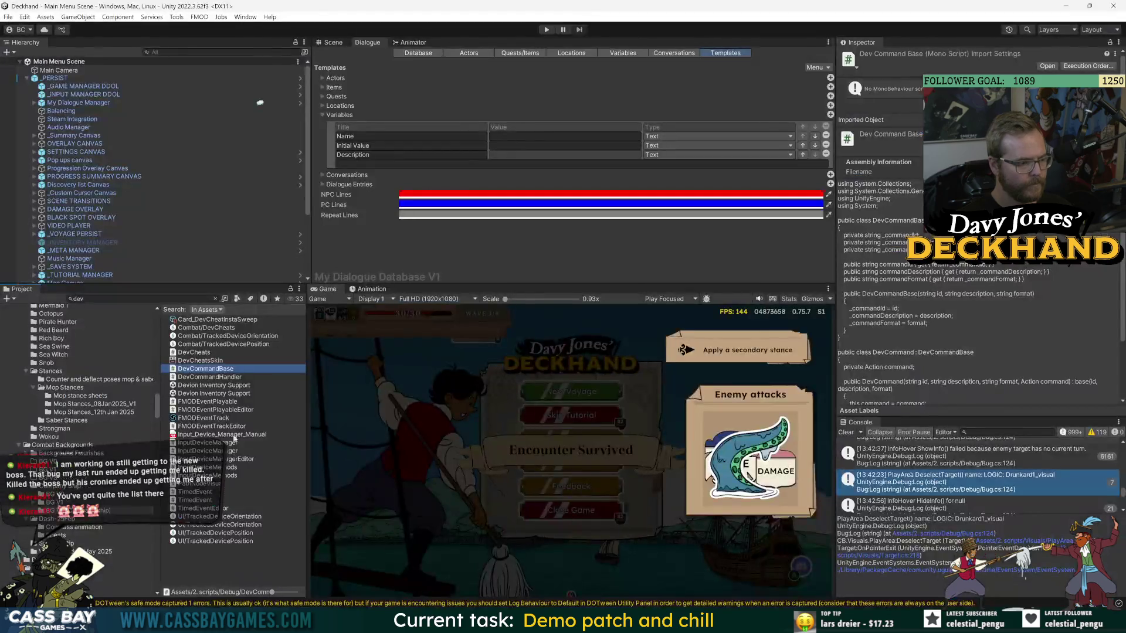
double_click(207, 378)
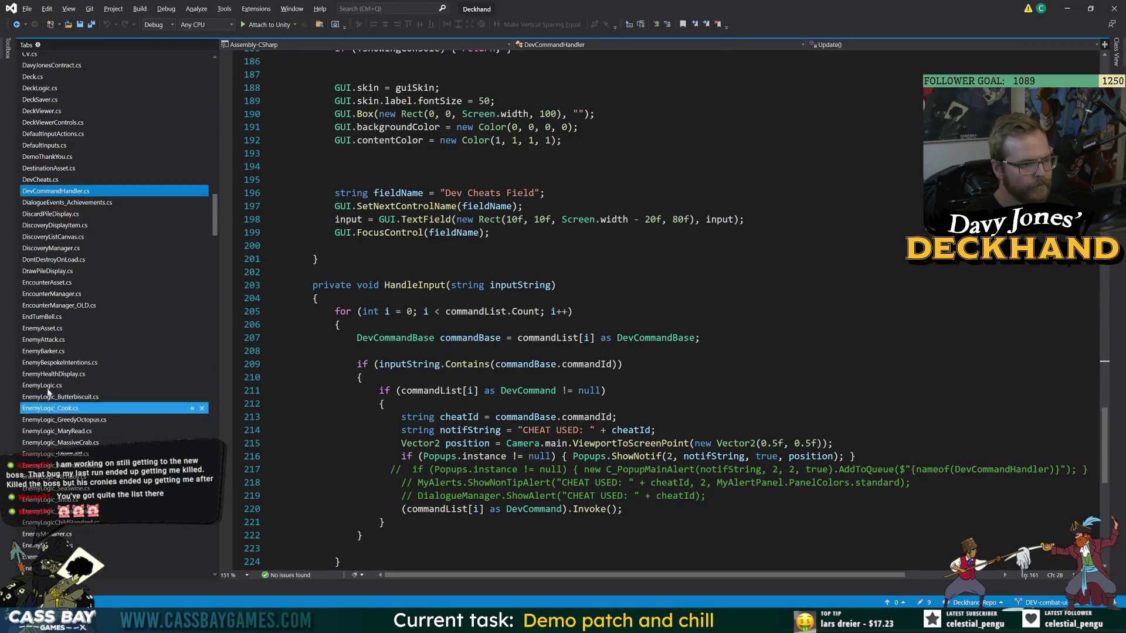
Pin DevCheats.cs, open it, and add blank lines after M_StatsMeta for a new method.
click(193, 192)
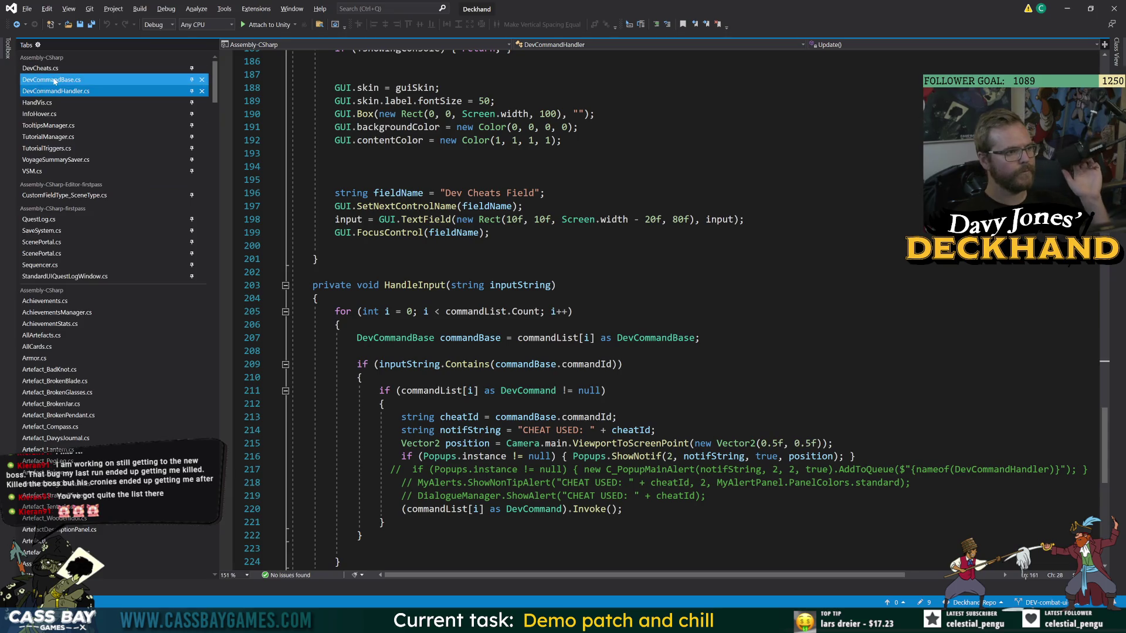
click(54, 81)
click(41, 68)
click(335, 333)
click(318, 516)
key(Return)
key(Return)
Add empty public M_Draw1() and M_DrawMax() cheat stubs to DevCheats.cs, then view DevCommandBase.cs.
text(ublic void )
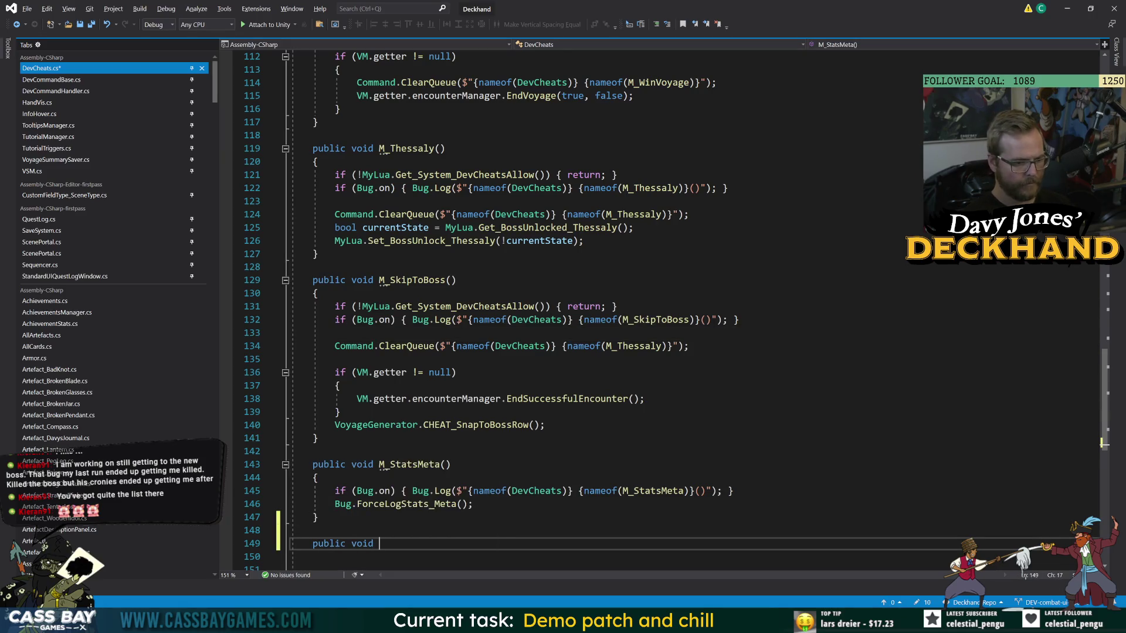
text(M_Draw1() {)
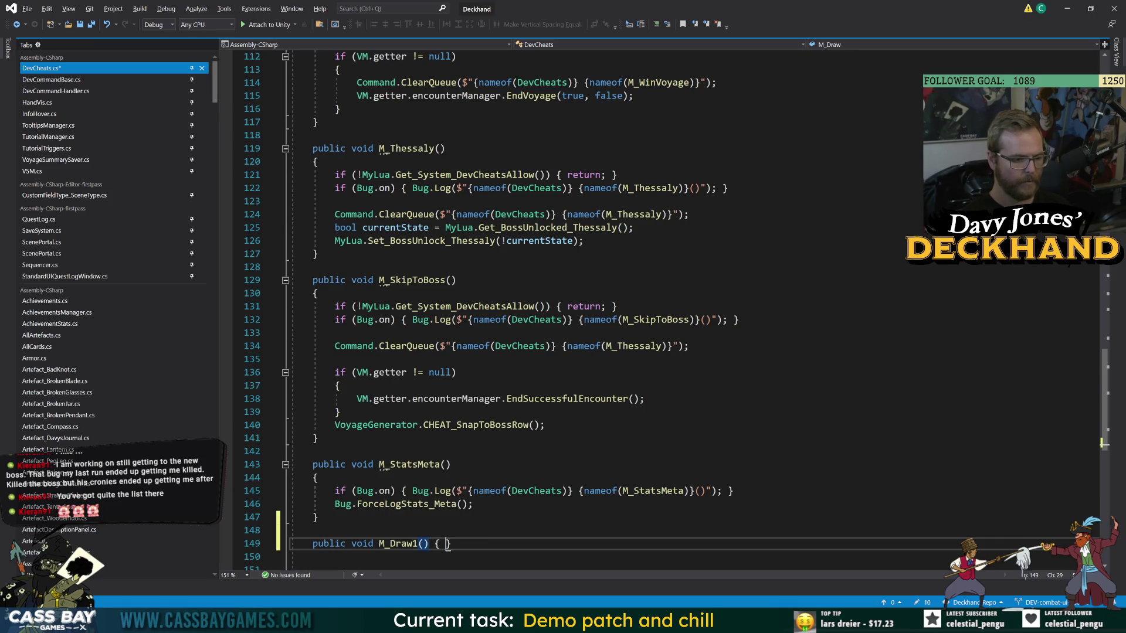
scroll(586, 310, down, 3)
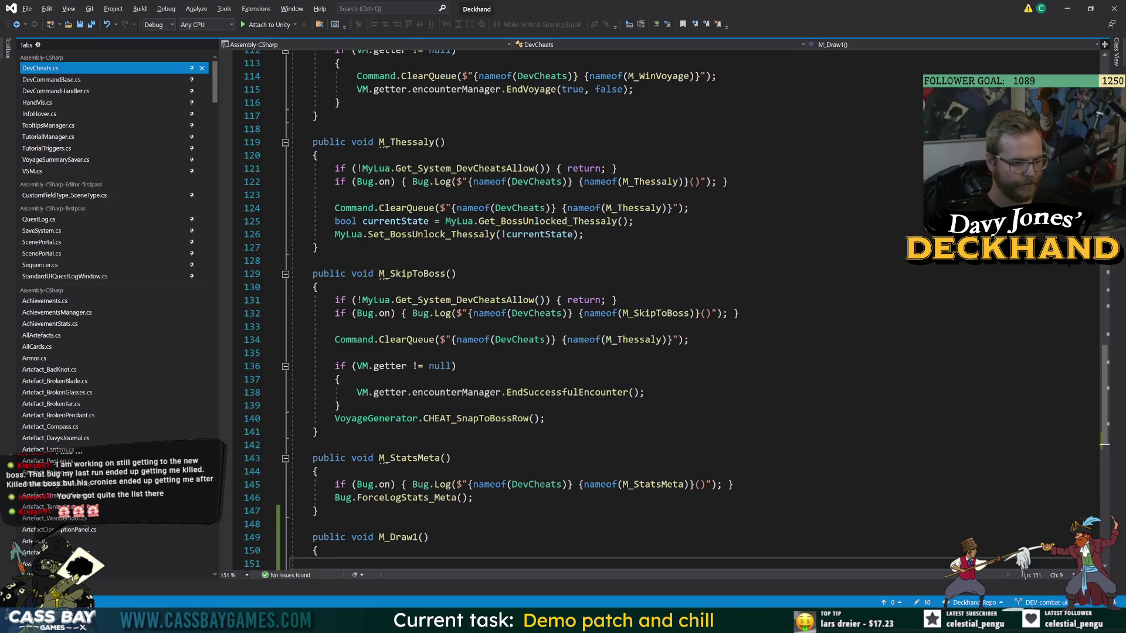
key(Return)
key(Down)
key(Return)
key(Return)
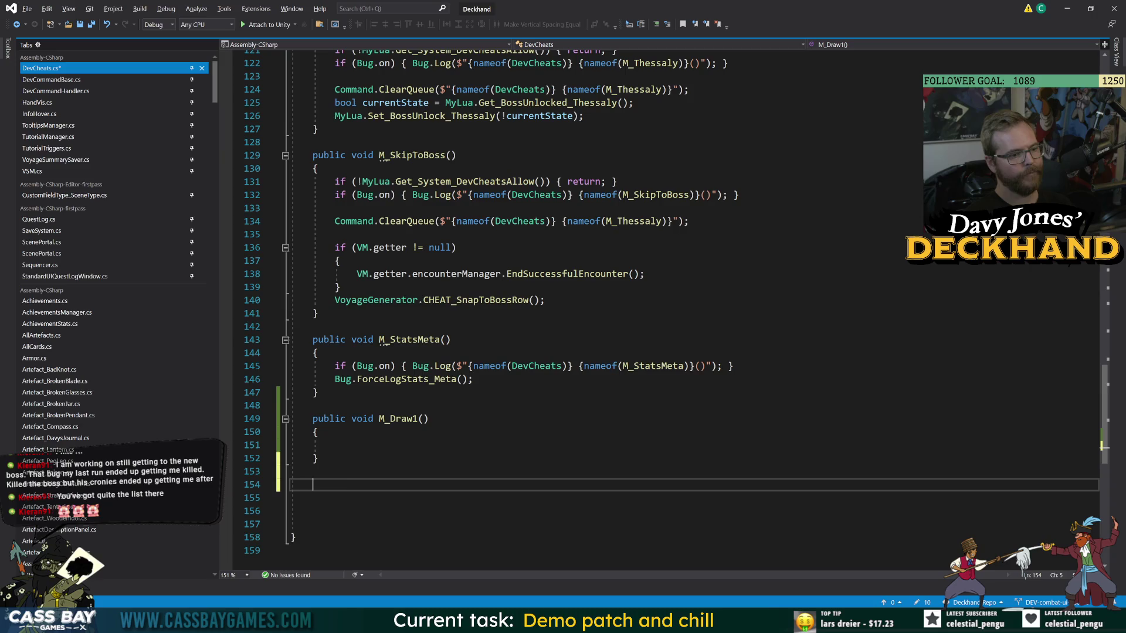
text(public void M_Draw)
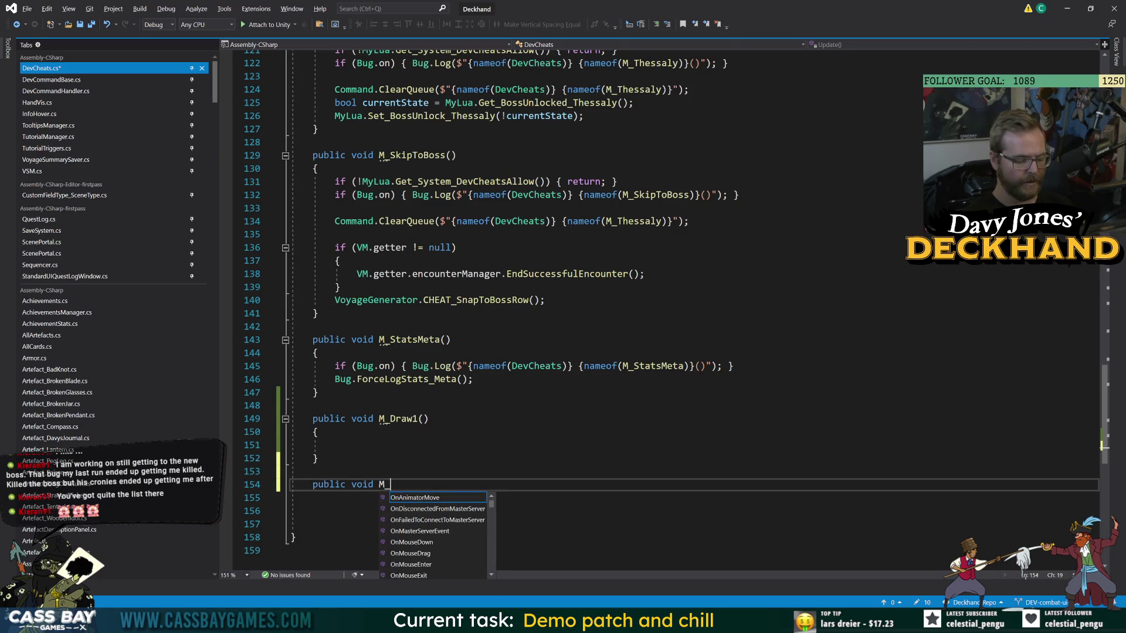
text(Ma)
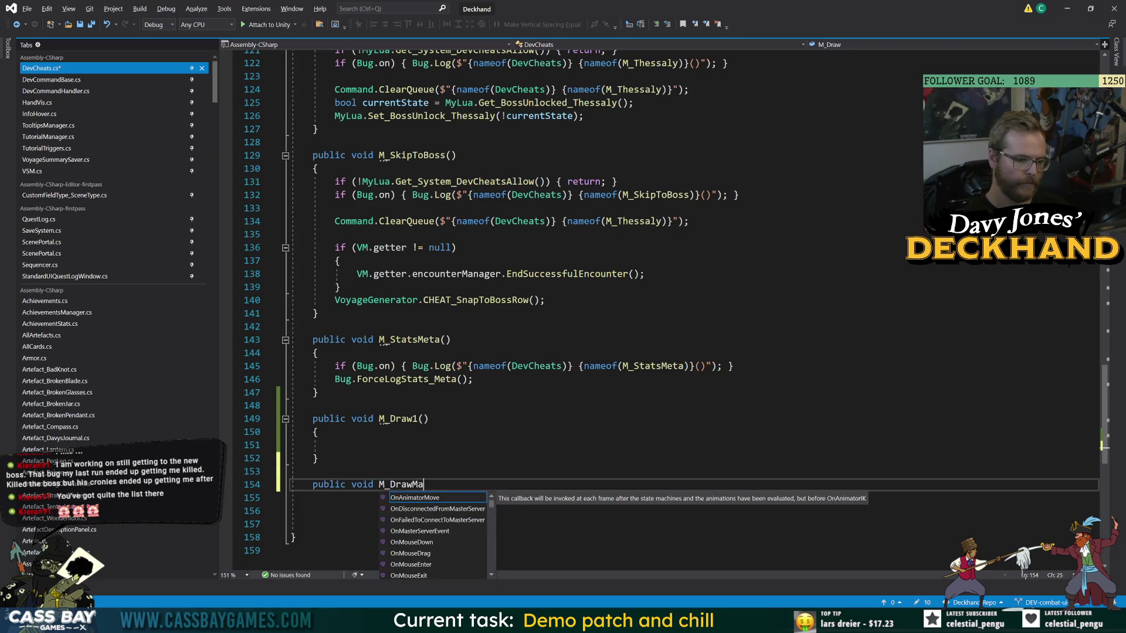
text(x())
key(Return)
text({)
key(Return)
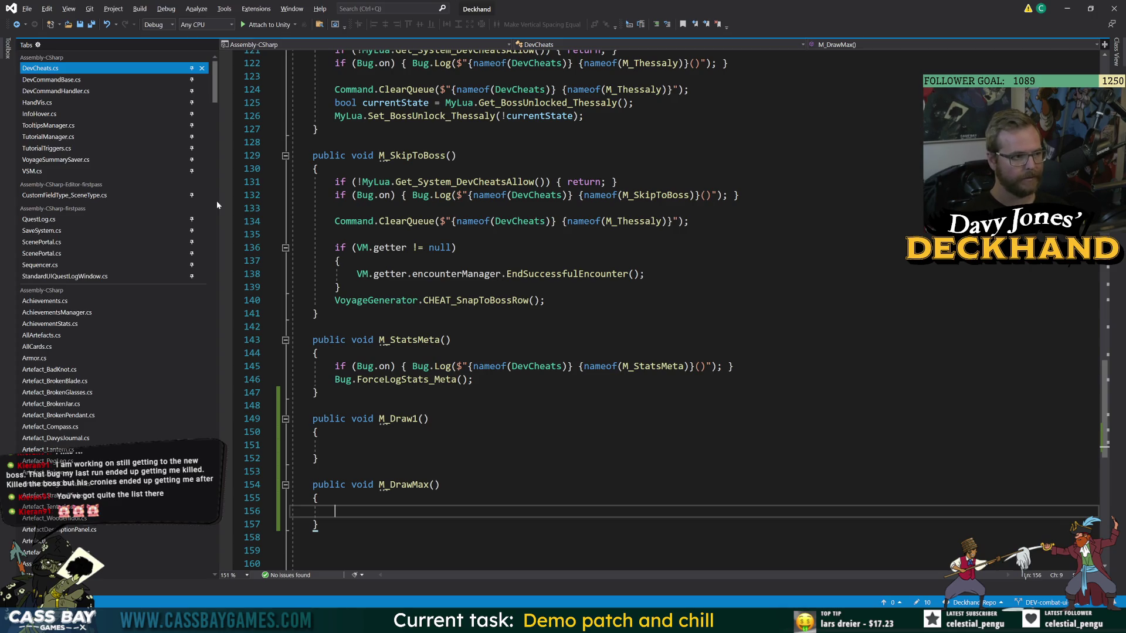
click(103, 82)
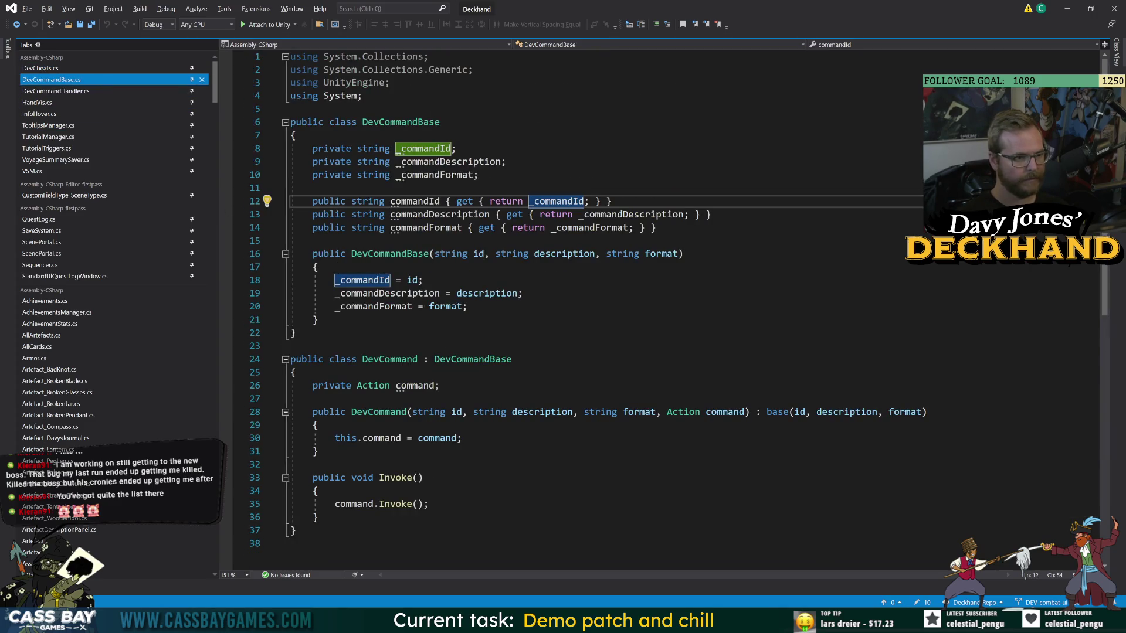
In DevCommandHandler.cs, declare public static DevCommand fields DRAW_1 and DRAW_MAX below STATS_META.
click(55, 91)
scroll(587, 293, up, 15)
scroll(587, 293, up, 20)
click(517, 153)
key(Return)
text(public static )
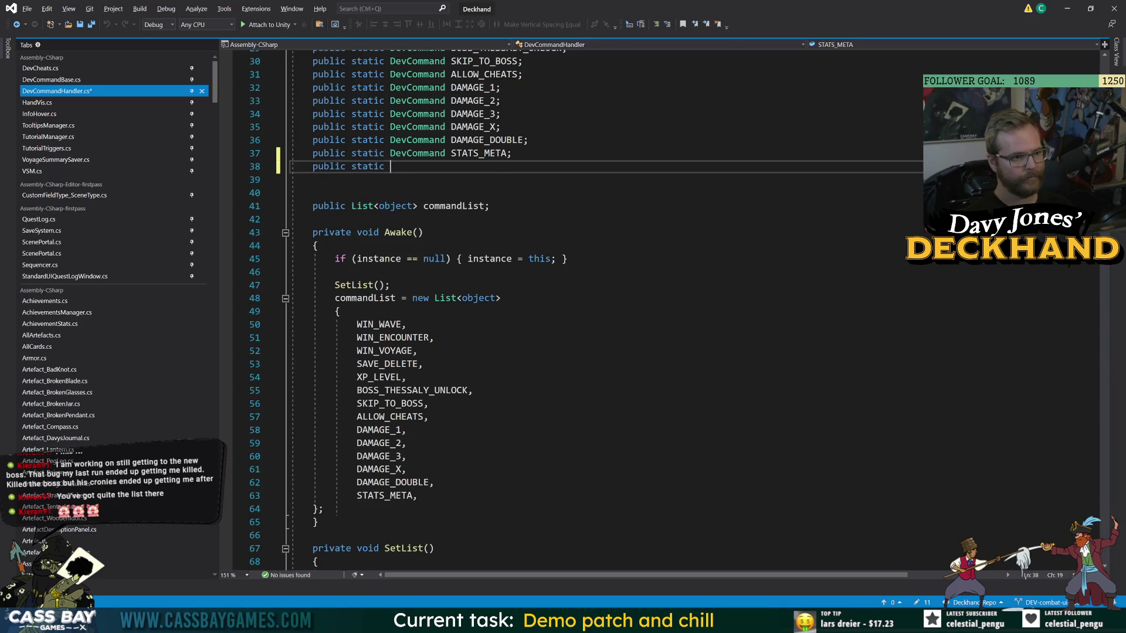
text(DevCom)
key(space)
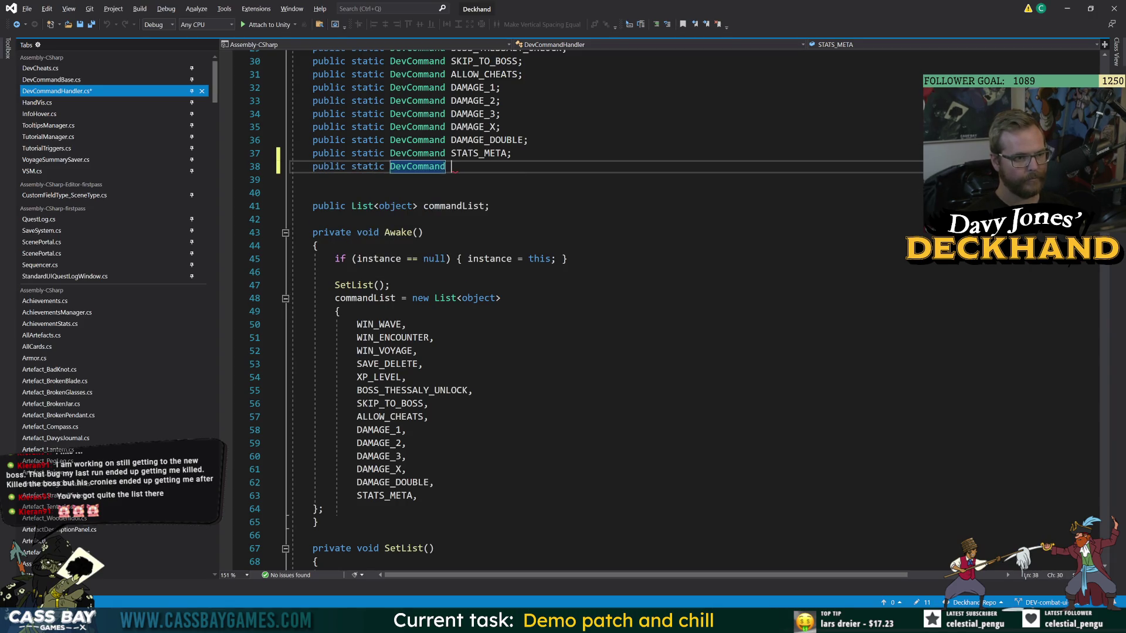
text(DRAW_1;)
key(Return)
text(public static DevCommand DRAW_MAX;)
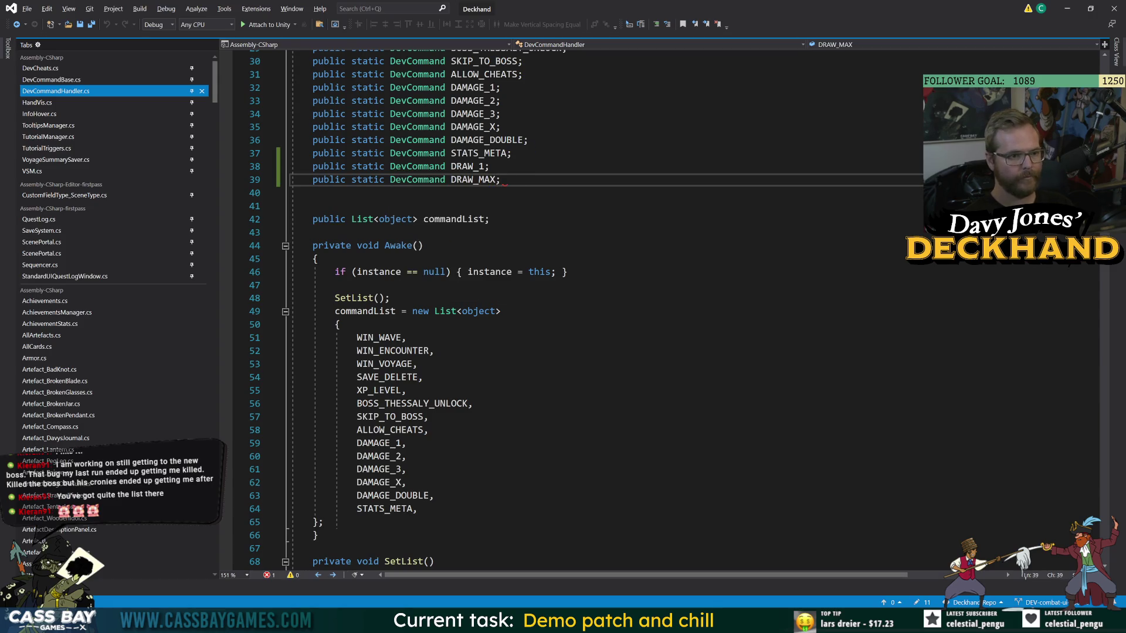
Add DRAW_1 and DRAW_MAX entries to the command list after STATS_META.
scroll(692, 311, down, 5)
click(417, 311)
key(Return)
text(DRAW_1,)
key(Return)
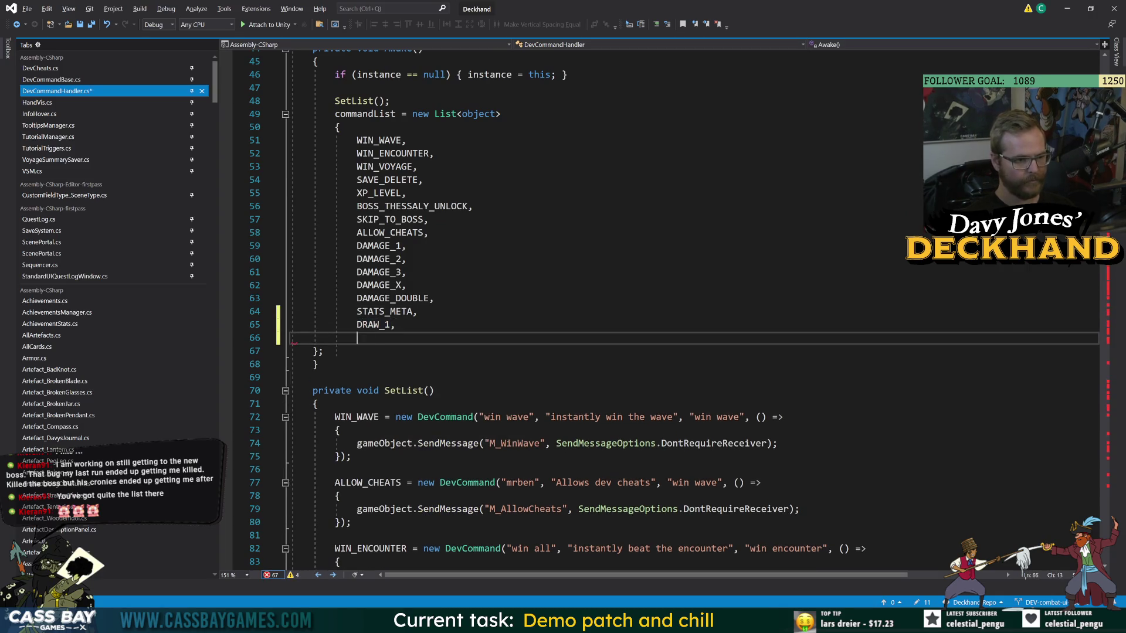
text(DRAW_MAX,)
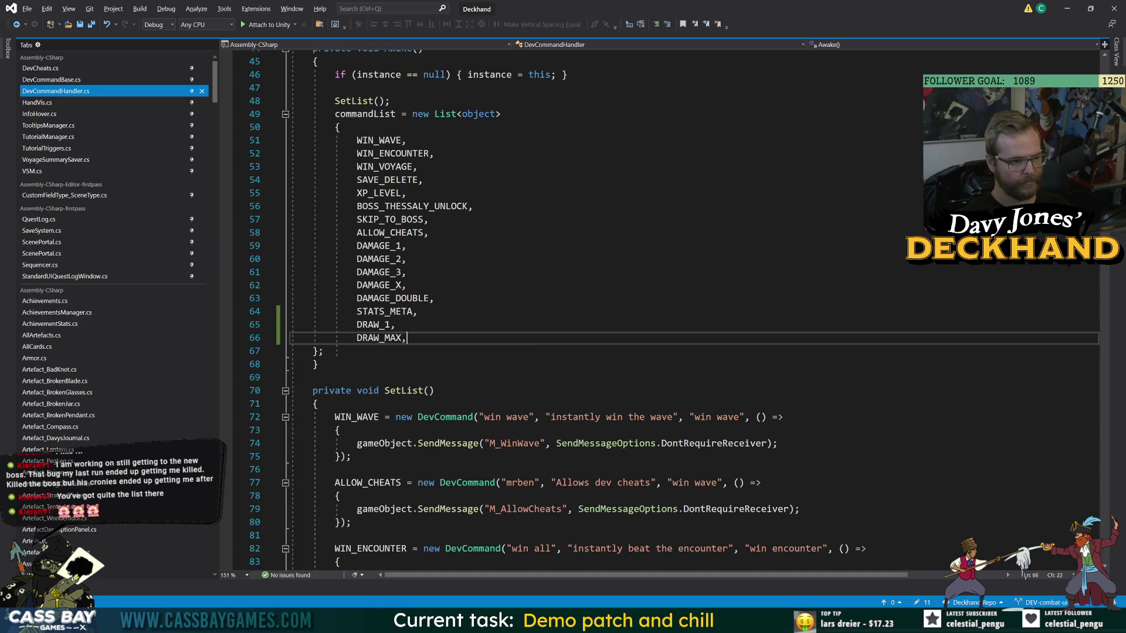
Duplicate the STATS_META definition block in SetList.
scroll(663, 310, down, 20)
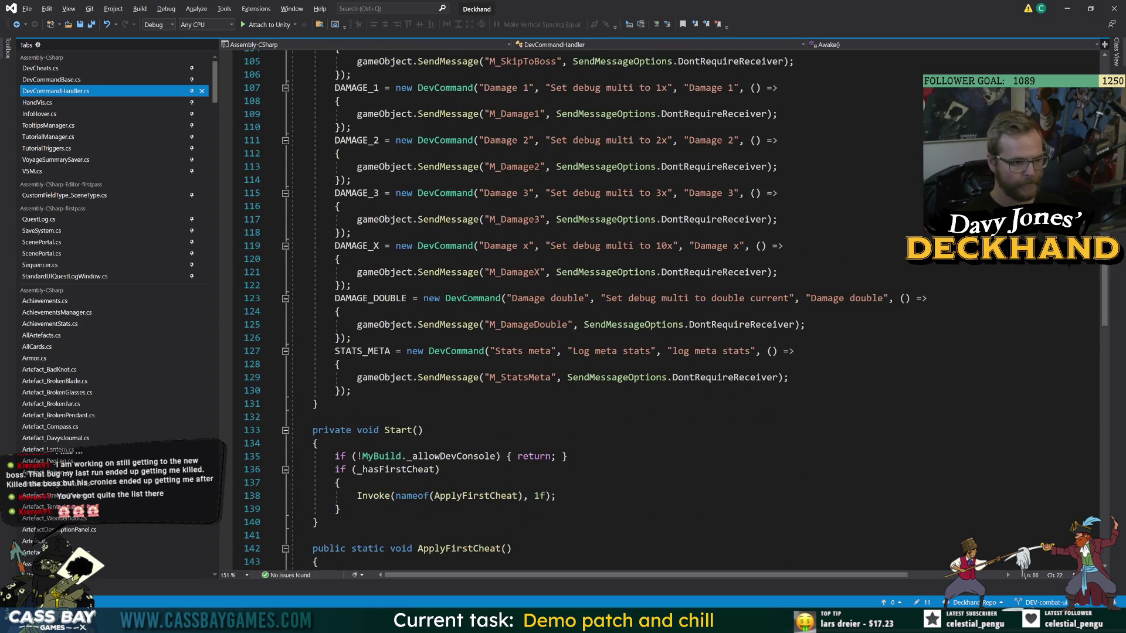
drag(350, 390, 330, 364)
key(shift+Up)
key(ctrl+c)
key(Right)
key(Return)
key(ctrl+v)
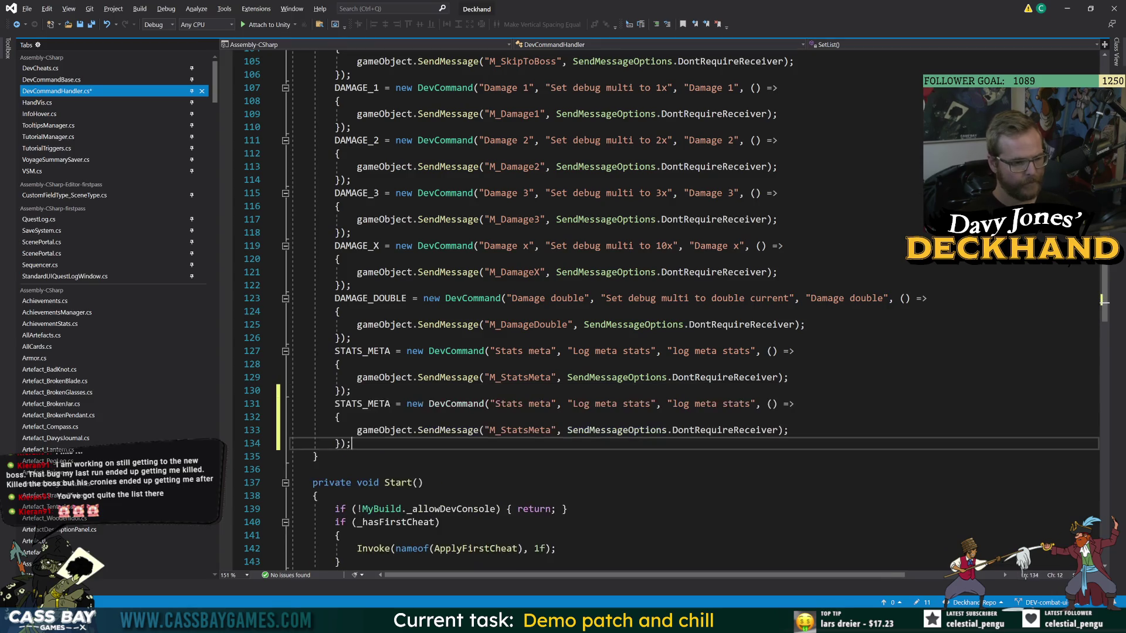
Turn the copy into DRAW_1 with 'Draw 1', 'Draw one card' strings and message M_Draw1.
double_click(362, 404)
text(DRAW_1)
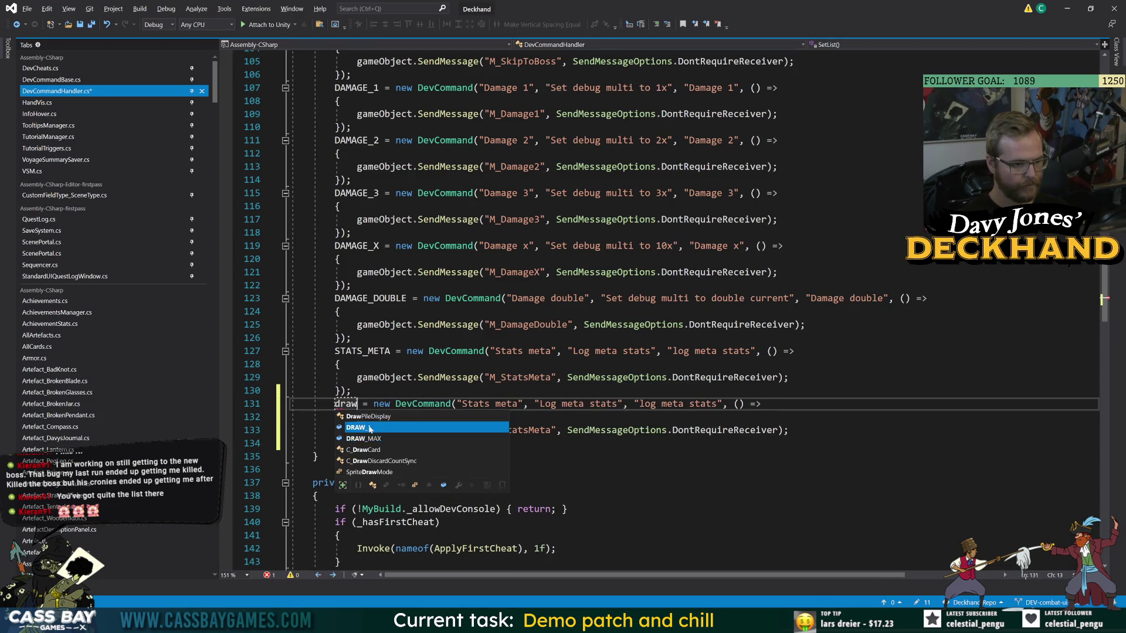
drag(474, 404, 531, 404)
text(Draw 1)
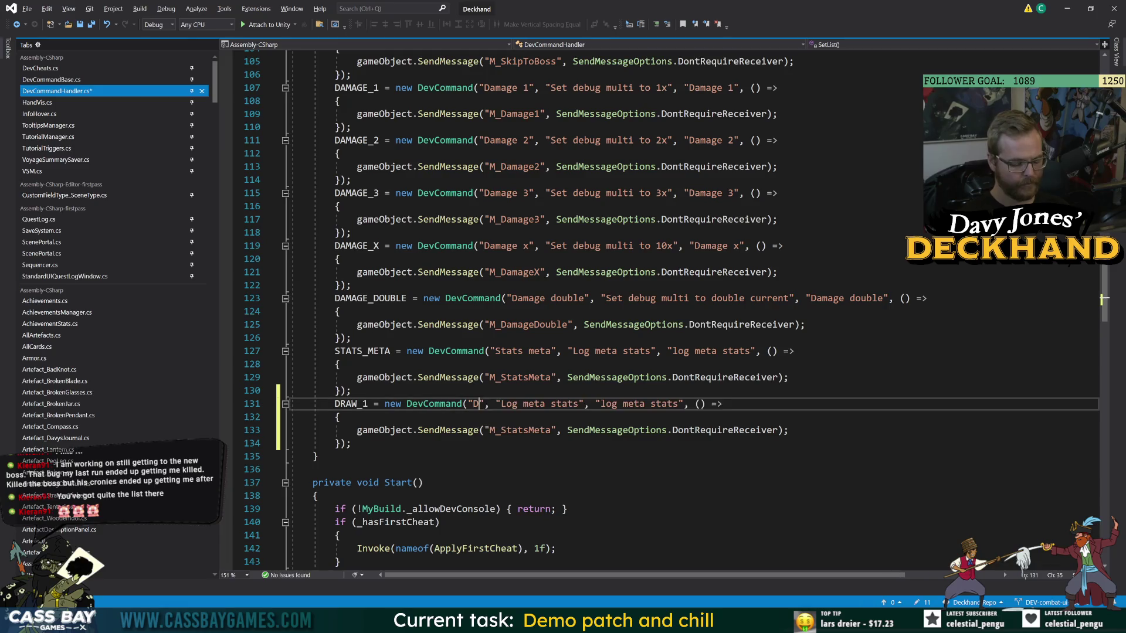
drag(530, 404, 605, 403)
text(Draw )
text(one card)
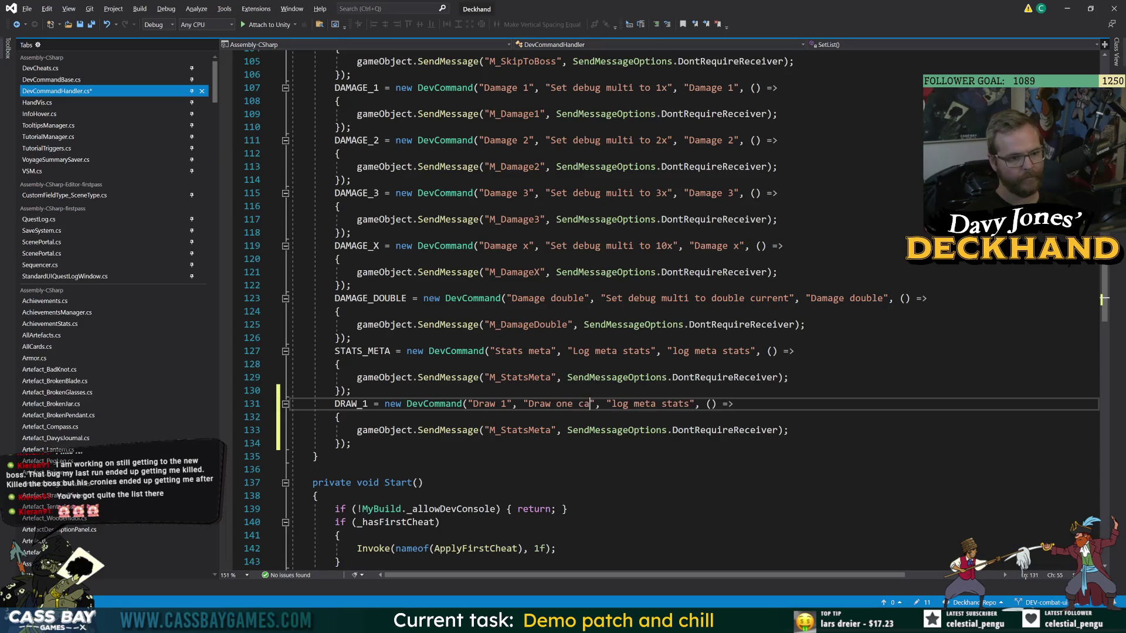
drag(531, 403, 697, 403)
key(ctrl+c)
key(ctrl+v)
drag(500, 430, 539, 430)
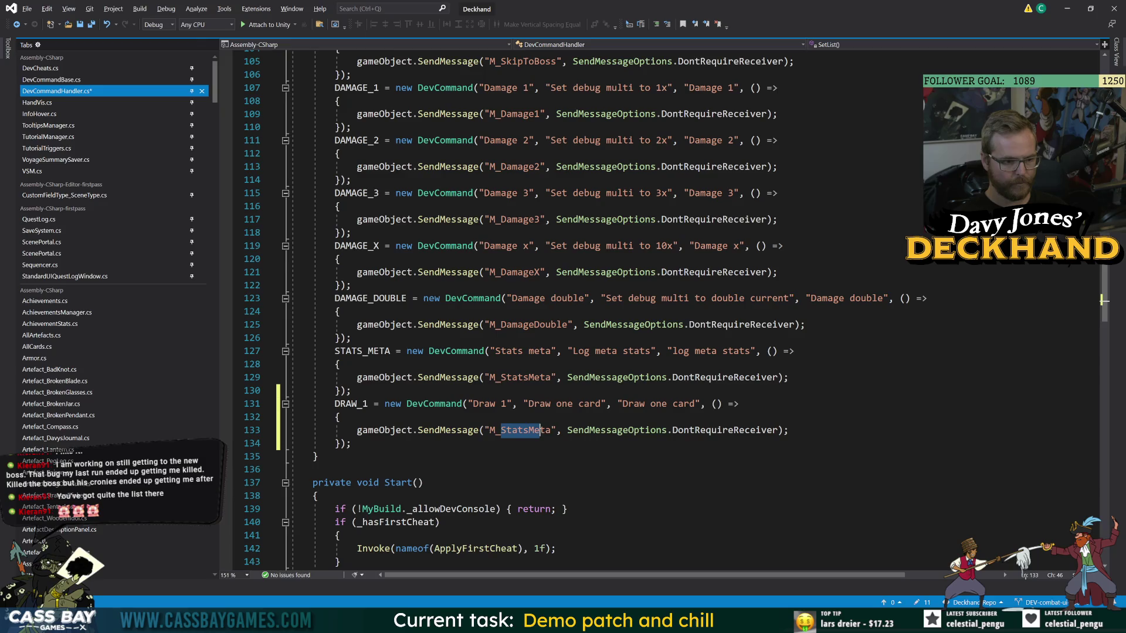
key(BackSpace)
key(Delete)
text(Draw1)
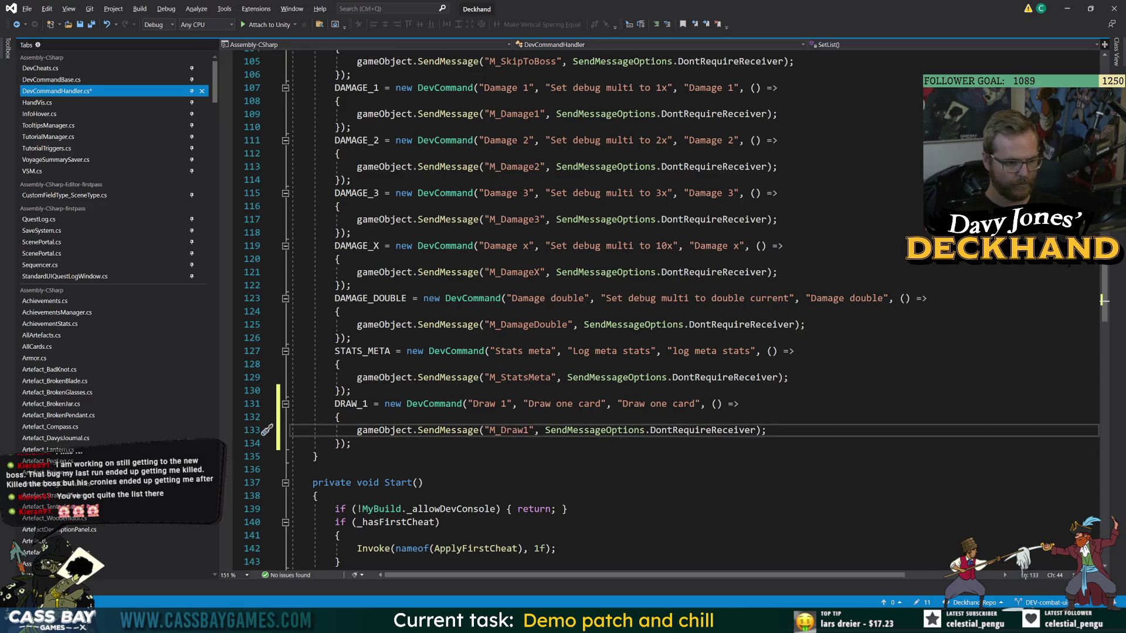
Duplicate the DRAW_1 definition block and rename the copy DRAW_MAX.
drag(351, 444, 335, 403)
key(ctrl+c)
key(Right)
key(Return)
key(ctrl+v)
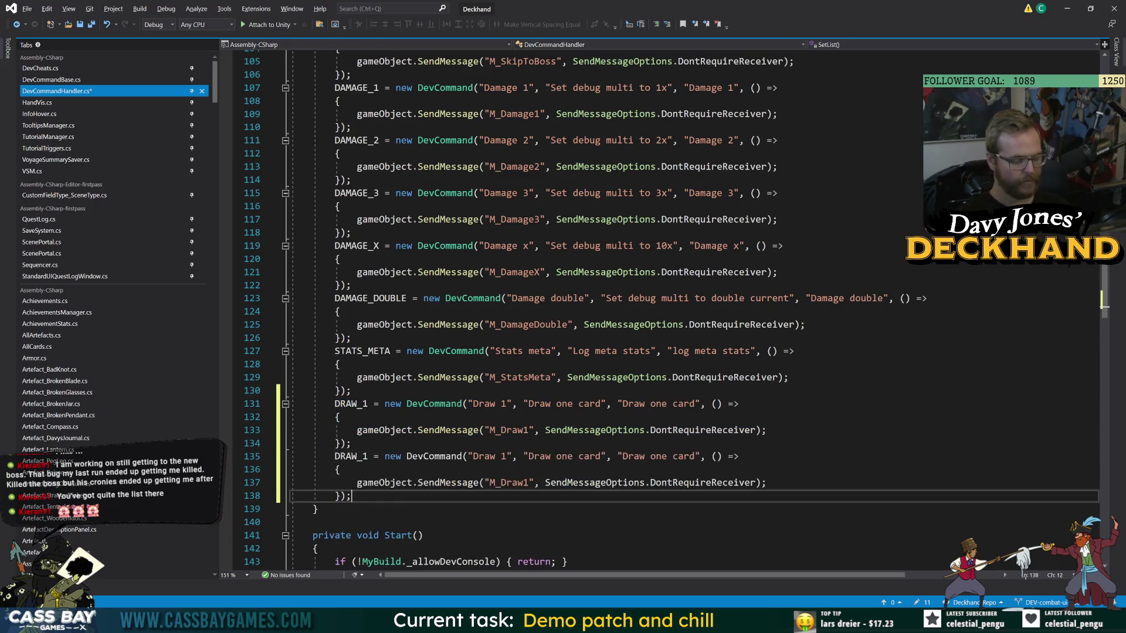
double_click(349, 458)
text(DRAW_MAX)
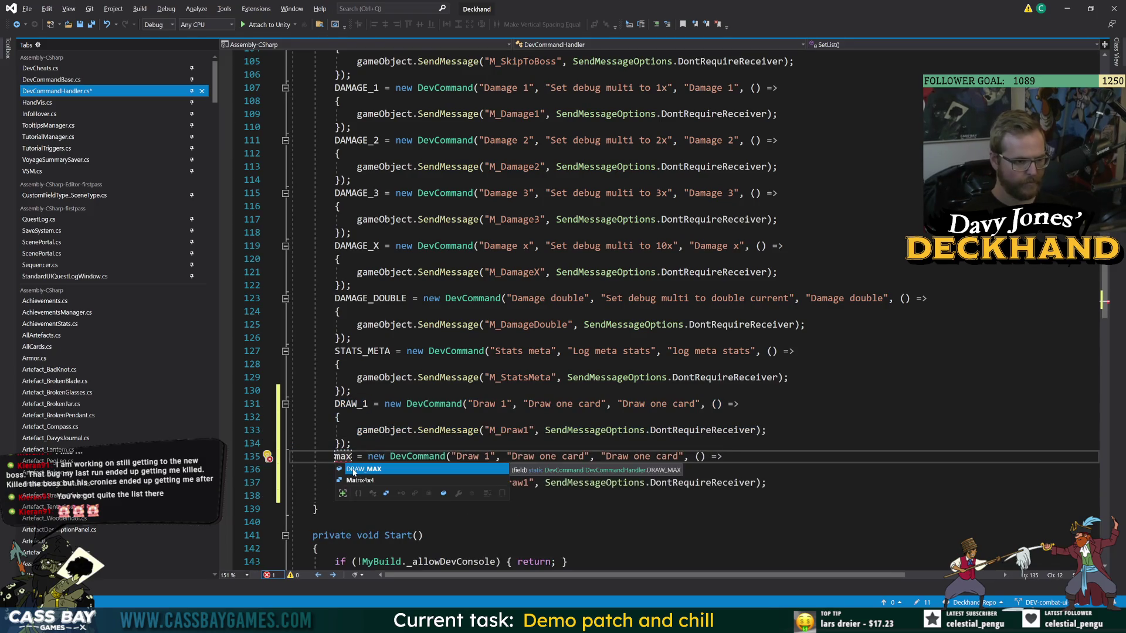
Change DRAW_MAX's strings to 'Draw max' and 'Draw max cards' and its message to M_DrawMax.
double_click(514, 457)
text(max)
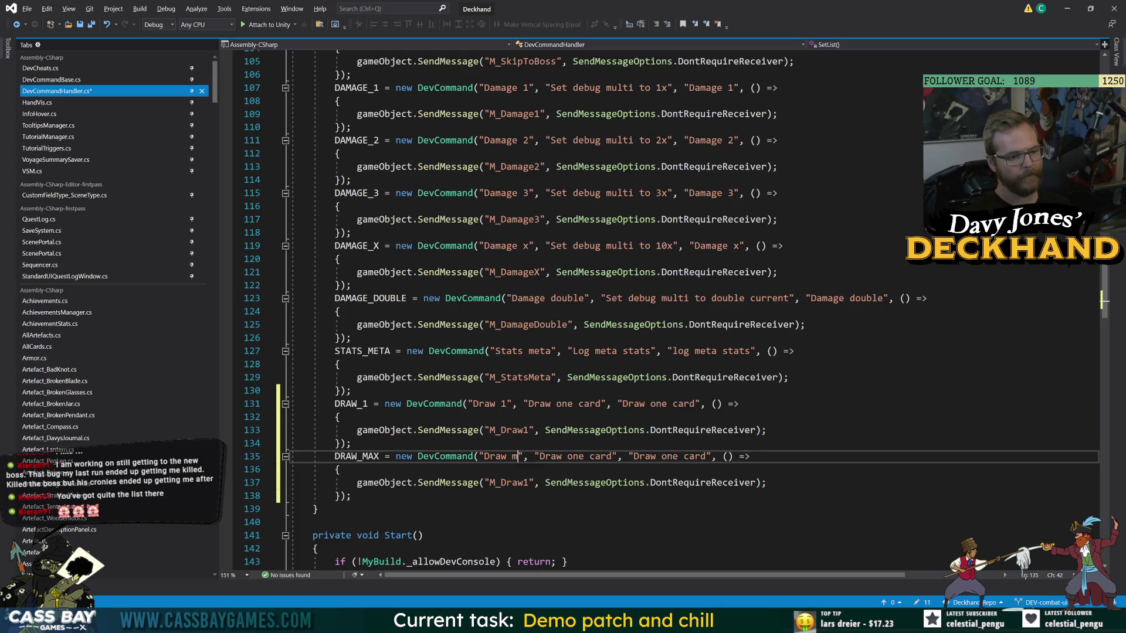
double_click(587, 456)
text(max)
key(Right)
text(s)
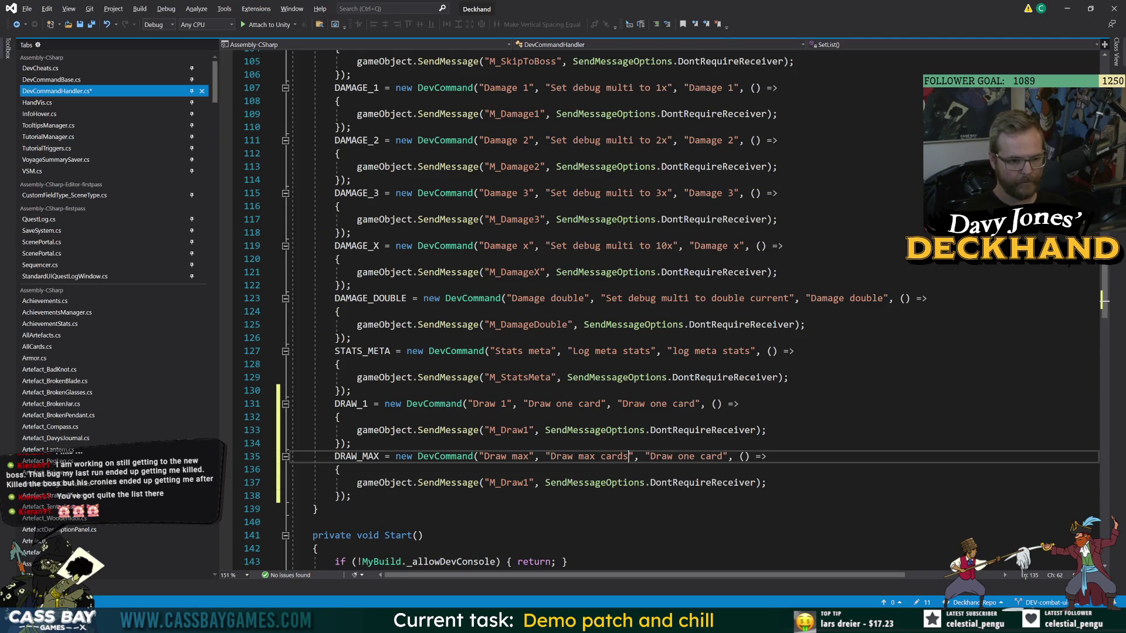
double_click(678, 456)
text(max)
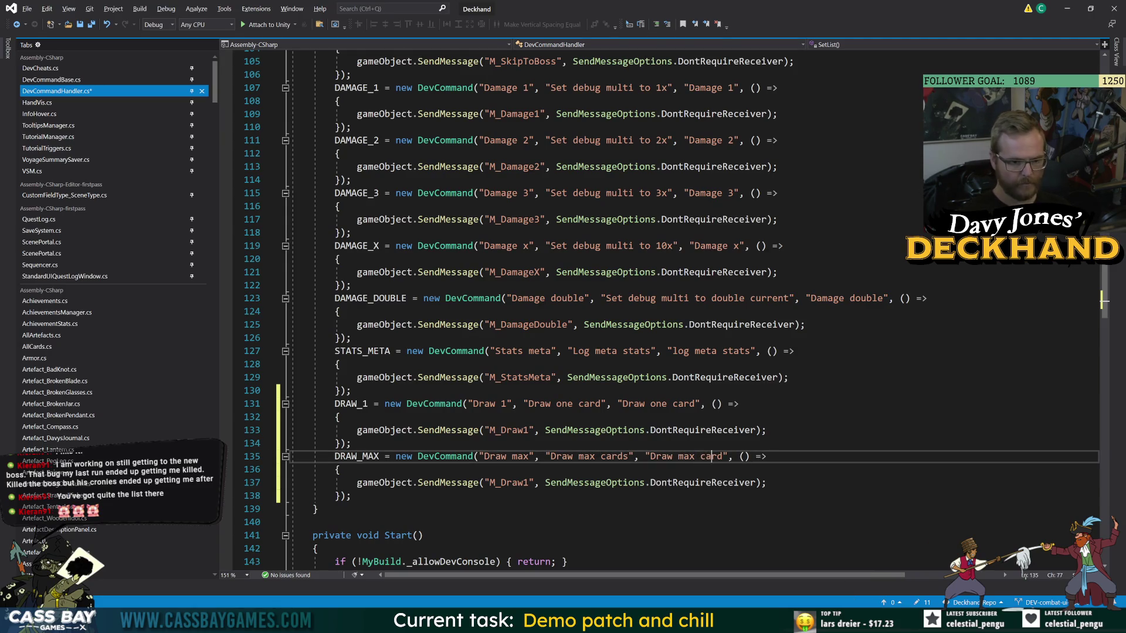
click(539, 483)
key(BackSpace)
text(Max)
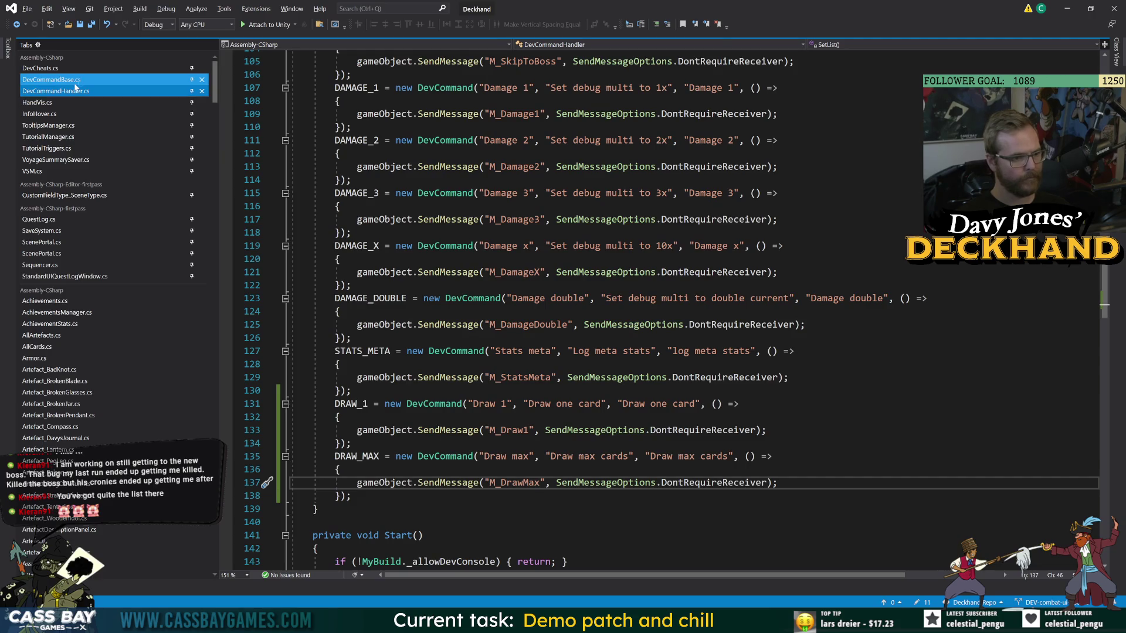
click(69, 69)
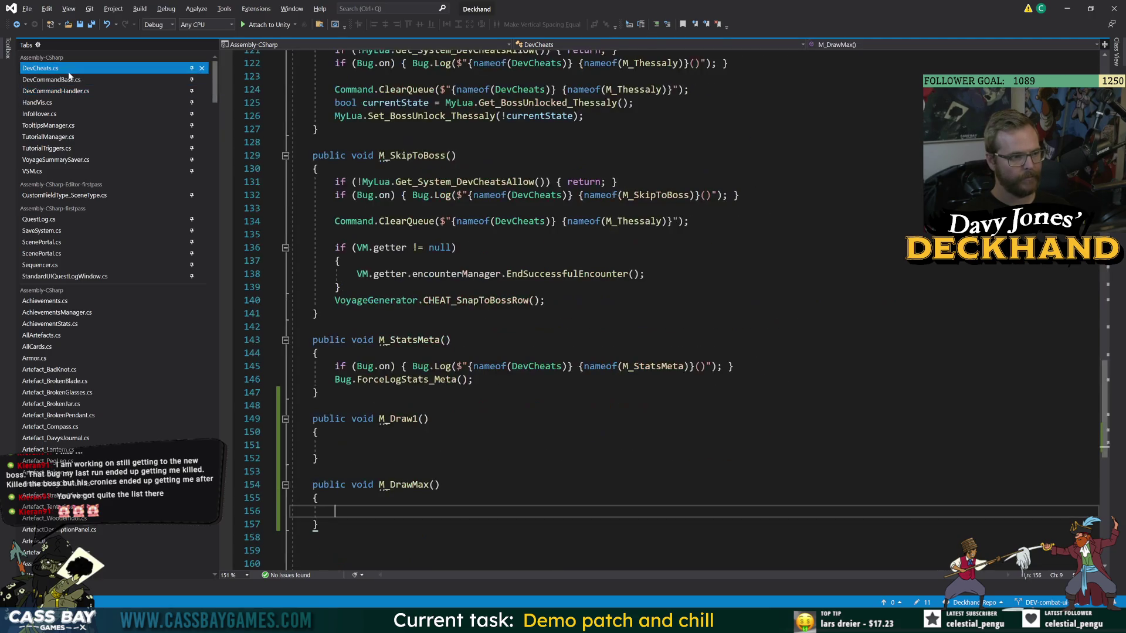
In M_Draw1, add an early return when VM.getter == null.
click(335, 445)
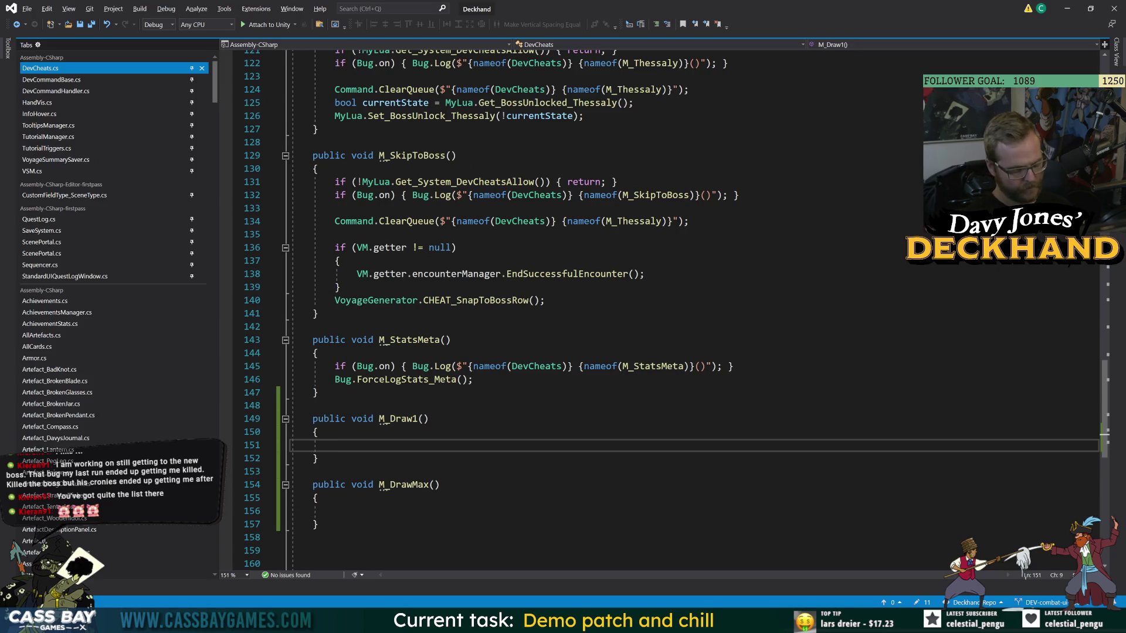
text(if (CC)
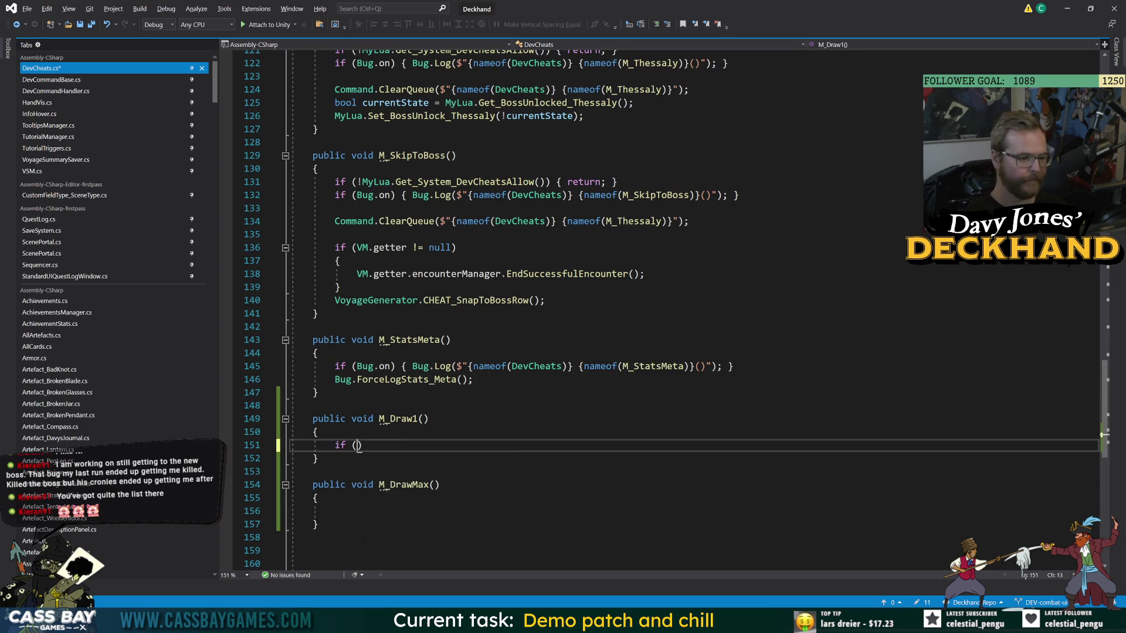
key(BackSpace)
text(ardLogic.)
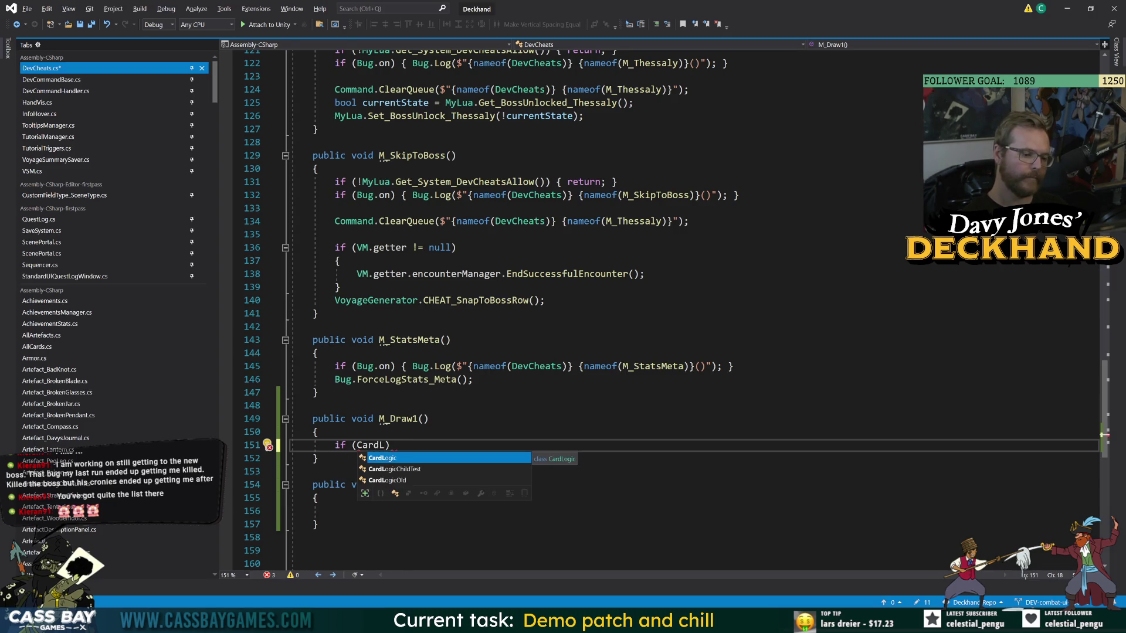
text(inst)
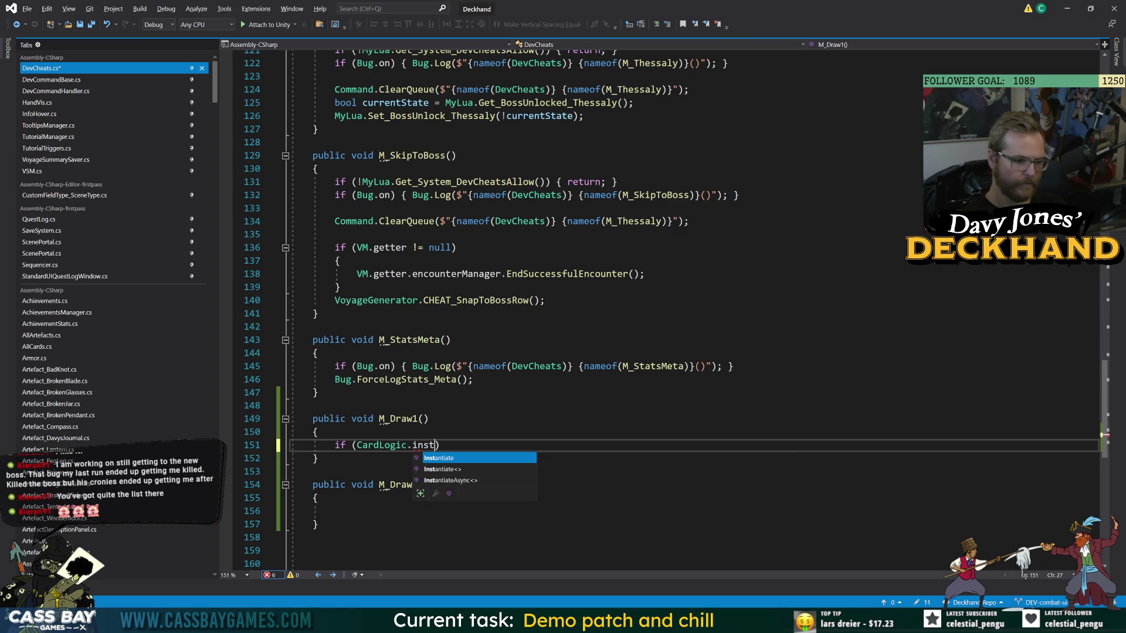
key(BackSpace)
key(BackSpace)
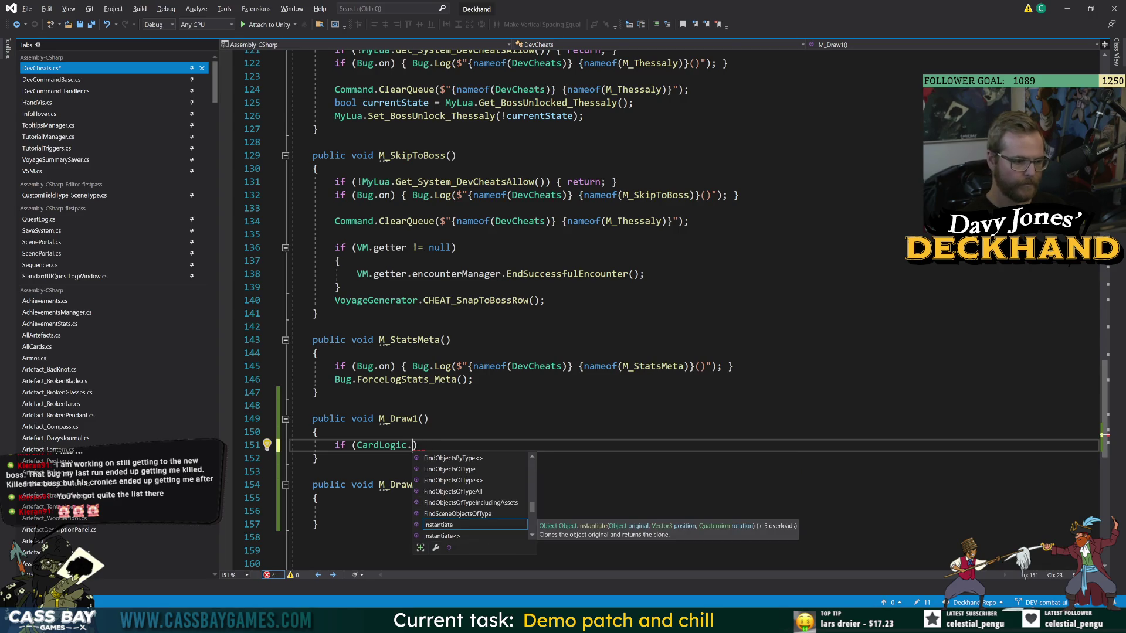
key(Escape)
key(ctrl+shift+Left)
key(ctrl+shift+Left)
key(shift+Right)
text(VM)
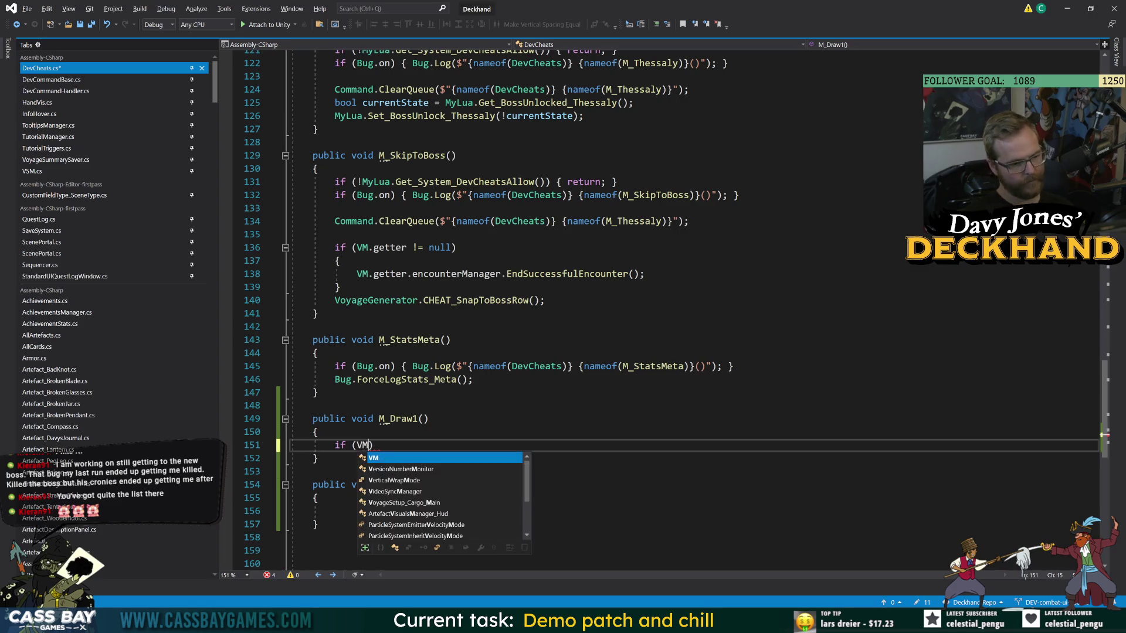
text(.getter == null)
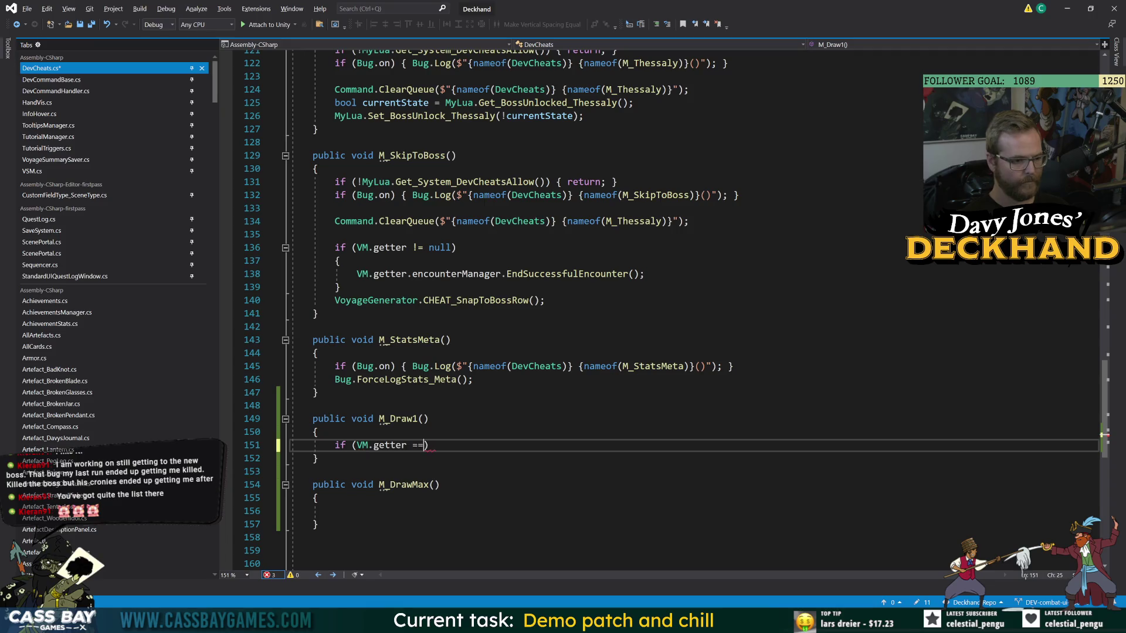
text(urn;)
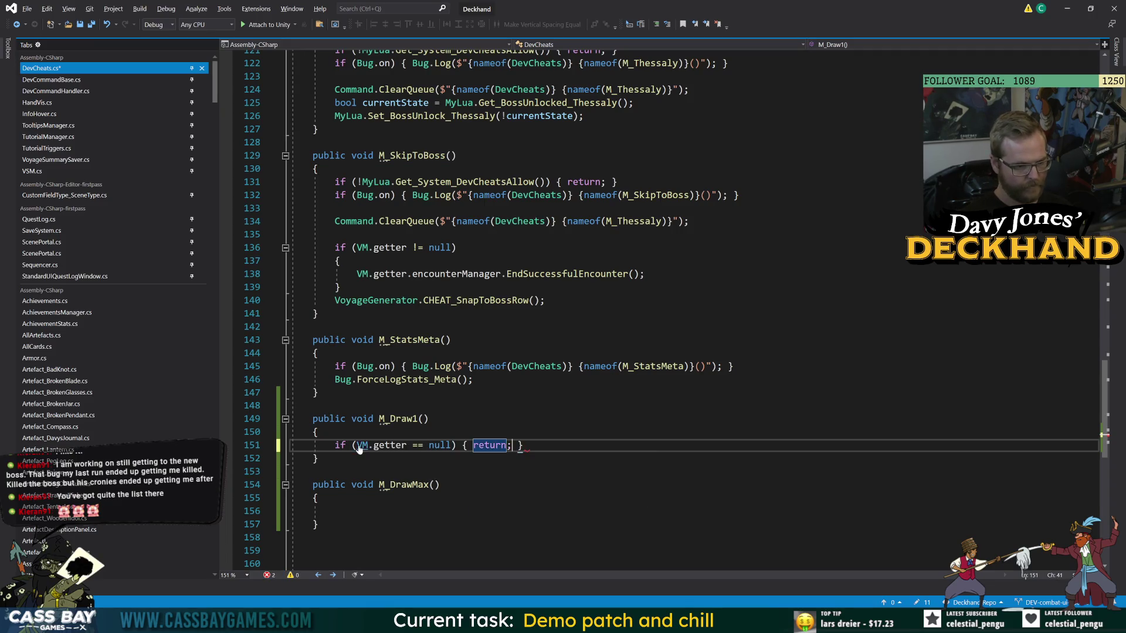
key(End)
key(Return)
Write a CardLogic.DrawCard call in M_Draw1 and jump to DrawCard's definition in CardLogic.cs.
text(if (VM.getter.c)
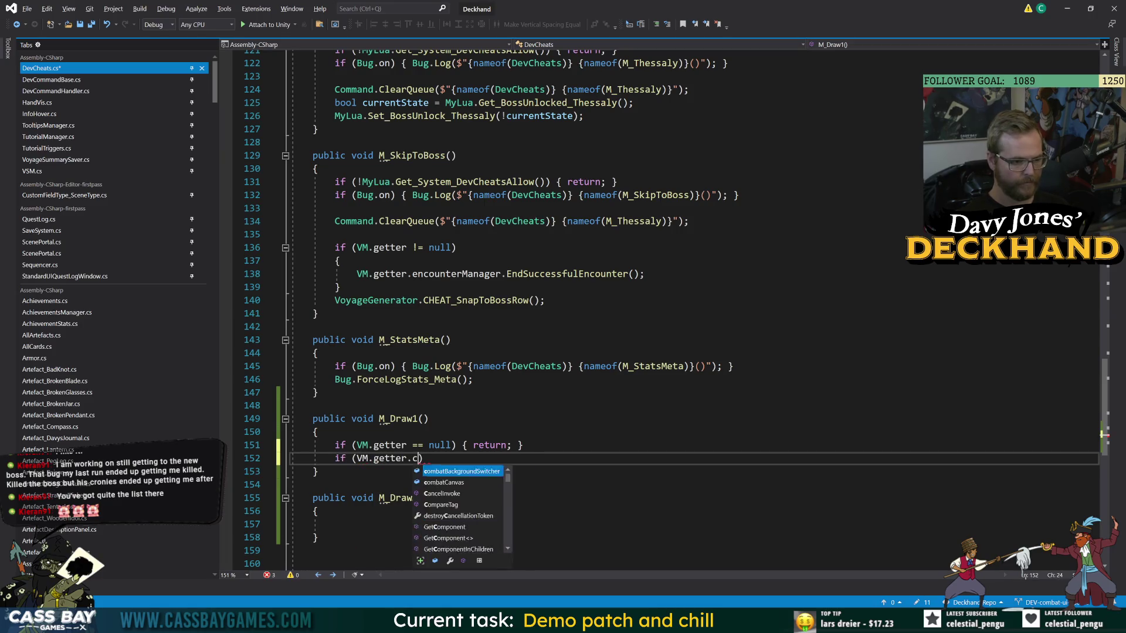
text(h)
key(Left)
key(BackSpace)
key(Right)
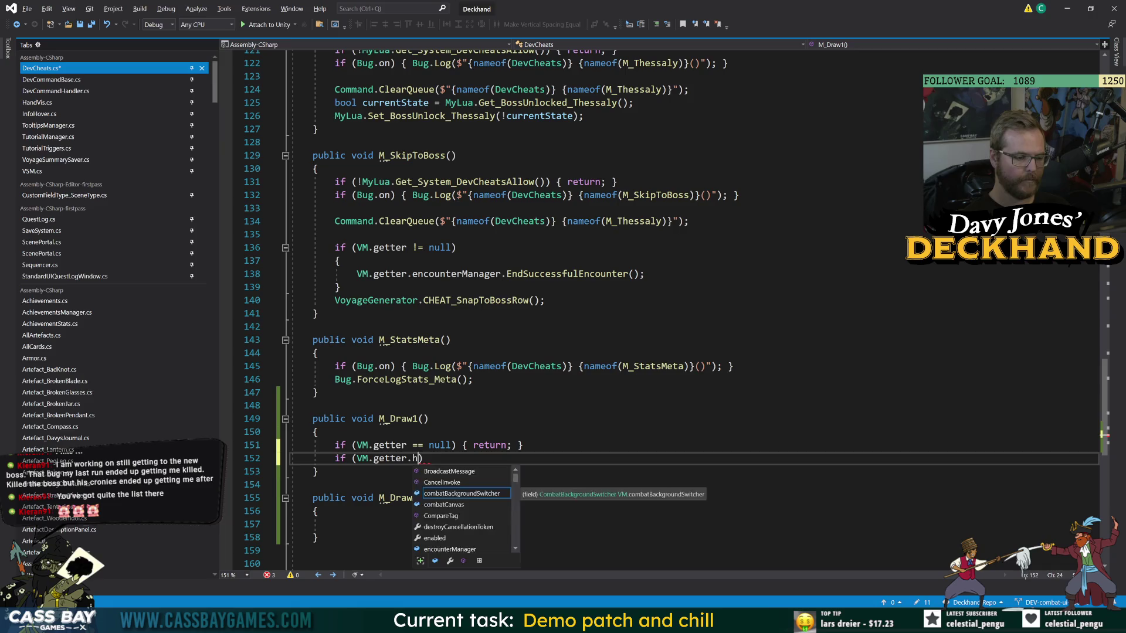
text(a)
key(BackSpace)
key(BackSpace)
text(logicManager.draw)
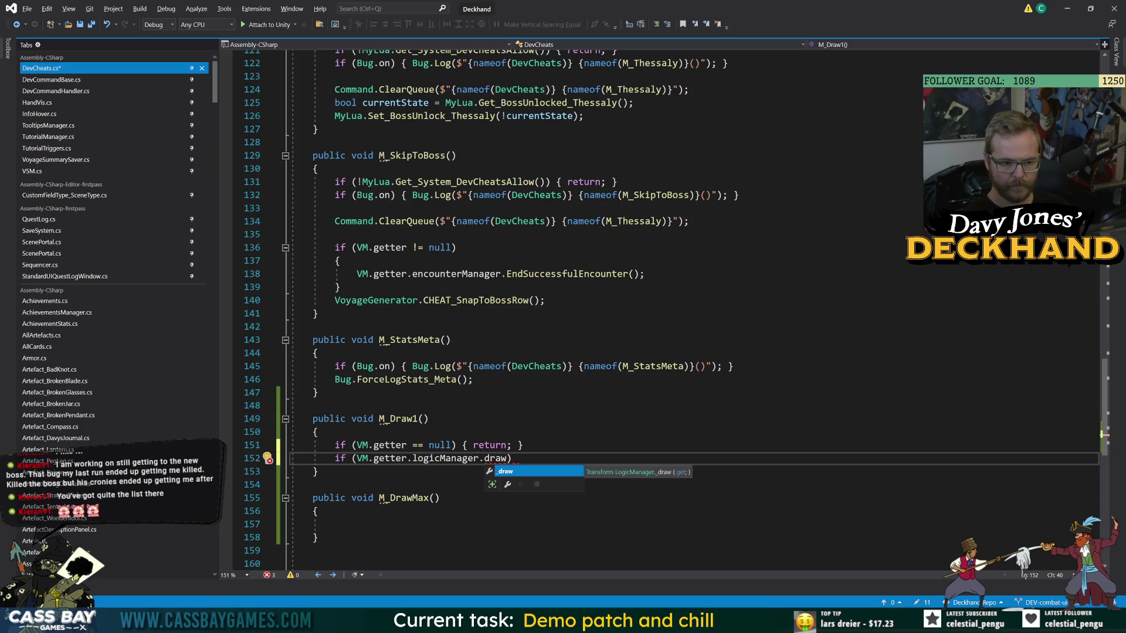
key(BackSpace)
key(BackSpace)
key(BackSpace)
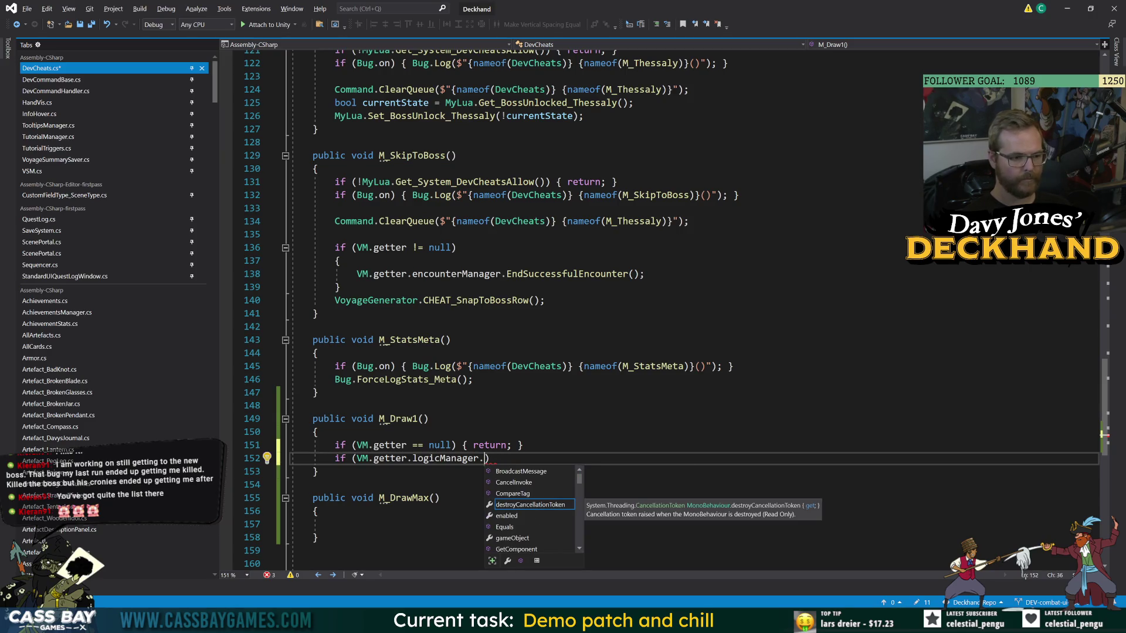
text(draw)
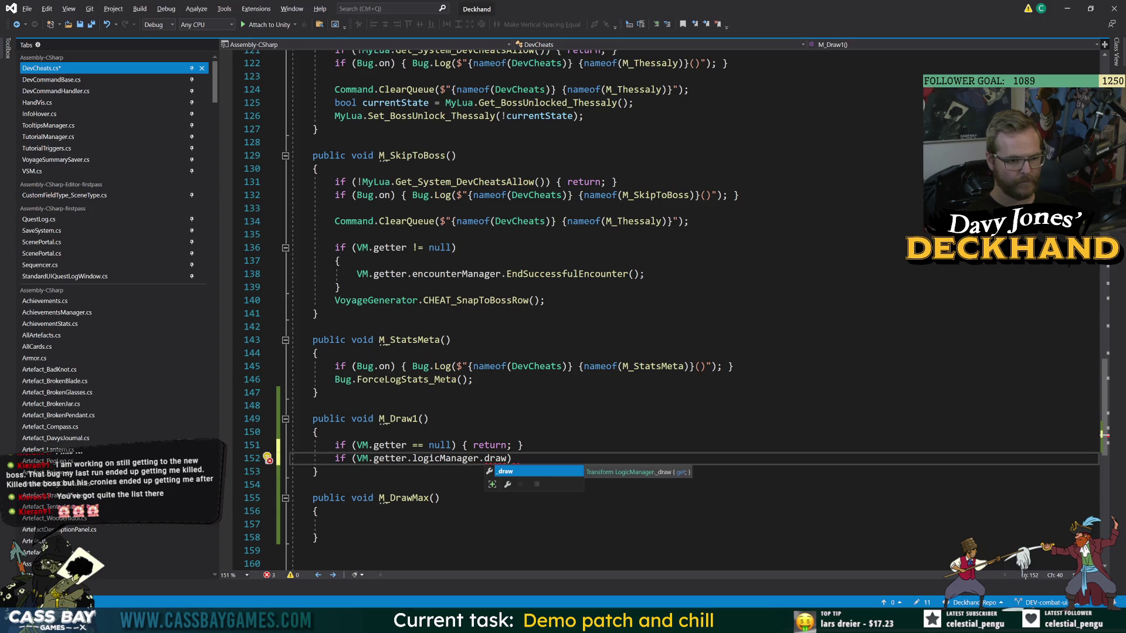
key(BackSpace)
key(BackSpace)
key(BackSpace)
text(card)
key(BackSpace)
key(BackSpace)
key(BackSpace)
key(BackSpace)
key(BackSpace)
key(BackSpace)
key(BackSpace)
key(BackSpace)
key(BackSpace)
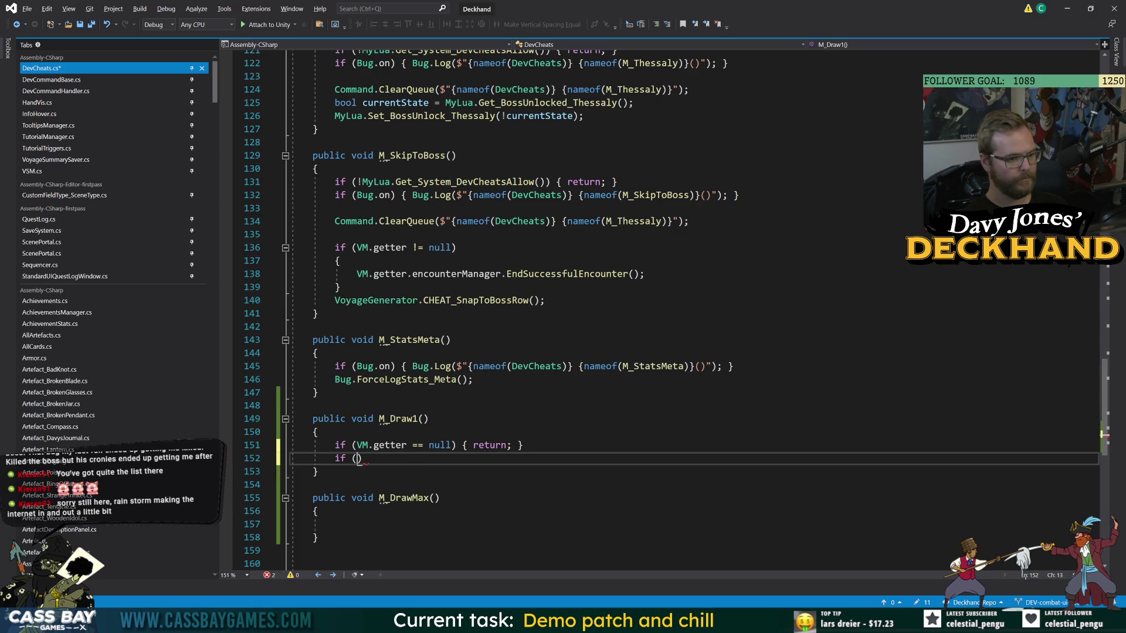
text(CardLogic.draw)
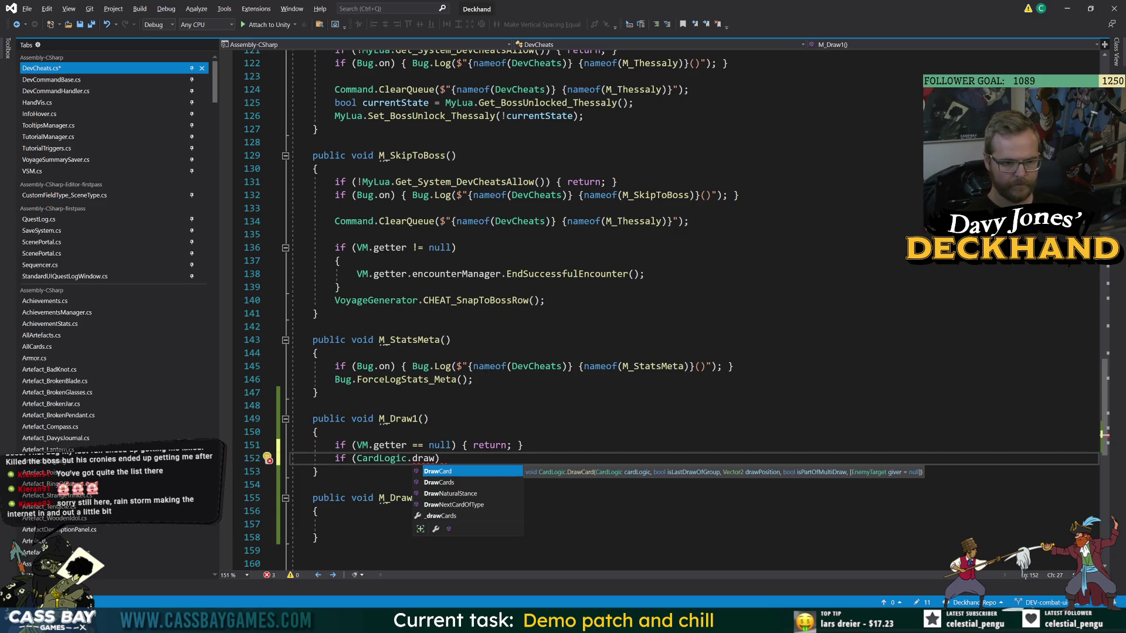
key(Tab)
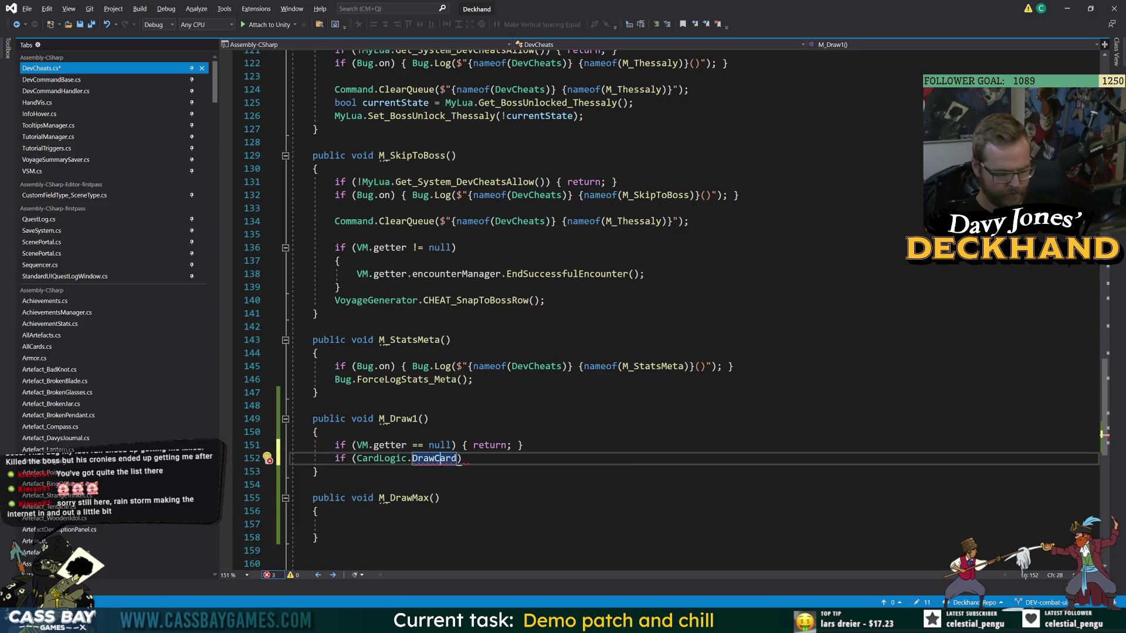
key(F12)
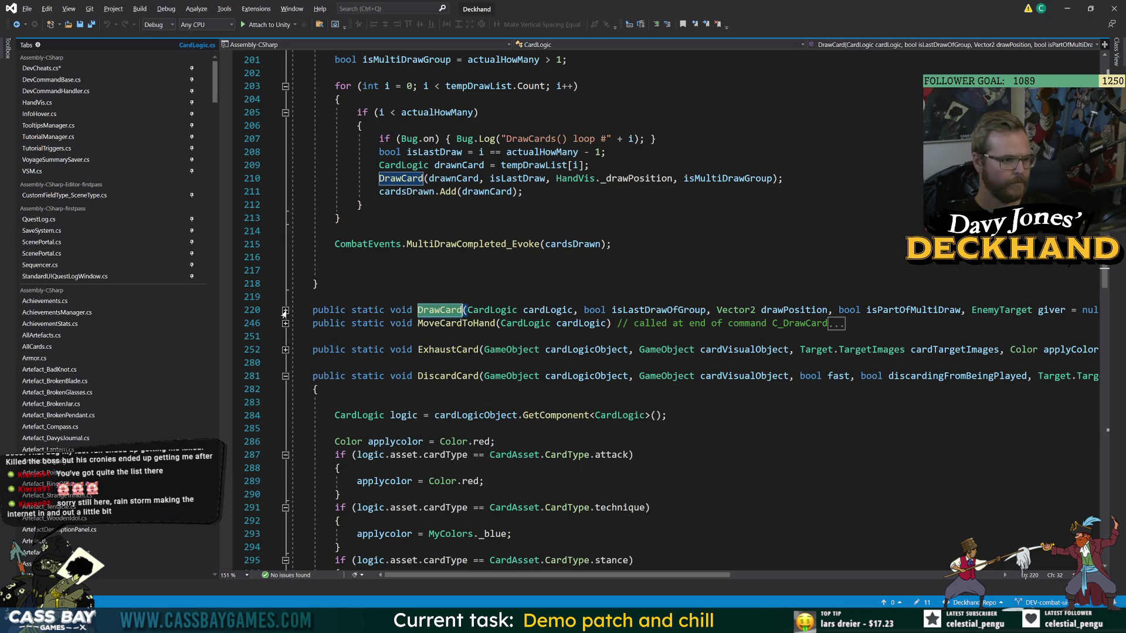
Review the DrawCard method, then make M_Draw1 call CardLogic.DrawCards(1, null) and save.
click(285, 311)
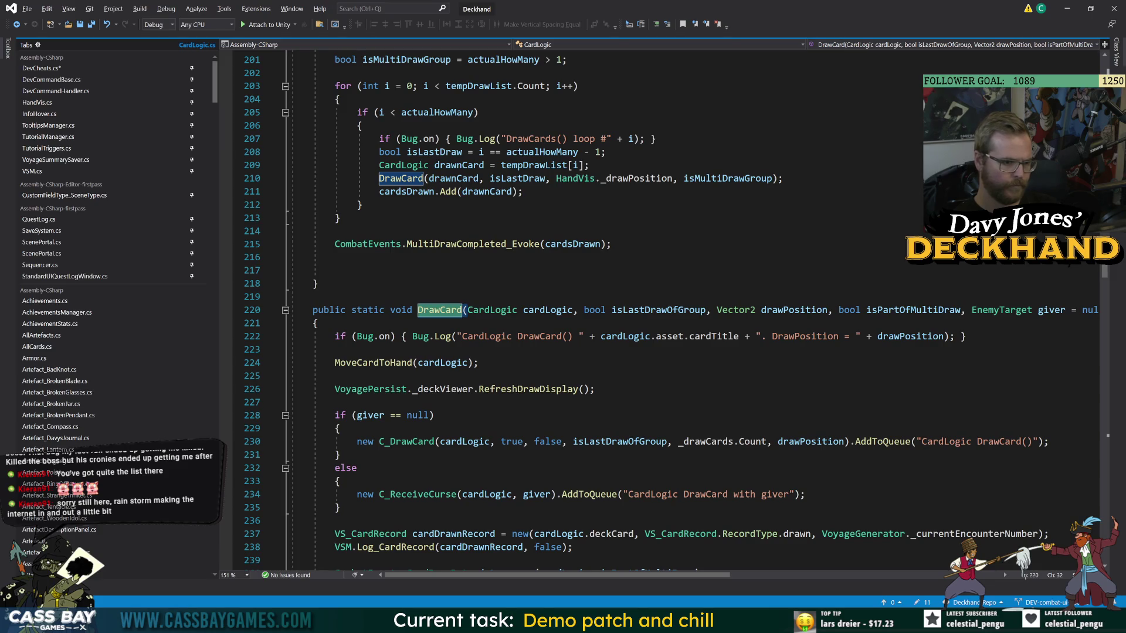
click(16, 24)
text(DrawCards)
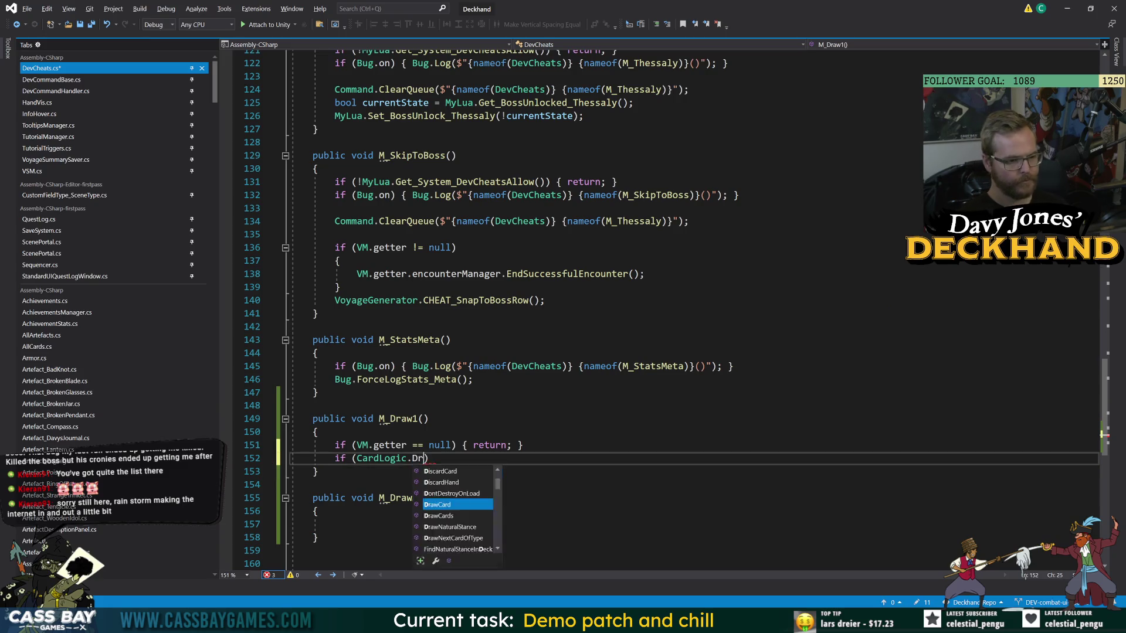
text(()
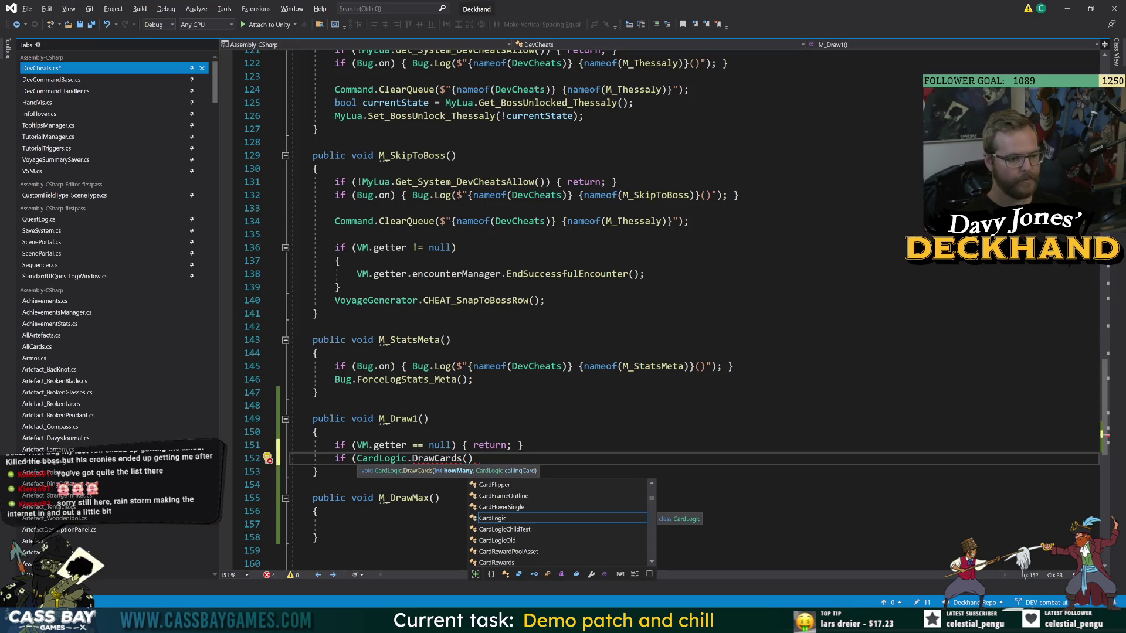
text(1)
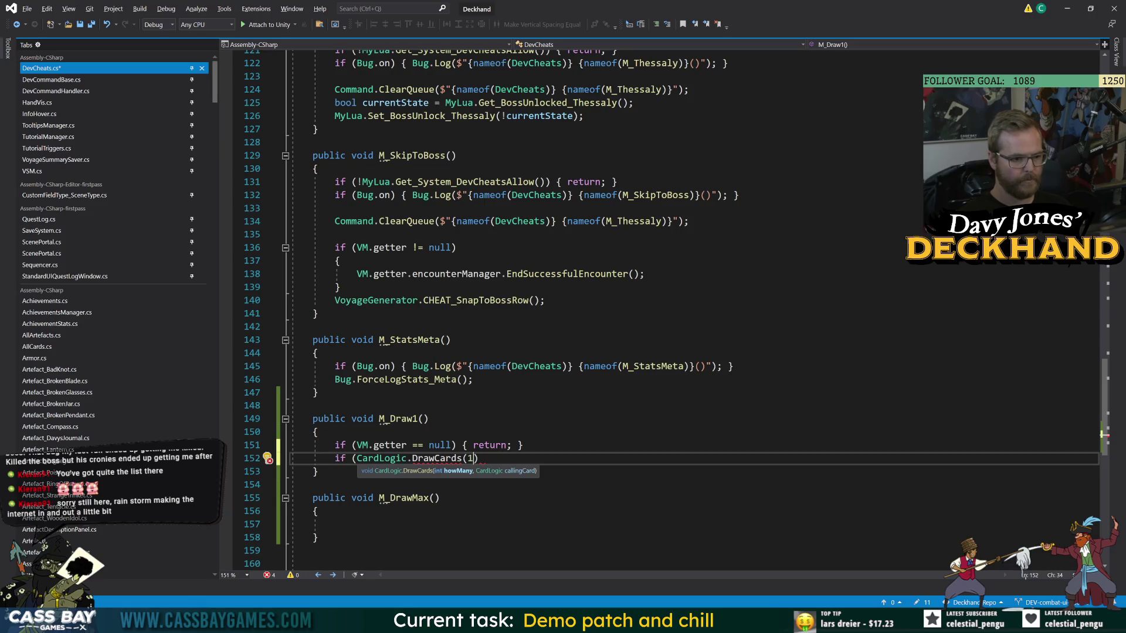
text(, null);)
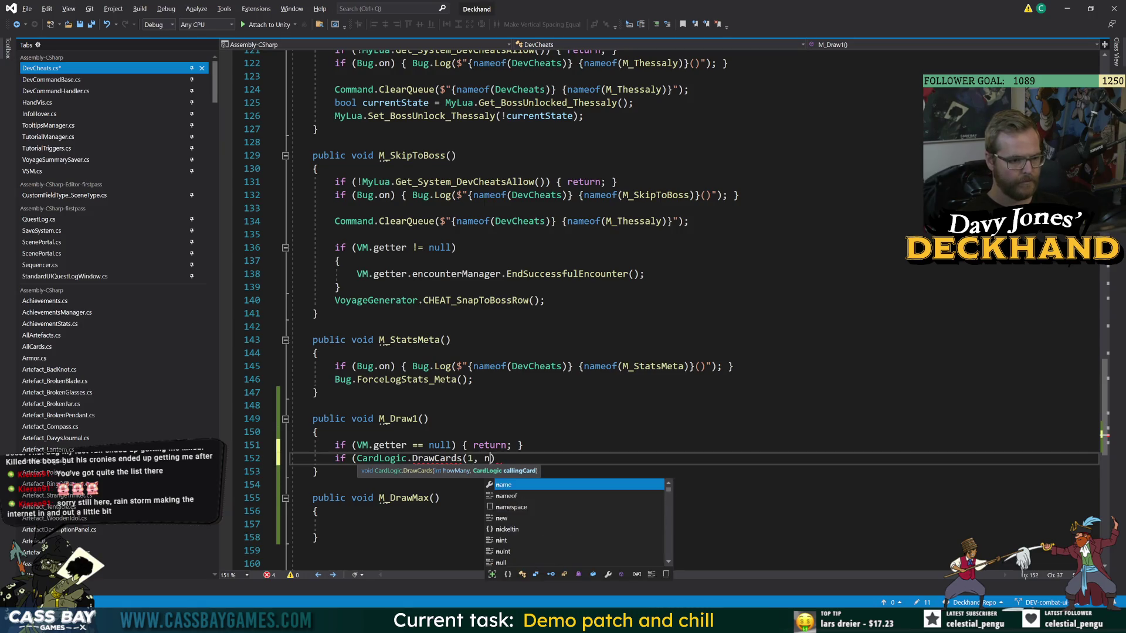
key(ctrl+s)
Delete the leftover 'if (' from line 152 and save DevCheats.cs.
key(Down)
key(Down)
key(Down)
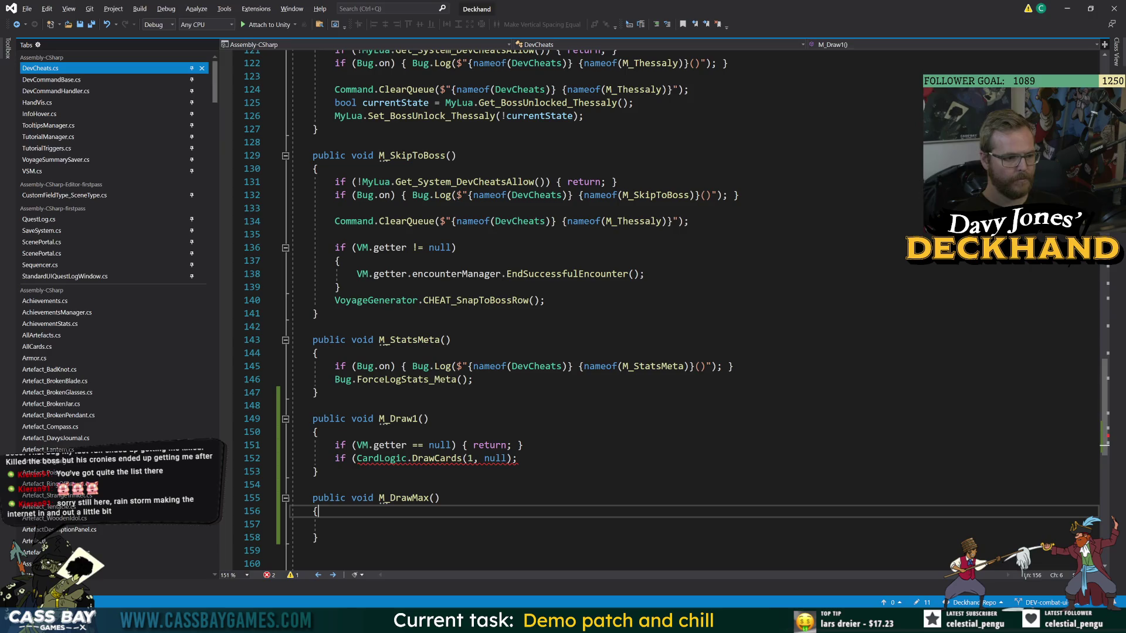
drag(357, 458, 329, 458)
key(BackSpace)
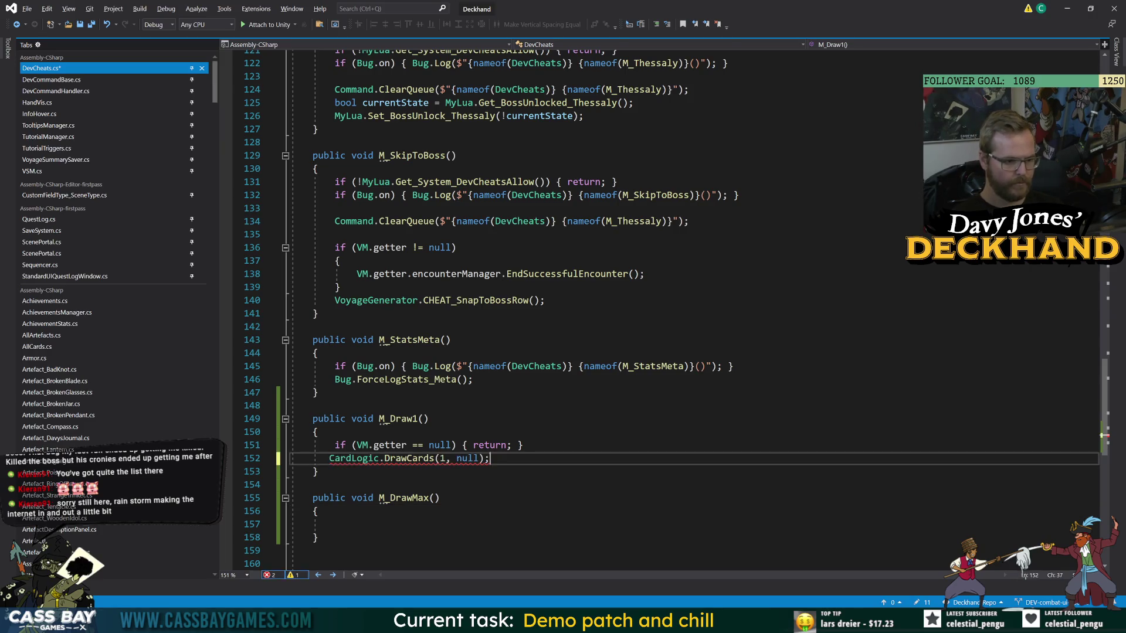
click(317, 511)
key(ctrl+s)
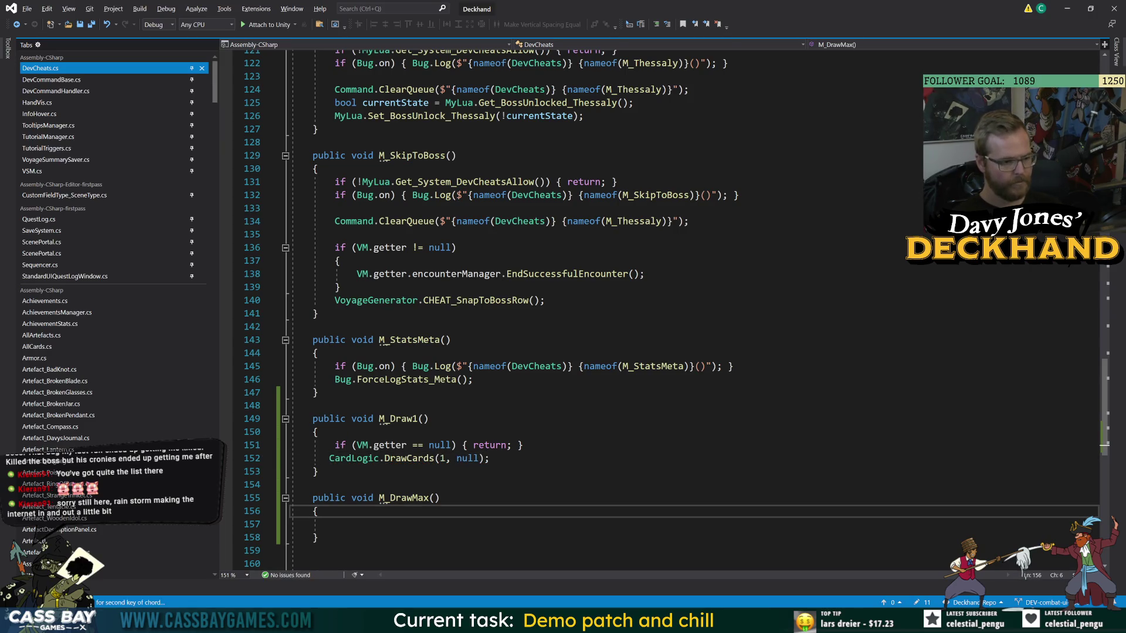
drag(321, 392, 435, 498)
key(ctrl+k)
key(ctrl+s)
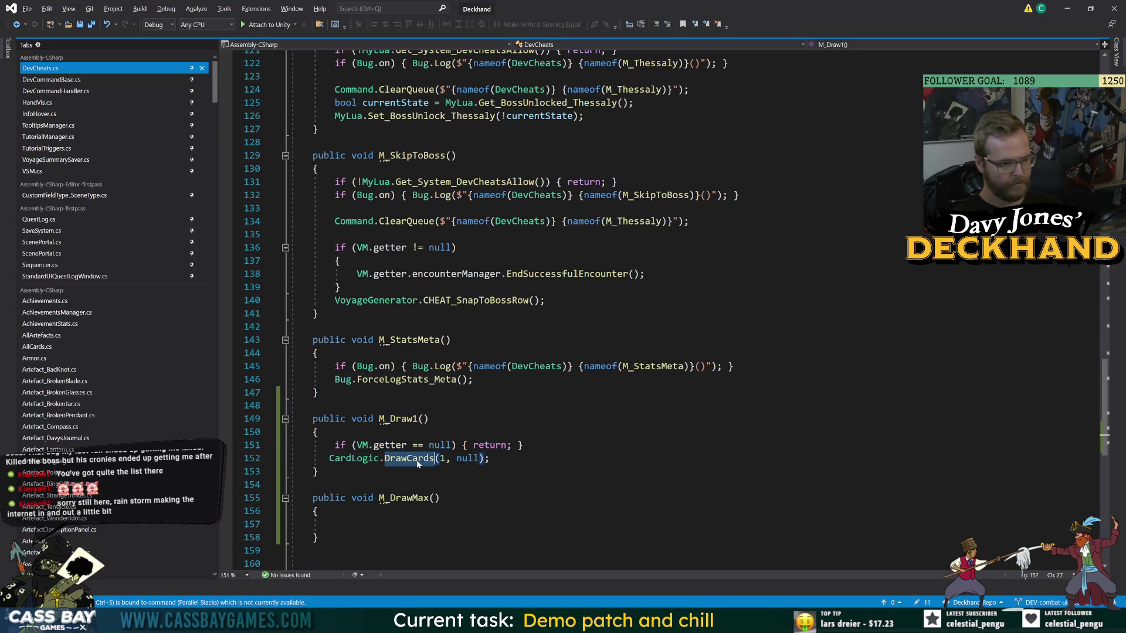
Copy M_Draw1's null guard and draw call into M_DrawMax with a count of 10, save, and return to Unity.
ctrl+click(411, 458)
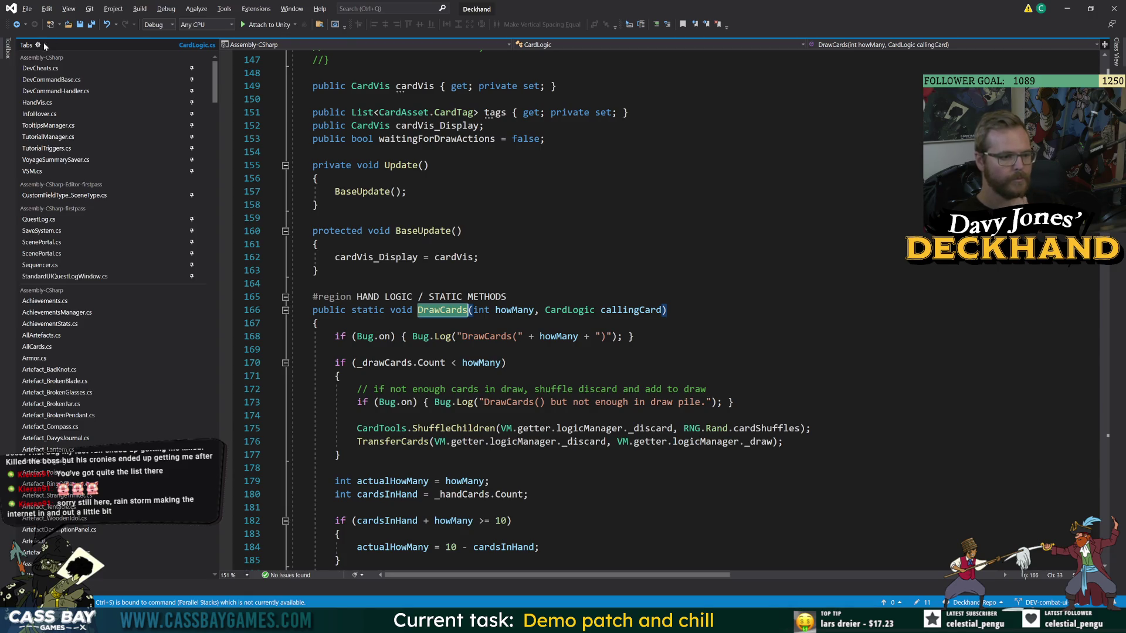
click(16, 24)
click(16, 24)
drag(489, 458, 346, 445)
key(ctrl+c)
click(334, 524)
key(ctrl+v)
double_click(447, 538)
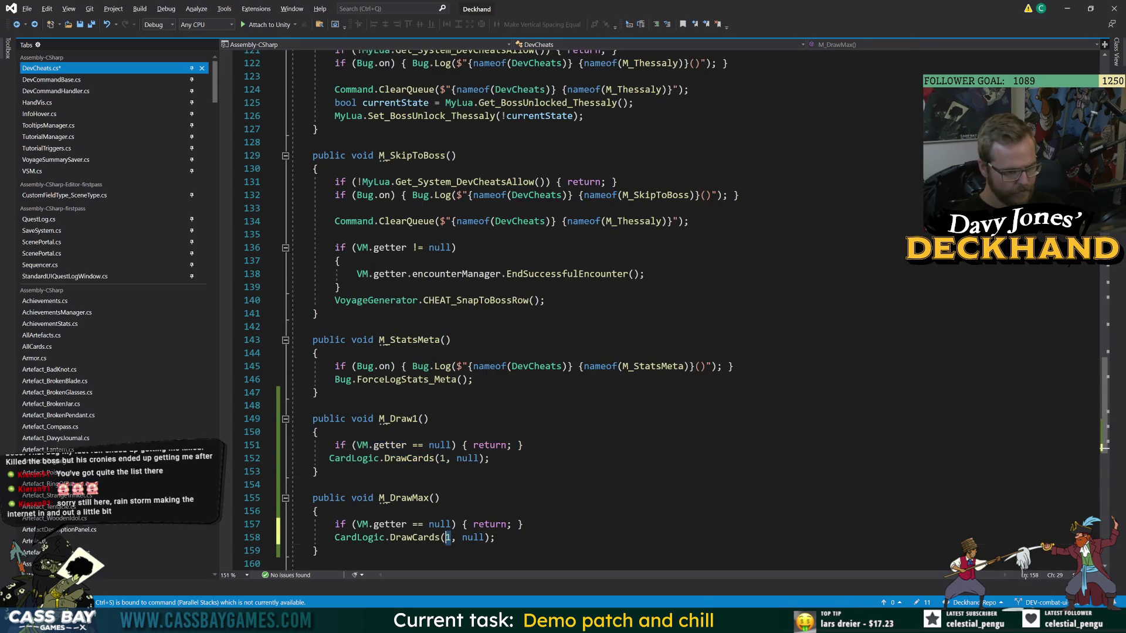
text(10)
key(ctrl+s)
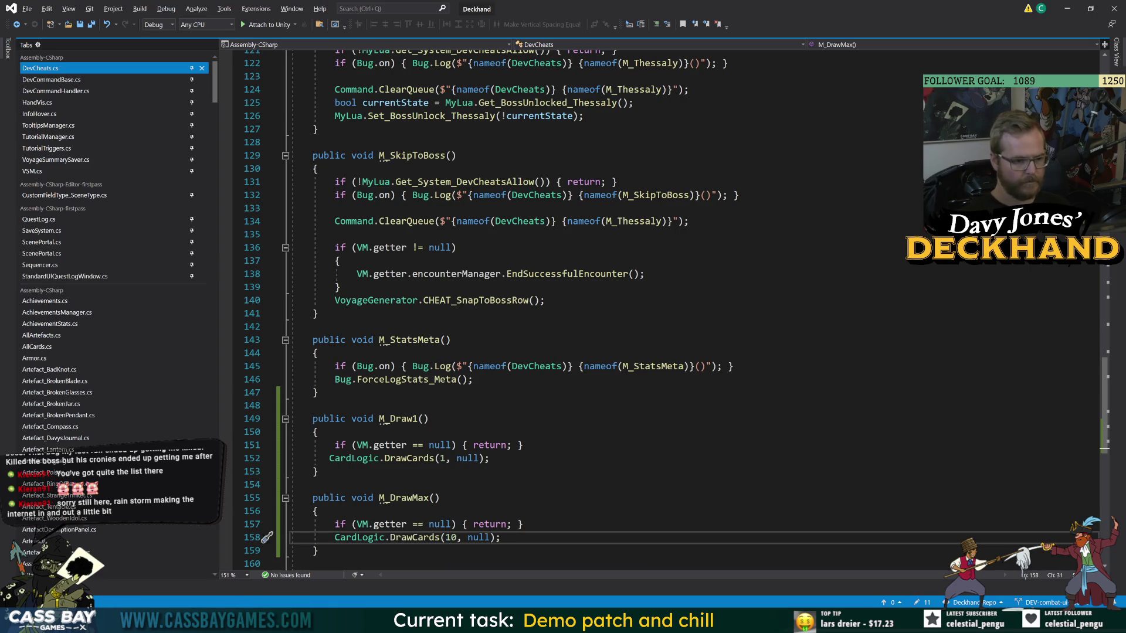
click(319, 511)
click(318, 471)
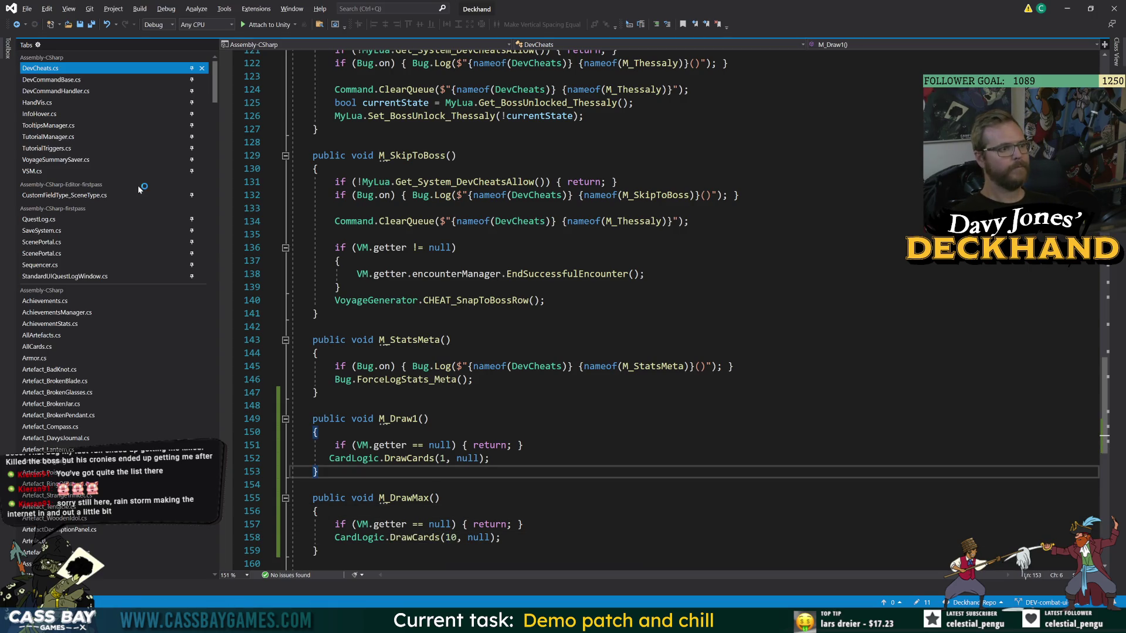
click(712, 622)
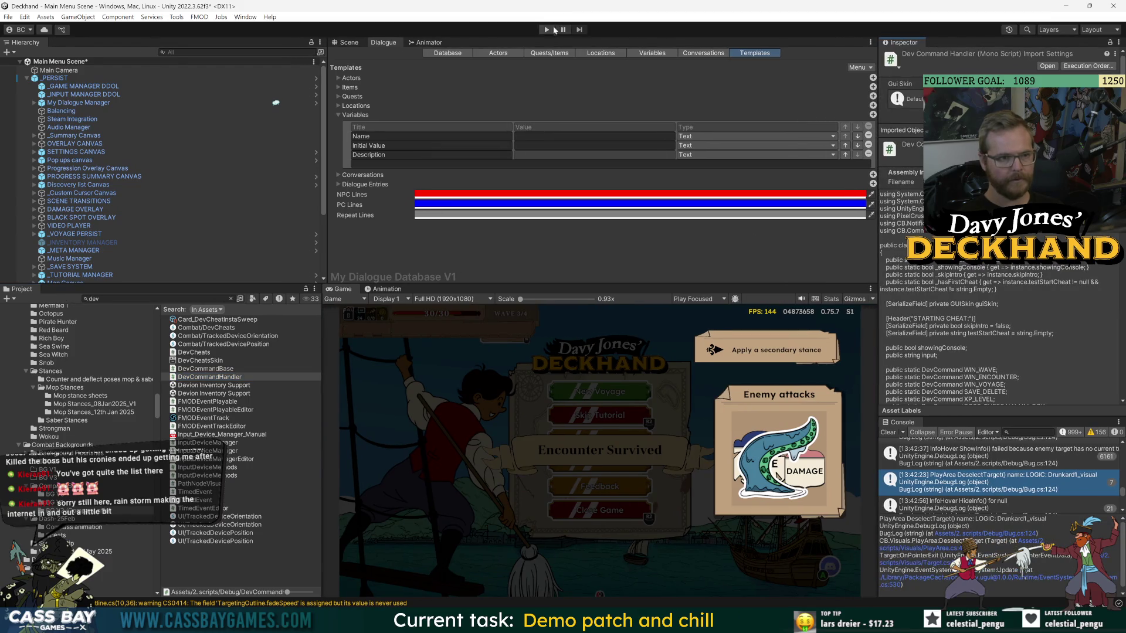
Enter Play mode, start a voyage into combat, and filter the Console for 'dotween'.
key(ctrl+p)
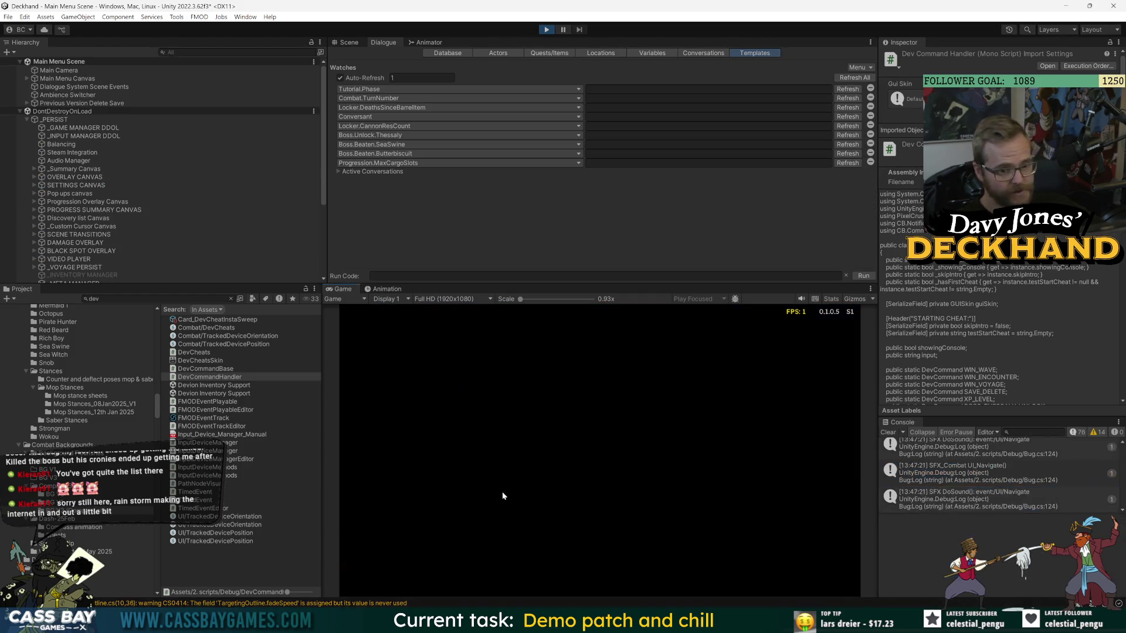
click(601, 455)
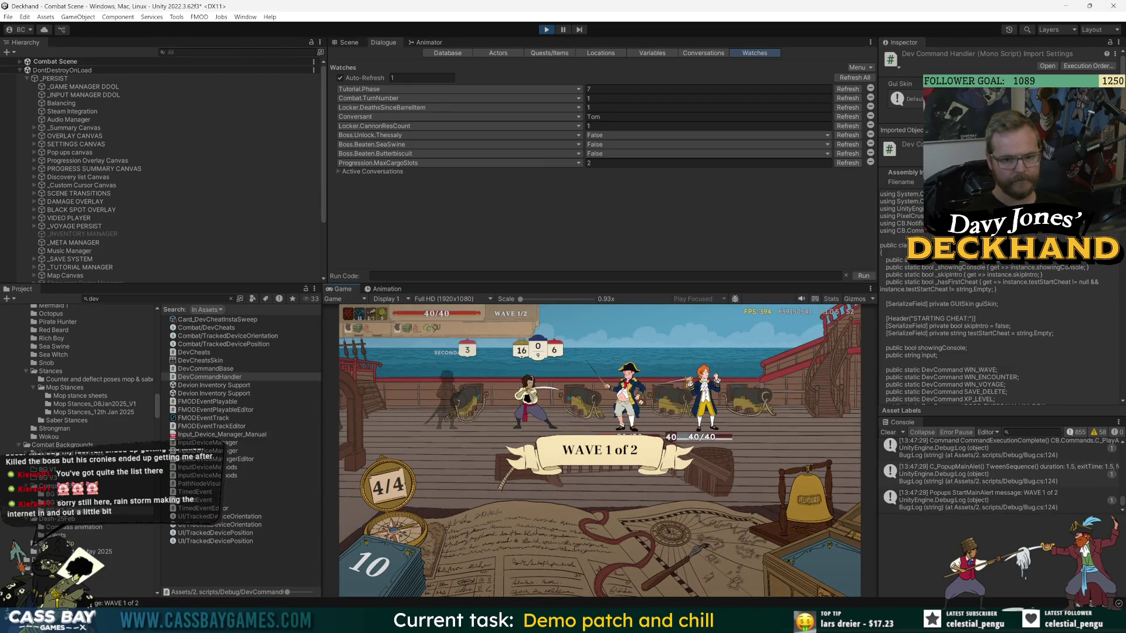
click(1040, 432)
text(dotween)
Inspect the top DOTween error's stack trace down to the EnemyHpChange SetHp line.
click(1027, 455)
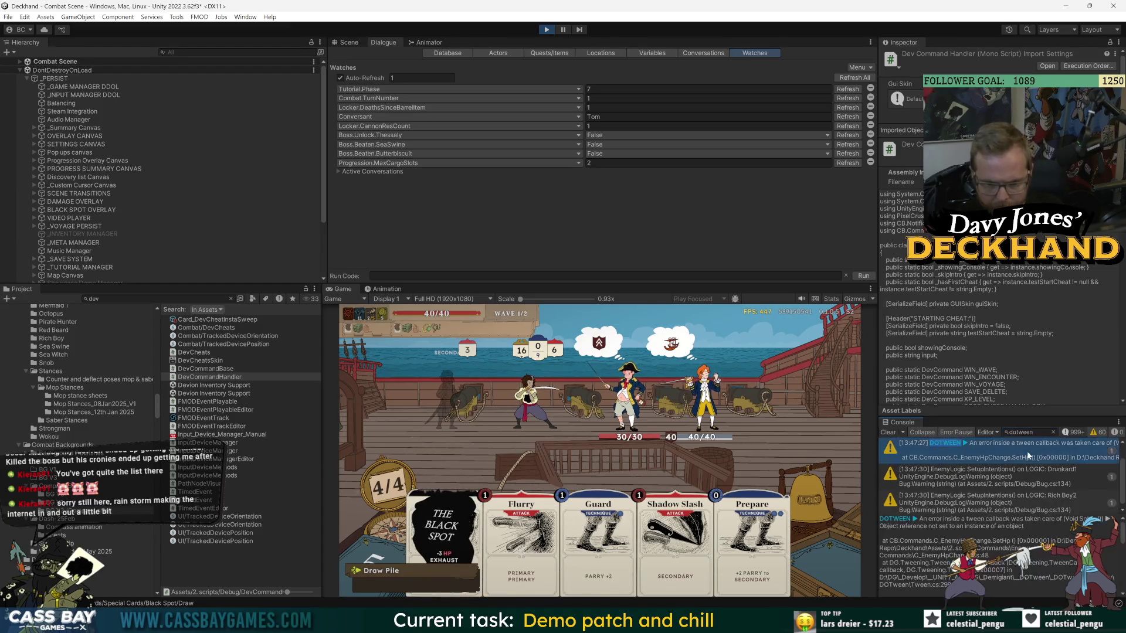
click(991, 548)
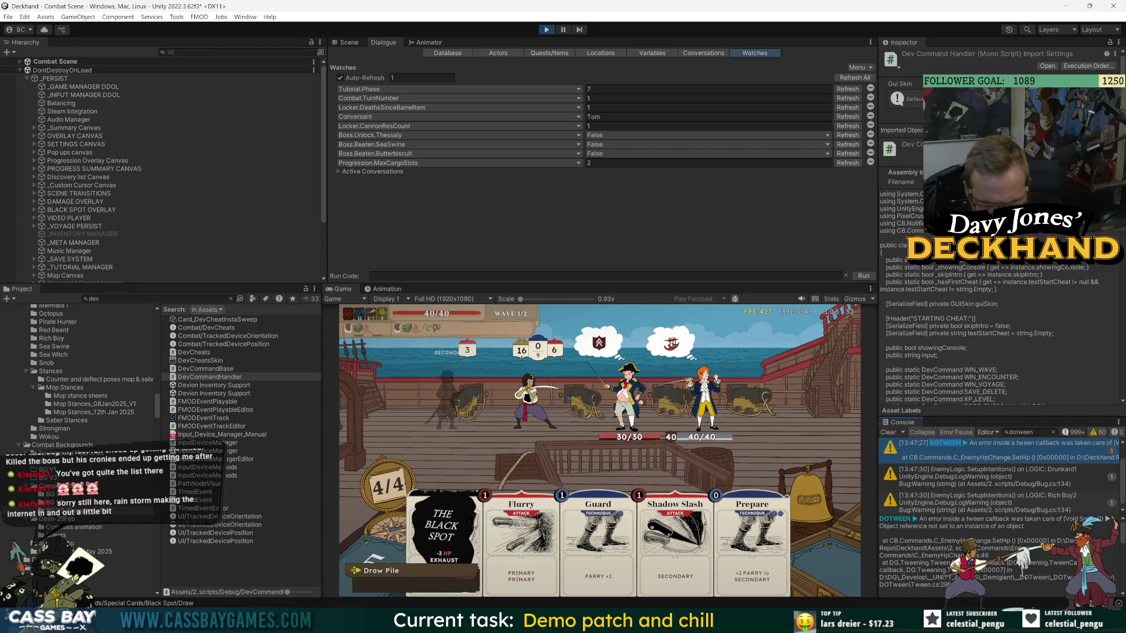
click(1006, 541)
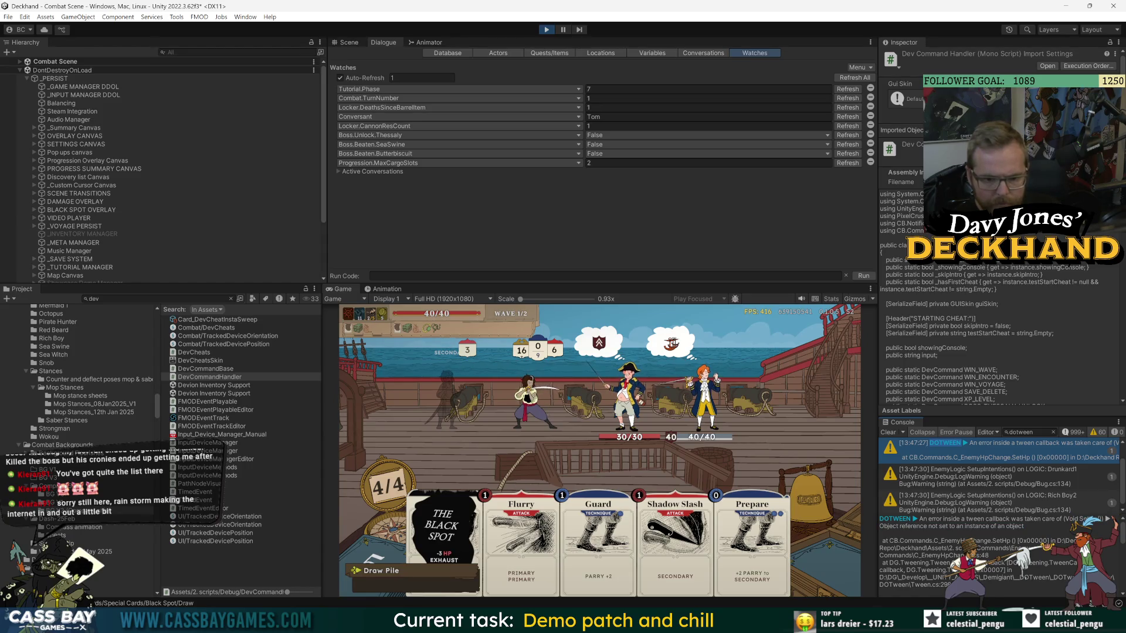
key(grave)
Run the 'Draw 1' and 'Draw max' cheats to grow the hand to ten cards, then stop Play mode.
text(Draw 1)
key(Return)
key(grave)
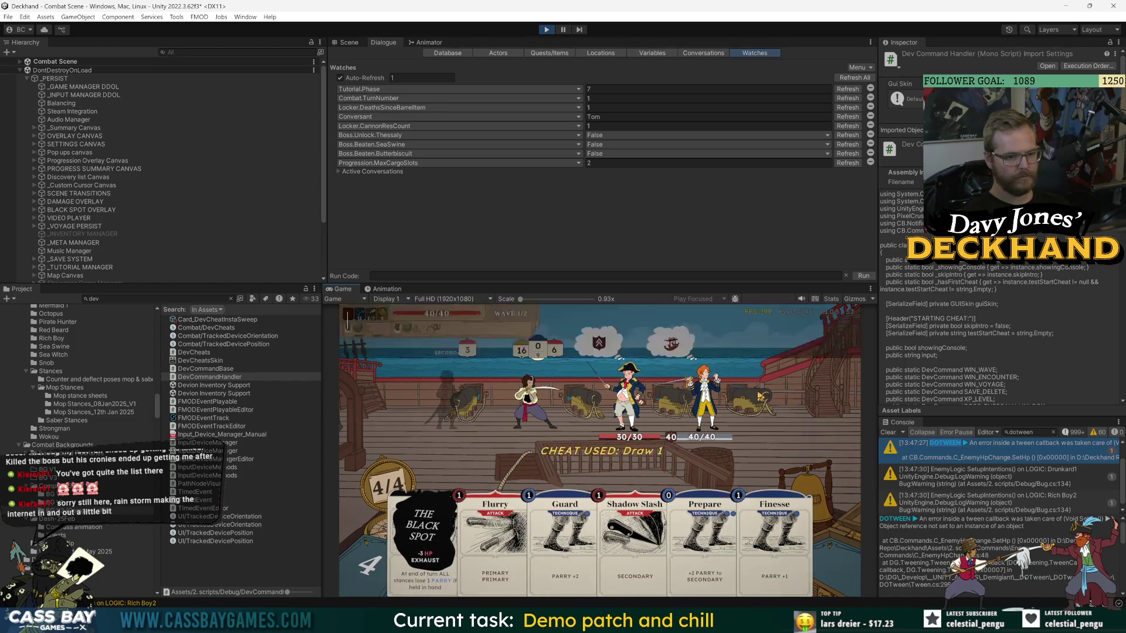
text(Draw m)
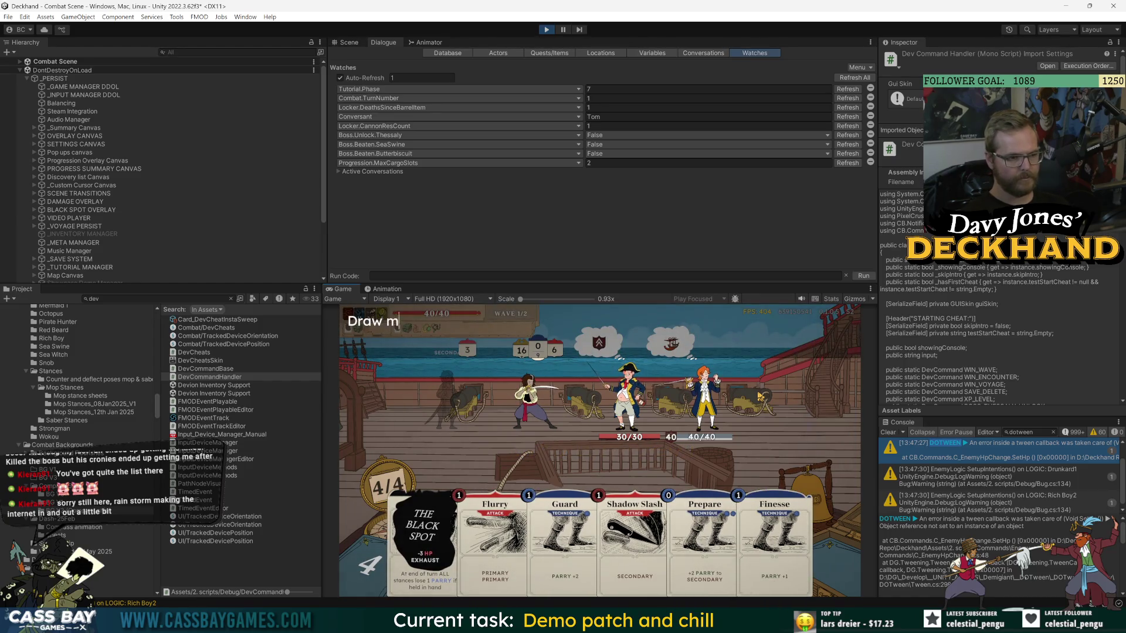
text(ax)
key(Return)
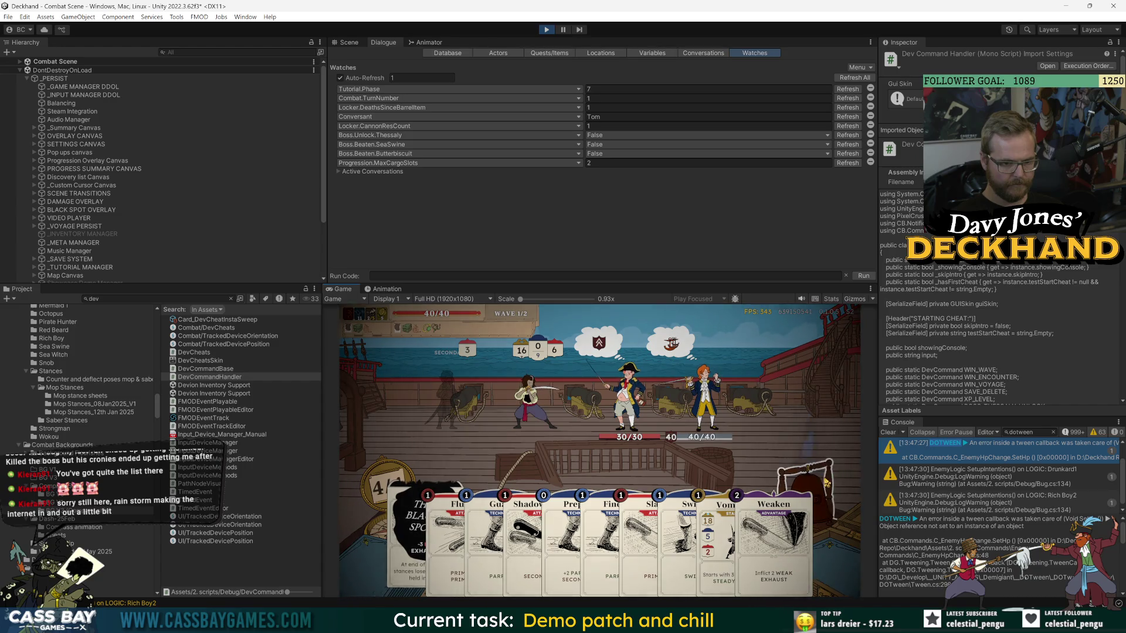
click(812, 483)
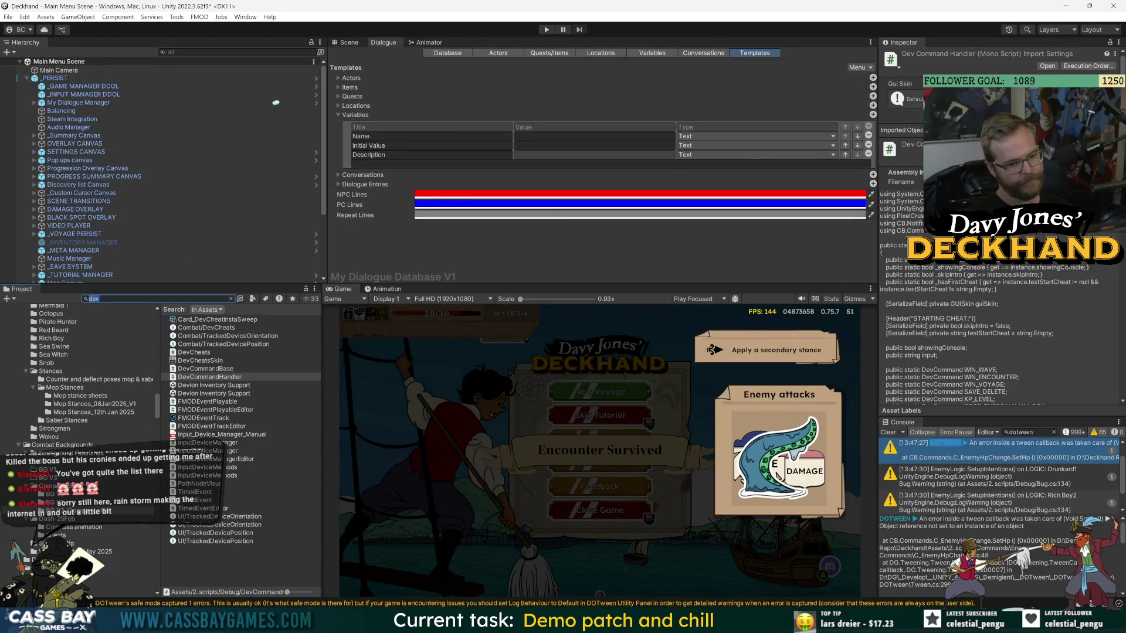
text(combat scene)
Open the _Combat Canvas prefab from the Combat Scene and show the Scene view.
click(197, 319)
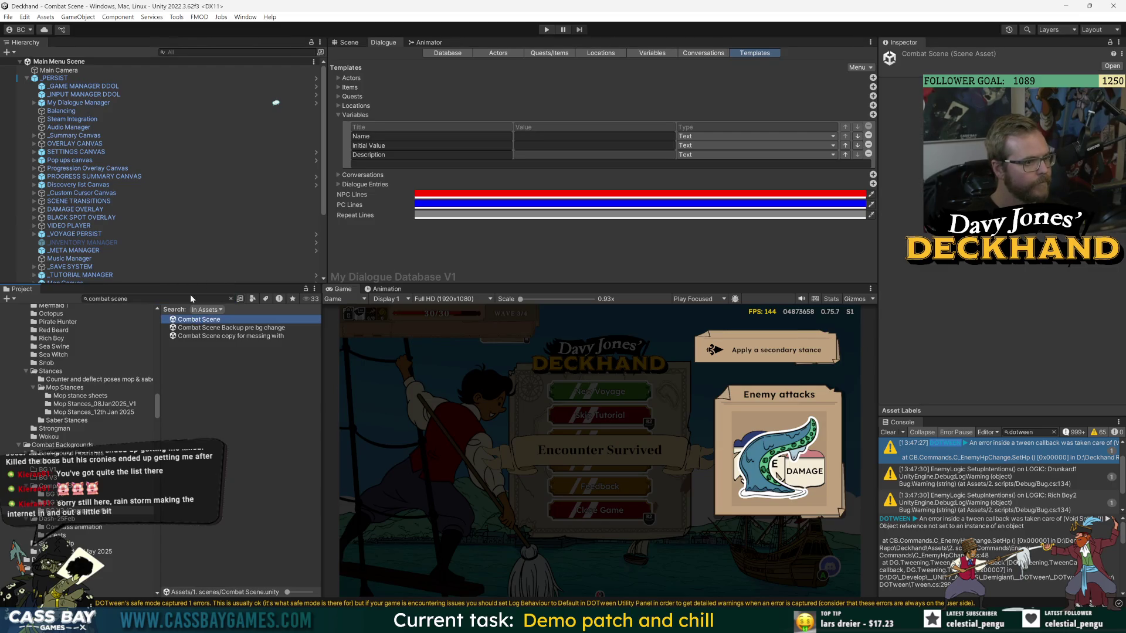
click(28, 86)
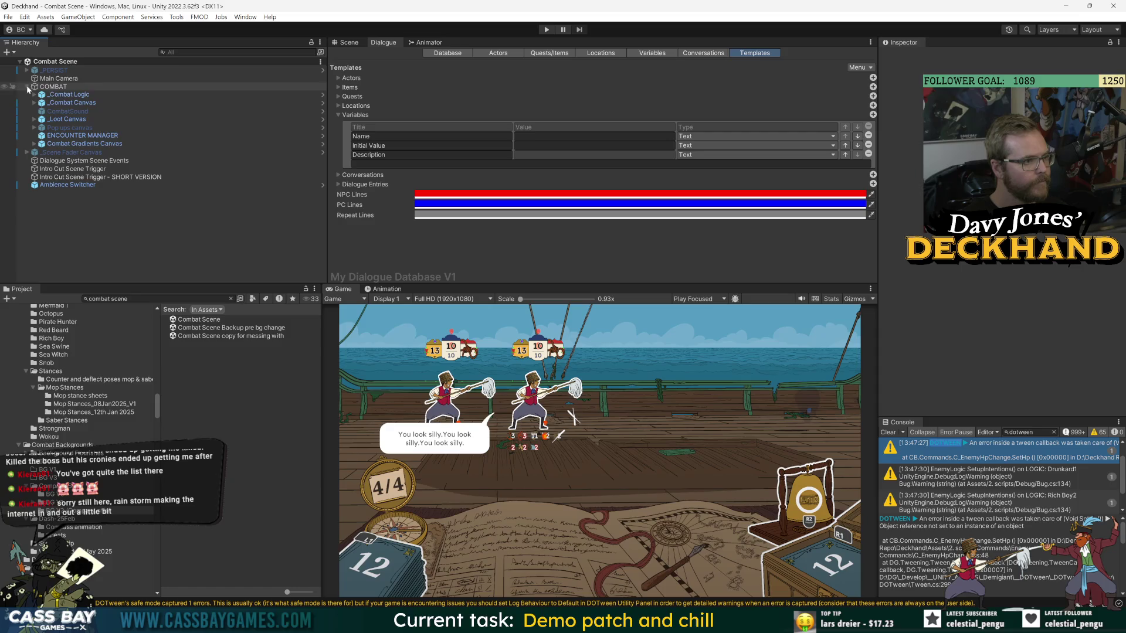
double_click(70, 103)
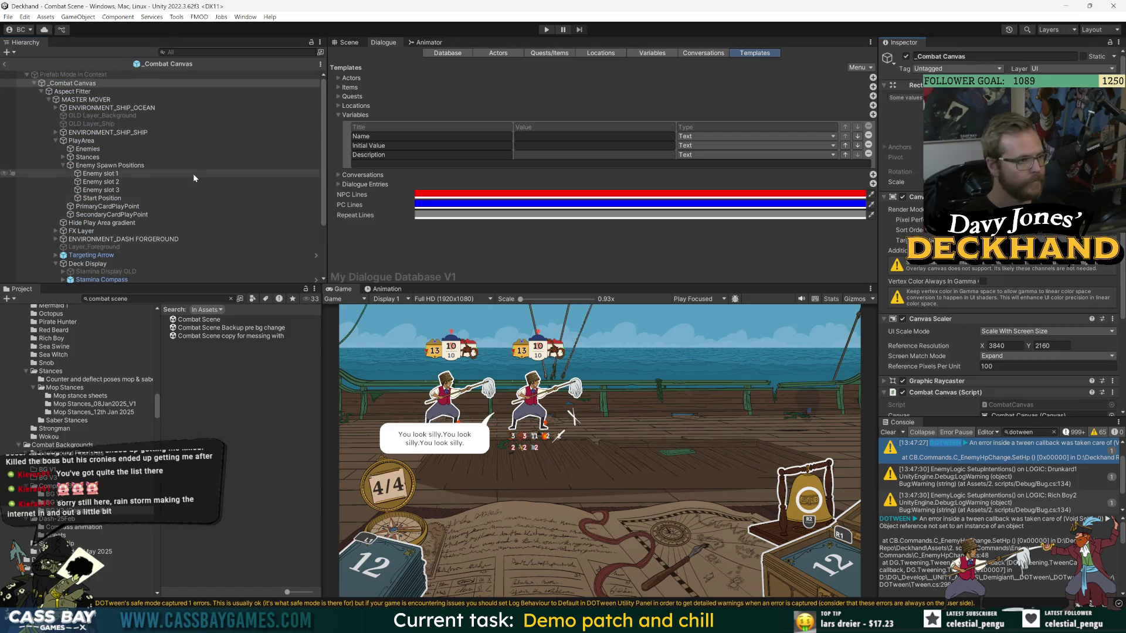
click(80, 141)
click(357, 42)
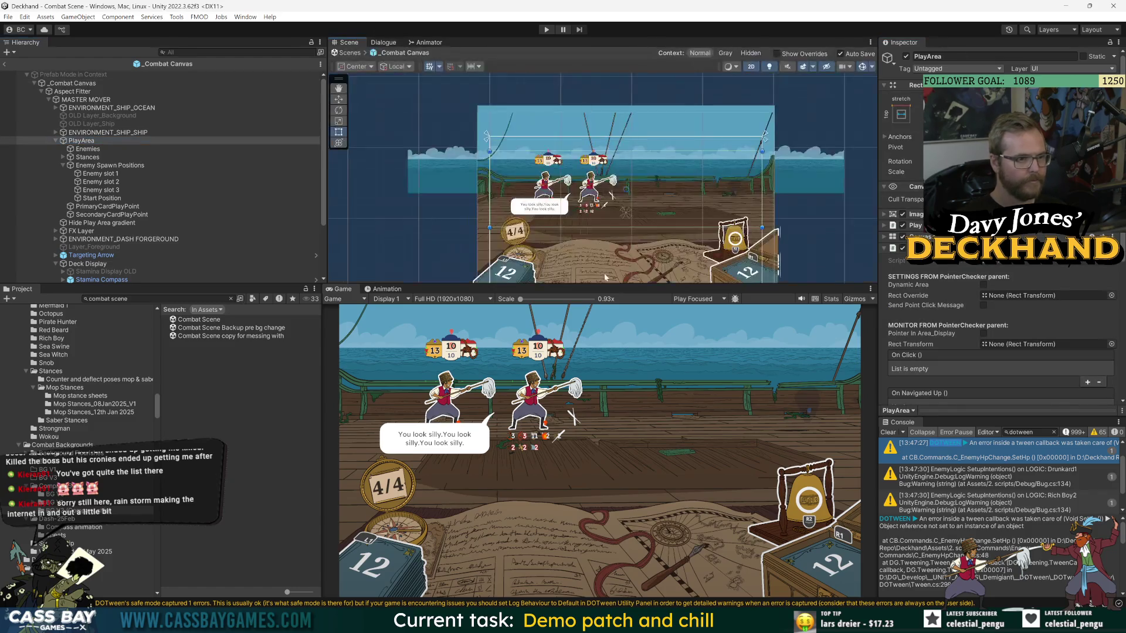
In the End Turn Bell prefab, extend SelectableArea's top edge upward and right edge outward.
scroll(126, 246, down, 2)
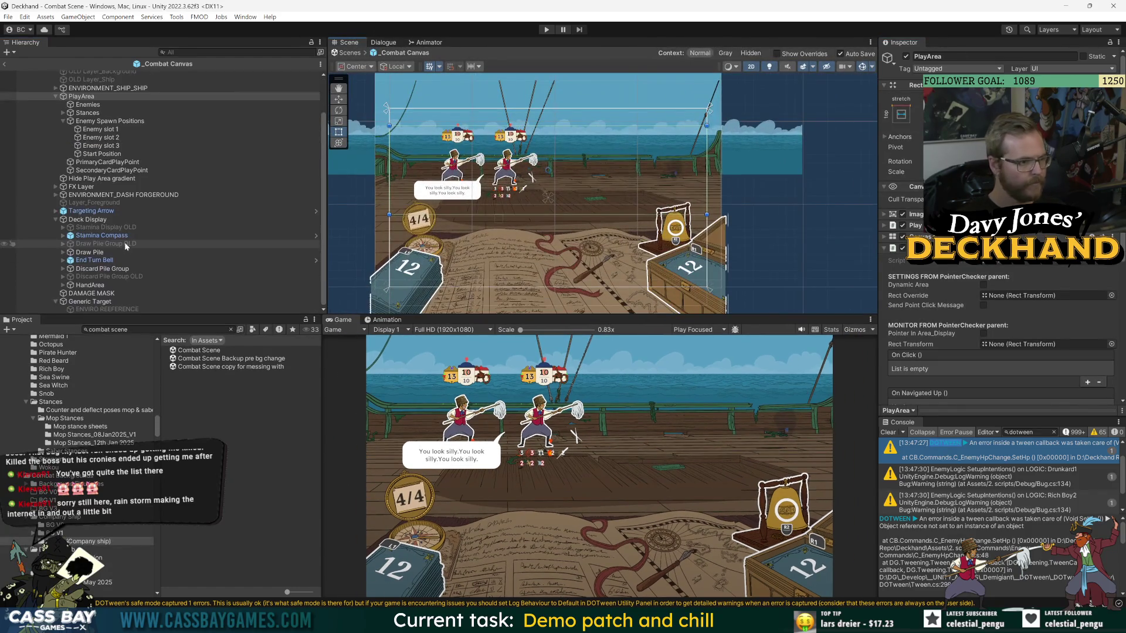
click(94, 260)
click(63, 260)
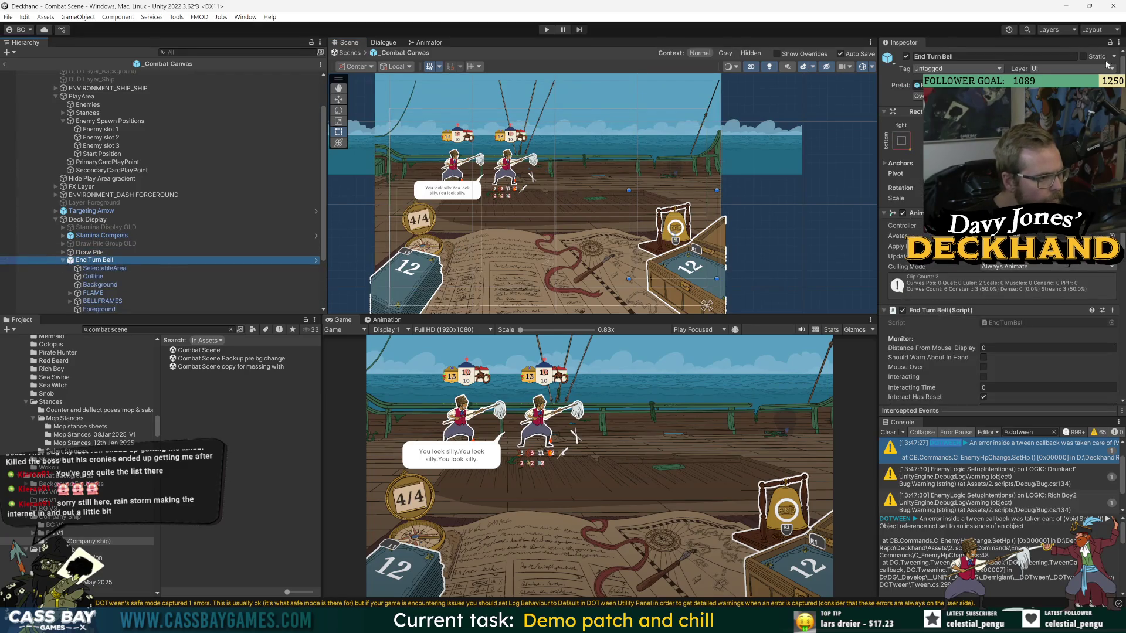
click(316, 260)
double_click(76, 91)
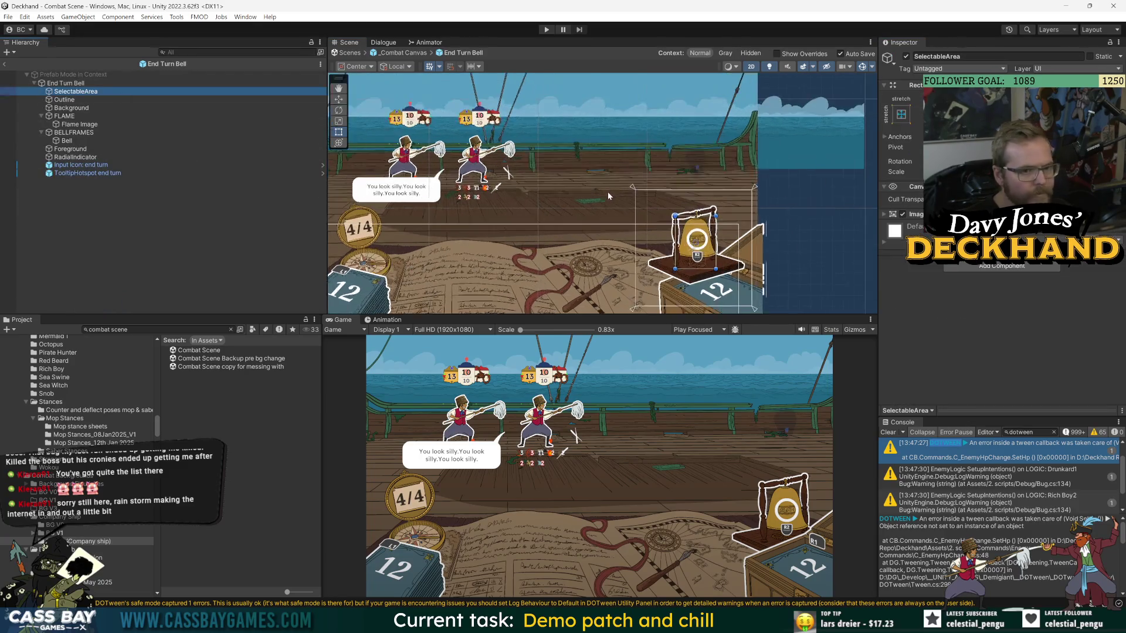
drag(707, 218, 706, 209)
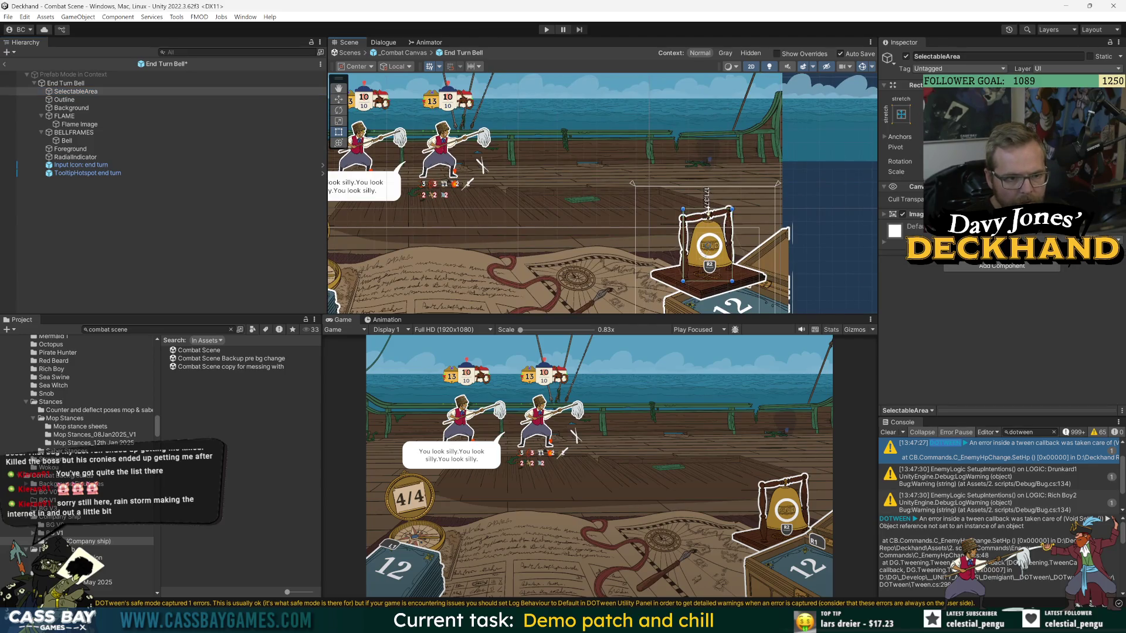
drag(683, 246, 735, 226)
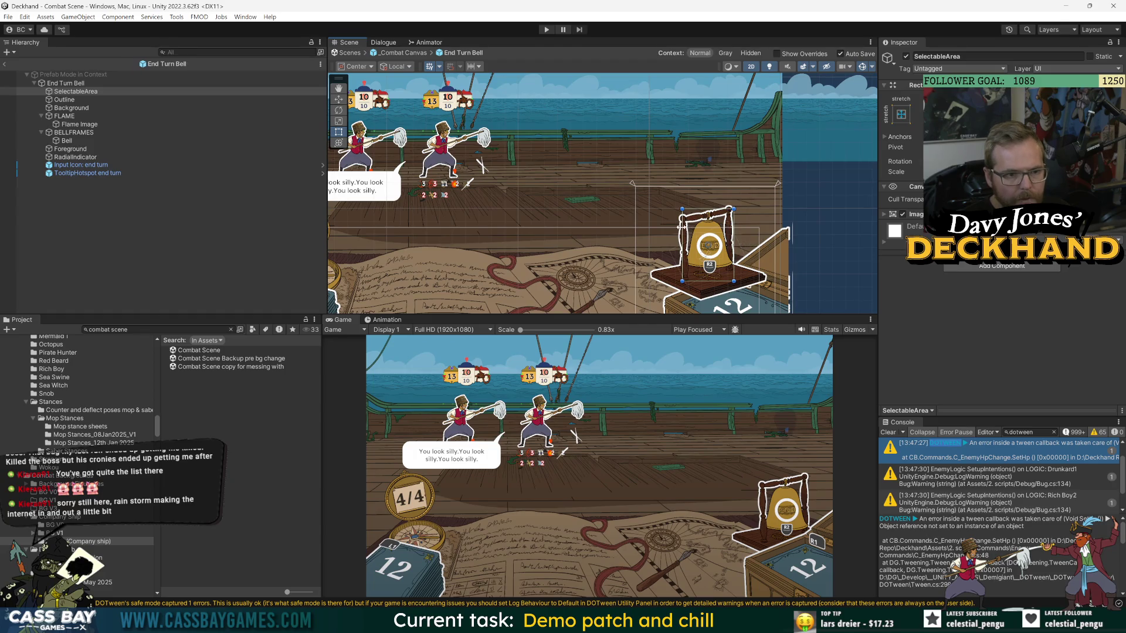
click(162, 228)
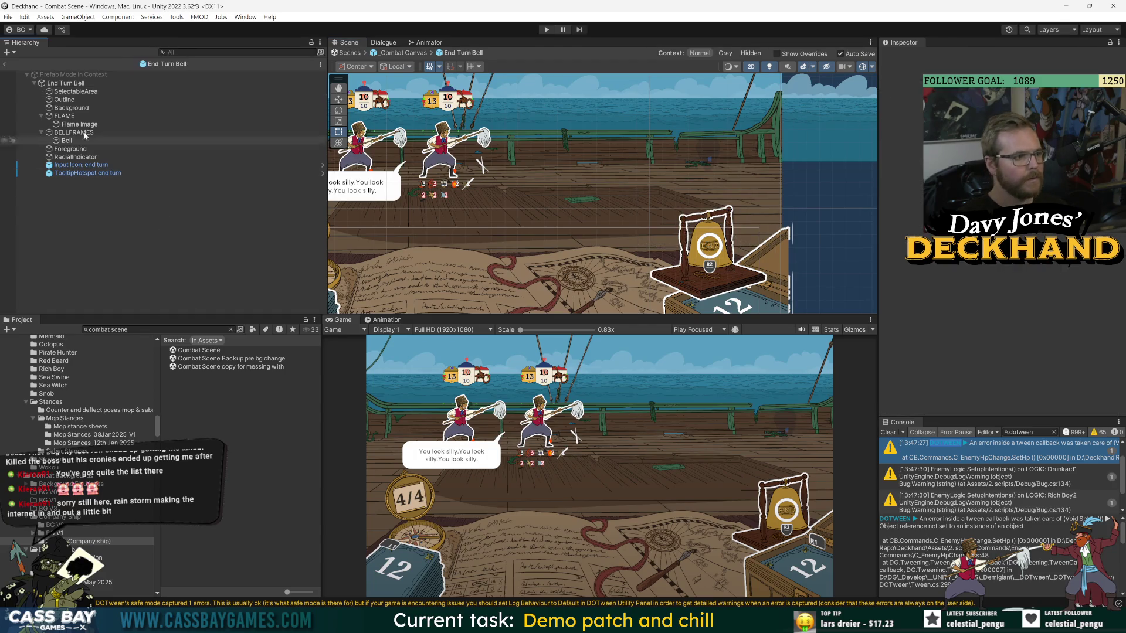
Back in _Combat Canvas, move the ENVIRONMENT_DASH FORGEROUND map-table art upward.
click(5, 64)
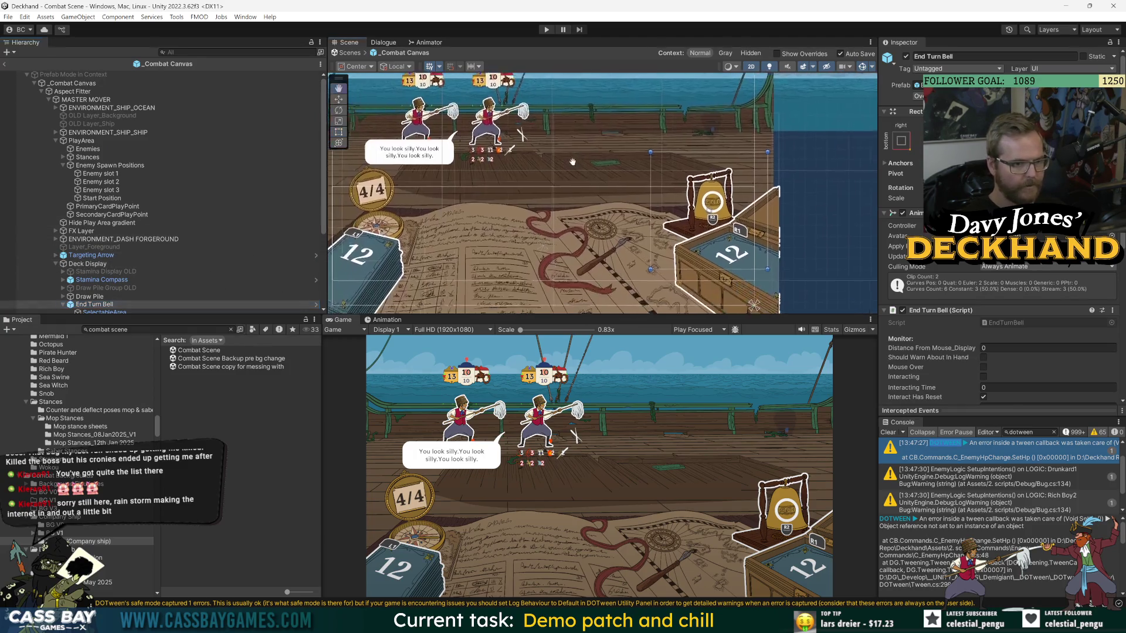
click(56, 264)
click(117, 239)
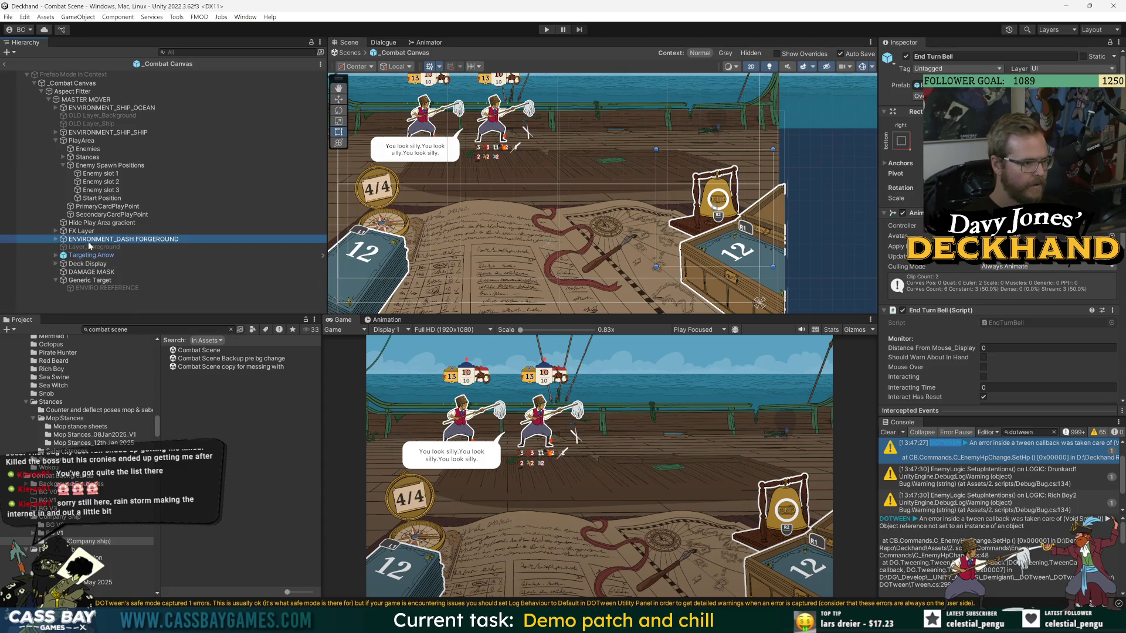
key(w)
drag(549, 154, 551, 138)
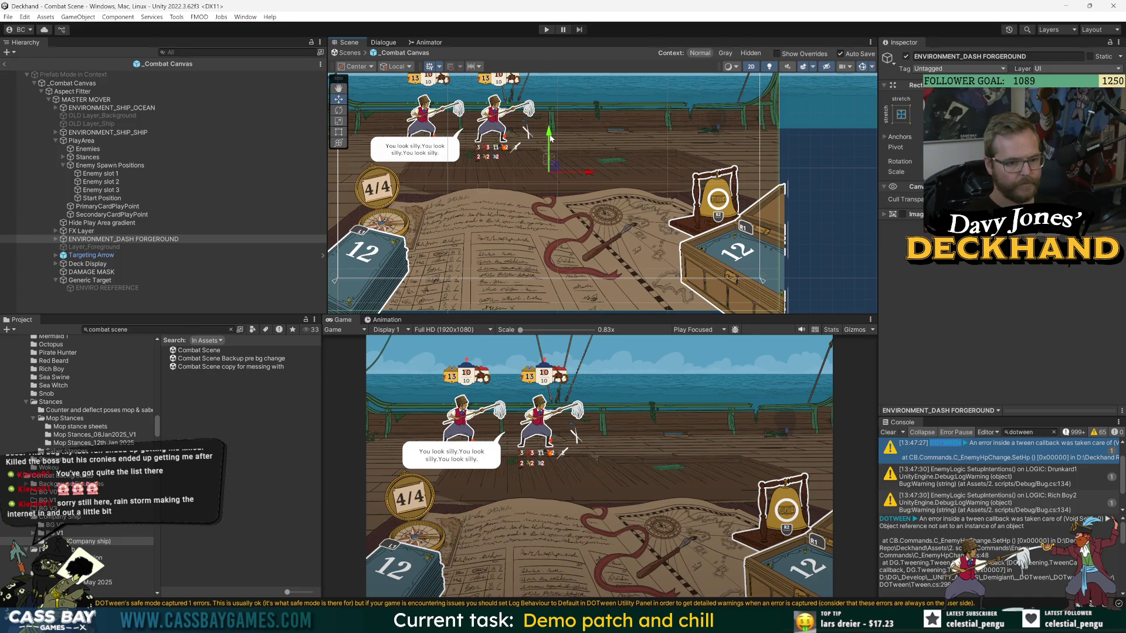
Search the Project for 'mau' and open the Main Menu Scene.
click(118, 330)
text(main menu)
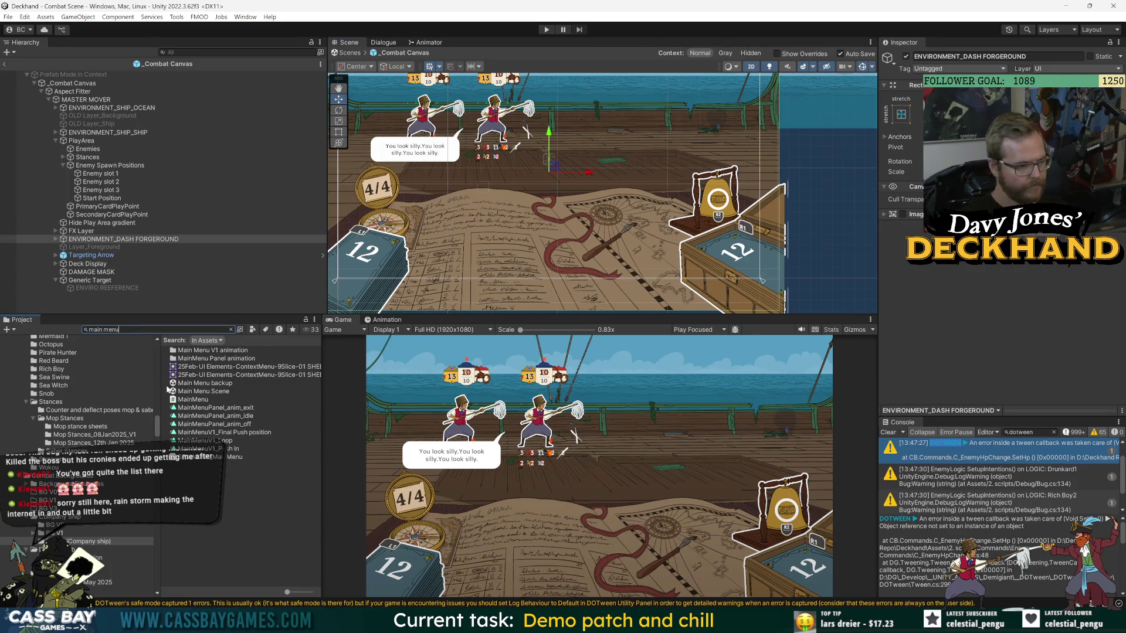
double_click(193, 391)
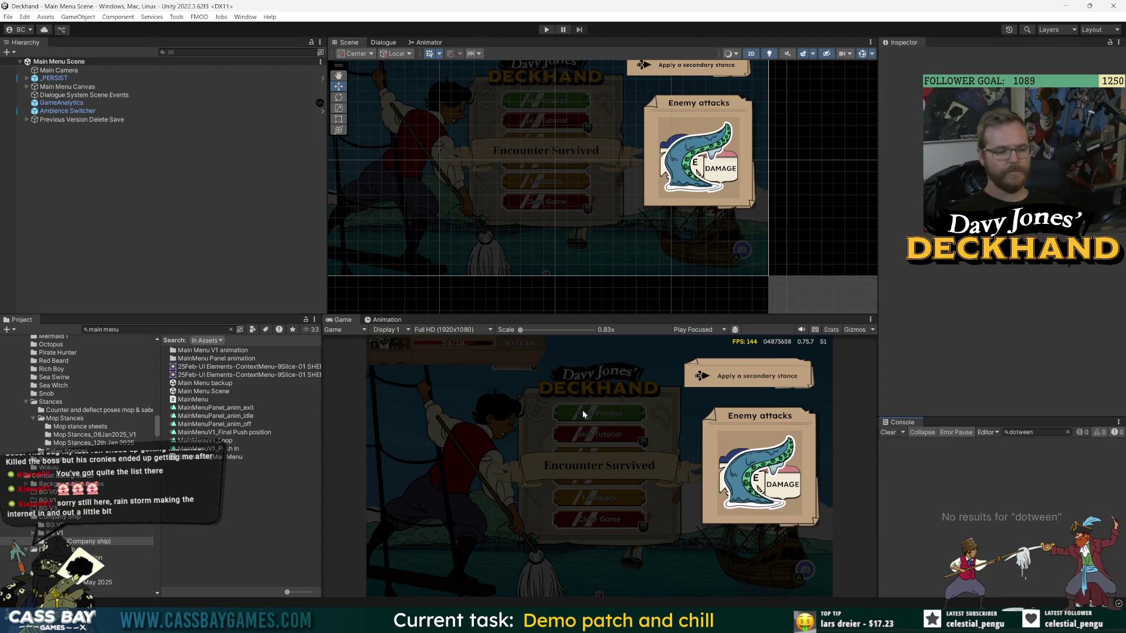
Play from the main menu into combat and submit the Draw max cheat twice.
click(546, 30)
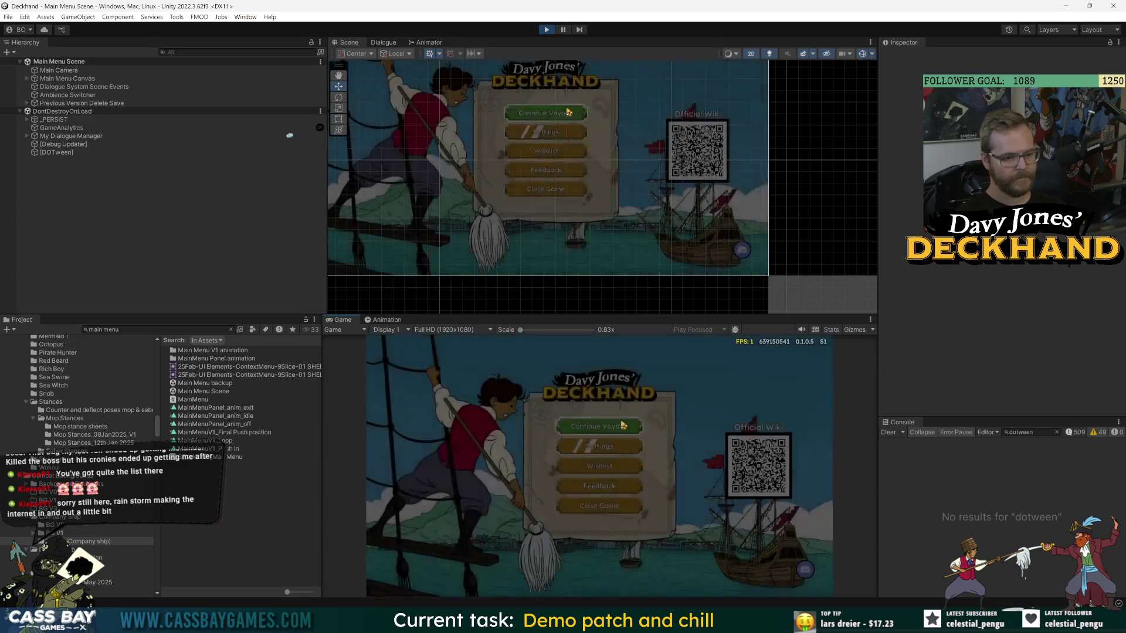
click(623, 426)
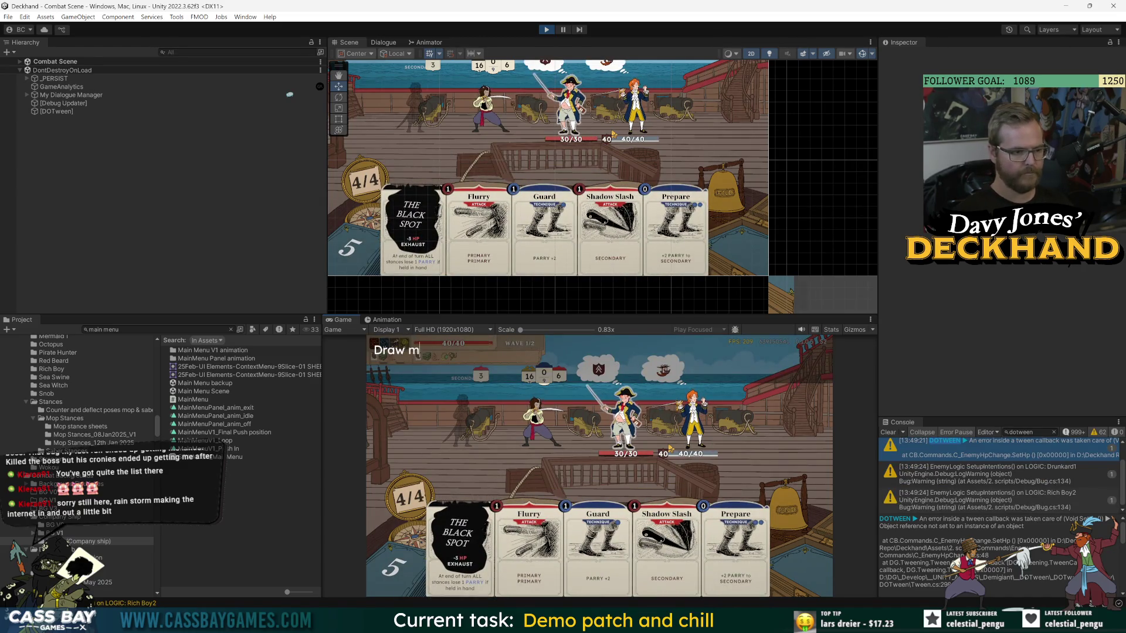
text(ax)
key(Return)
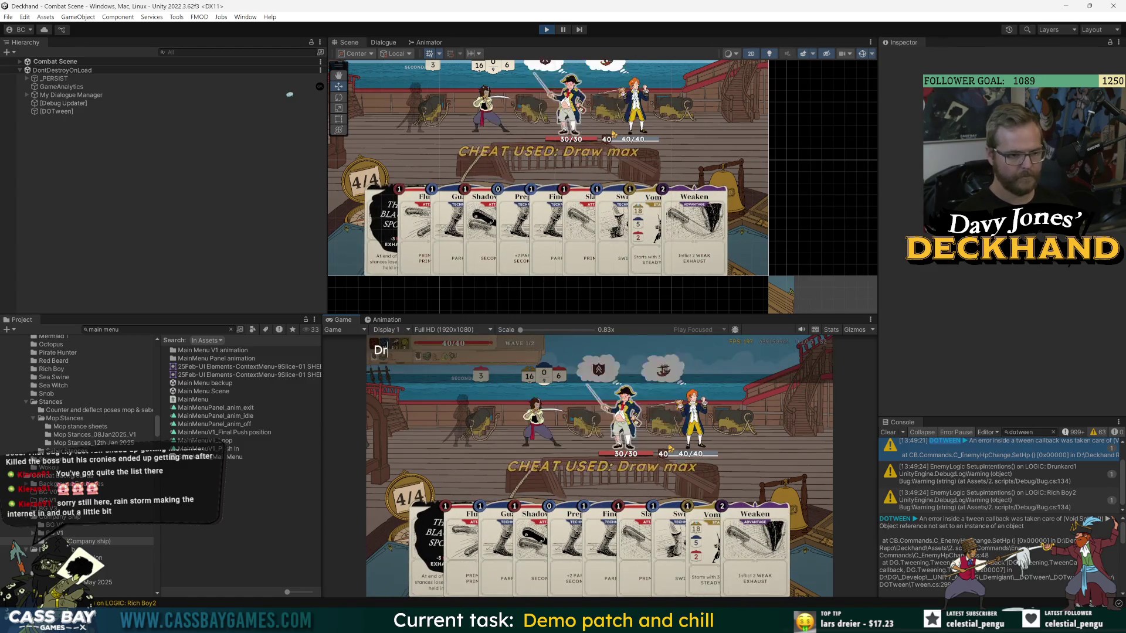
text(x)
key(Return)
text(combat)
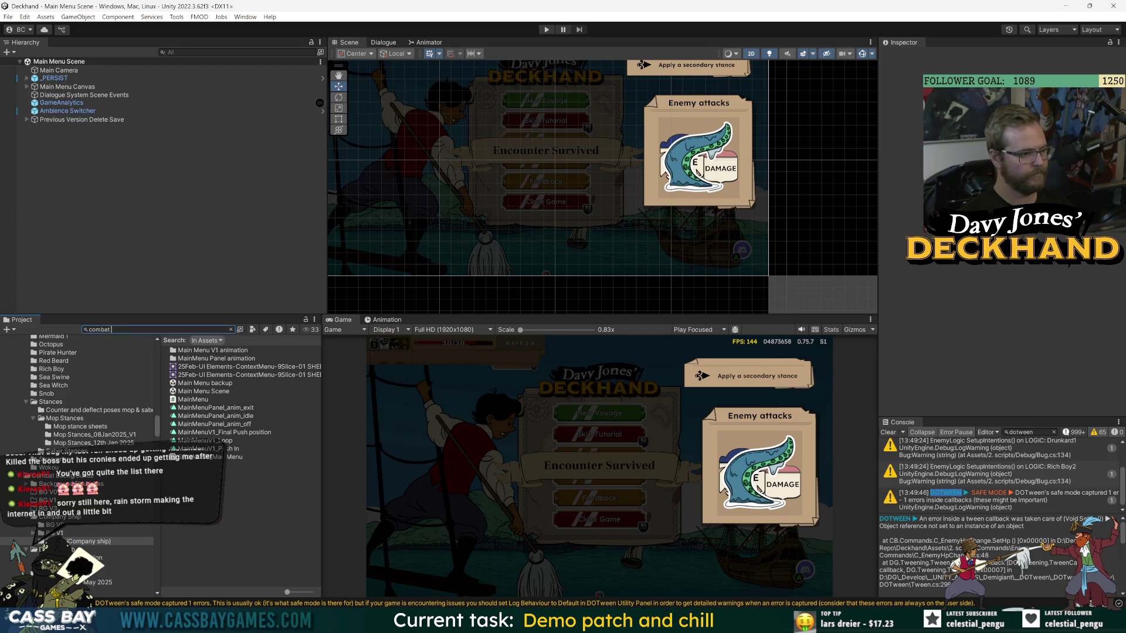
Raise ENVIRONMENT_DASH FORGEROUND inside the _Combat Canvas prefab, then exit it and start Play mode.
text(canv)
click(205, 350)
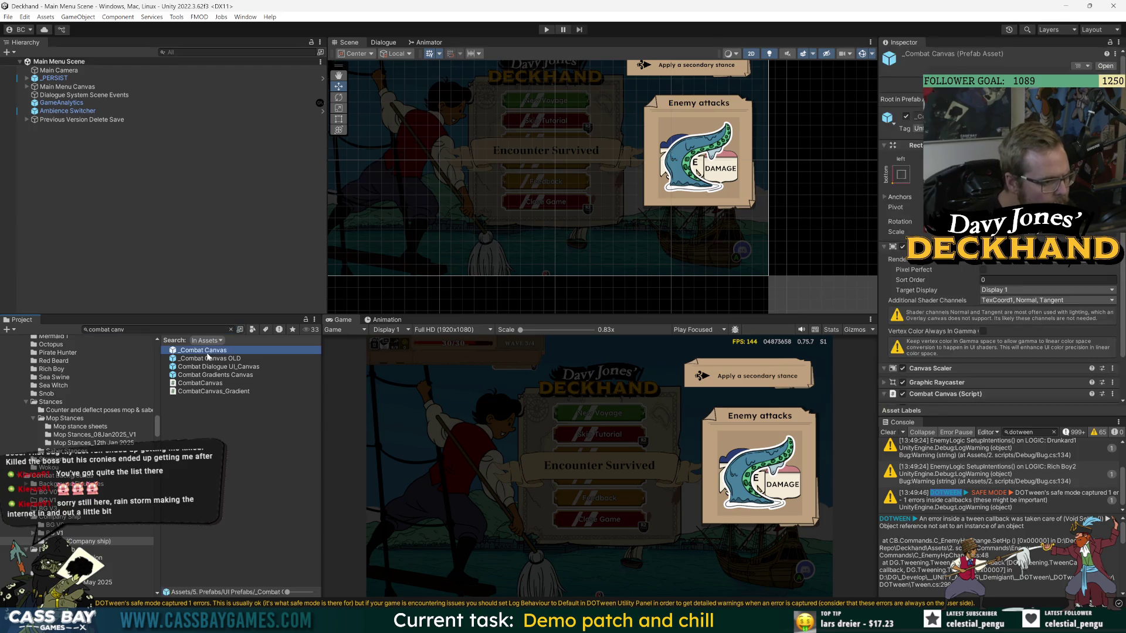
double_click(207, 352)
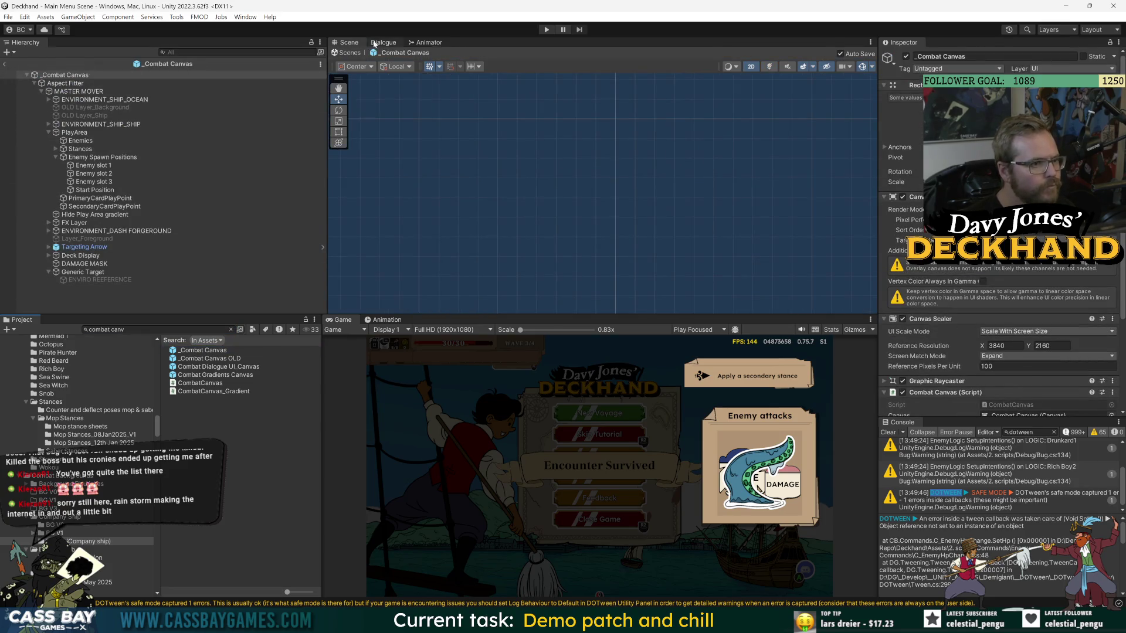
click(95, 247)
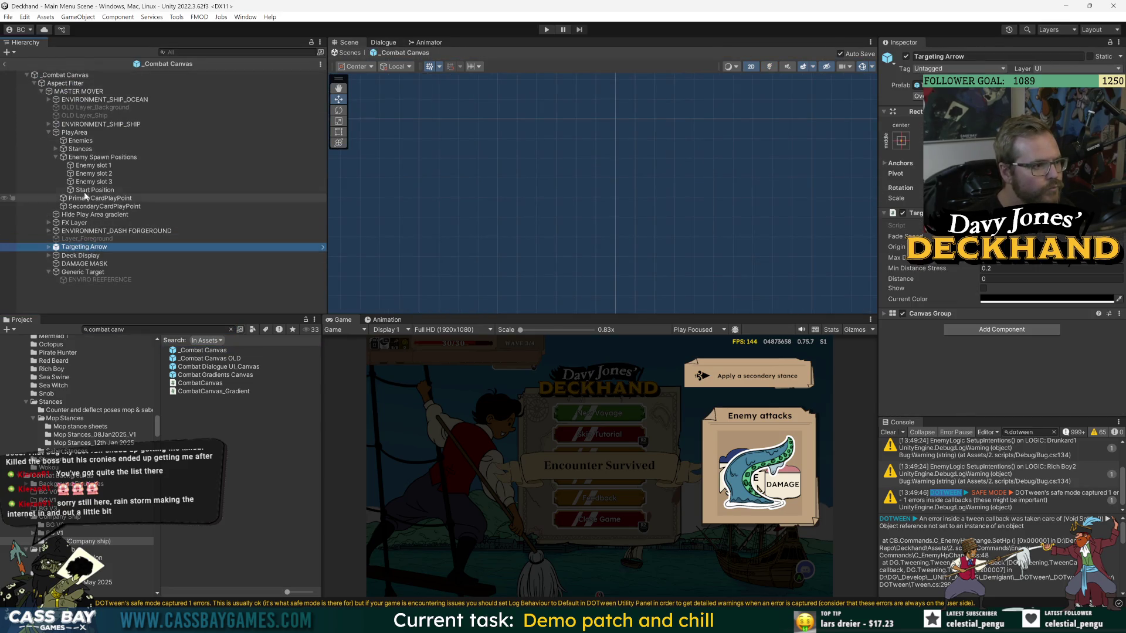
click(93, 230)
key(f)
drag(579, 130, 578, 122)
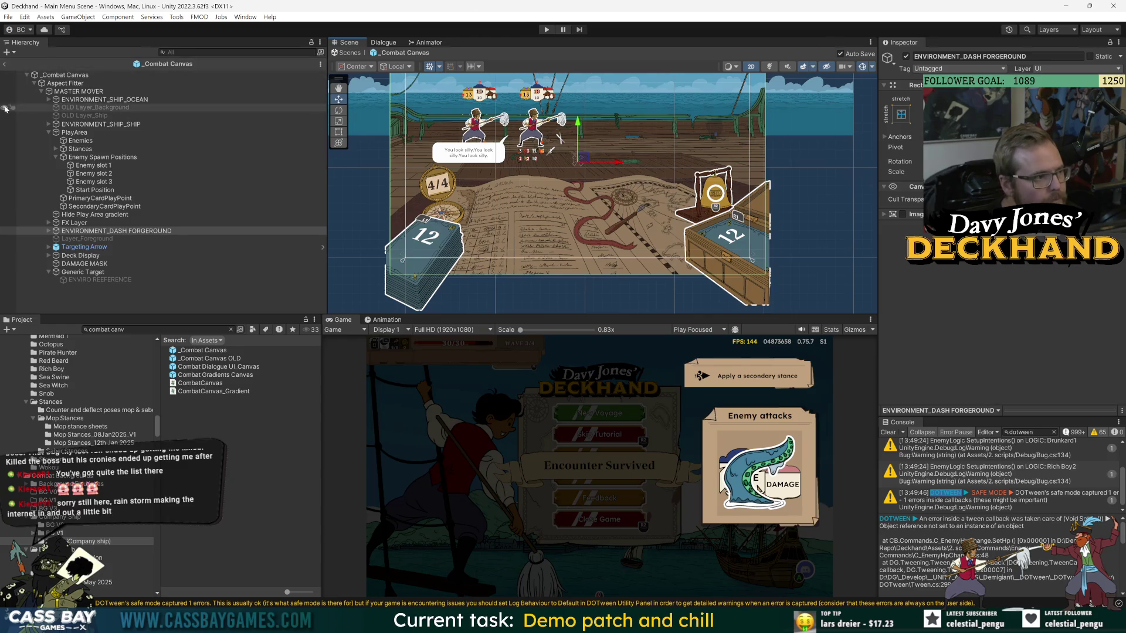
click(4, 63)
click(547, 30)
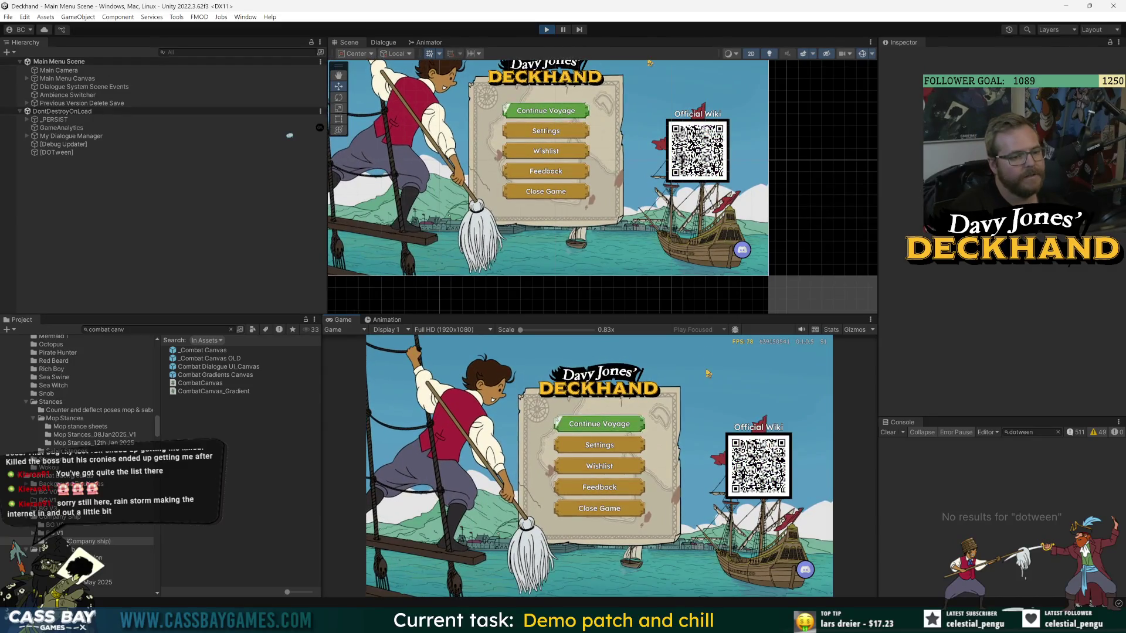
Continue the voyage into combat and ring the bell to end the first turn.
click(633, 434)
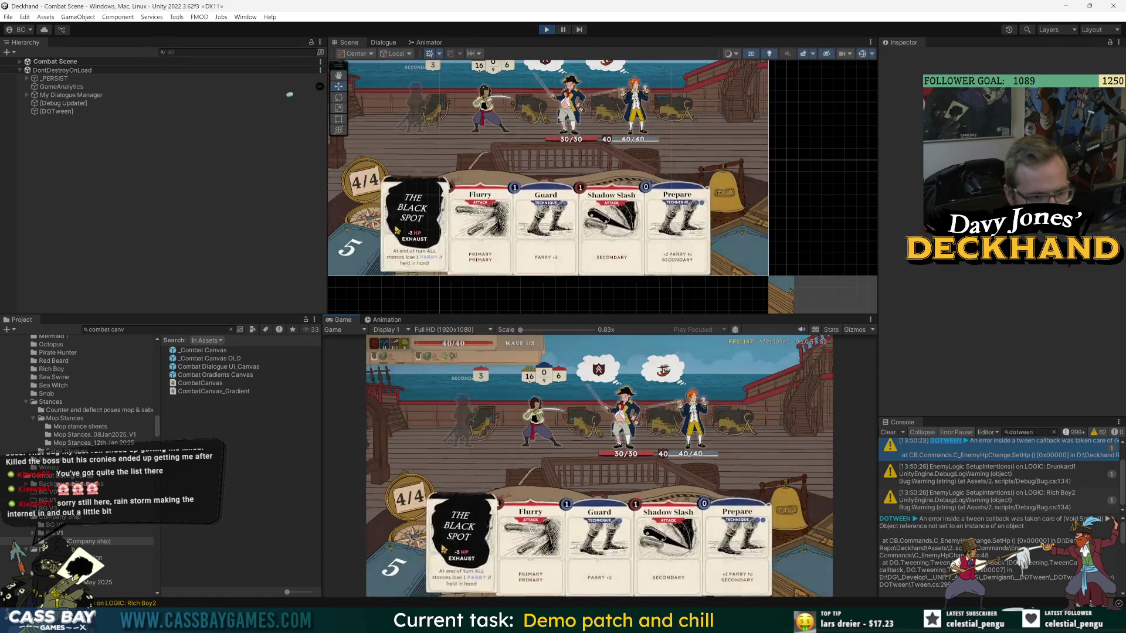
mouse_move(565, 425)
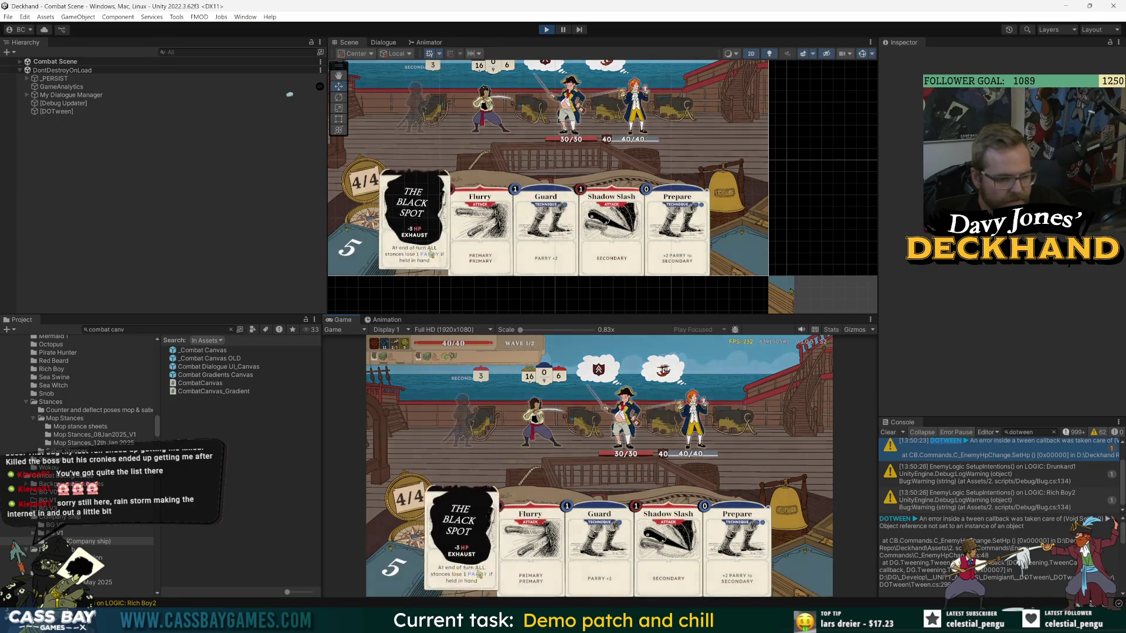
click(788, 515)
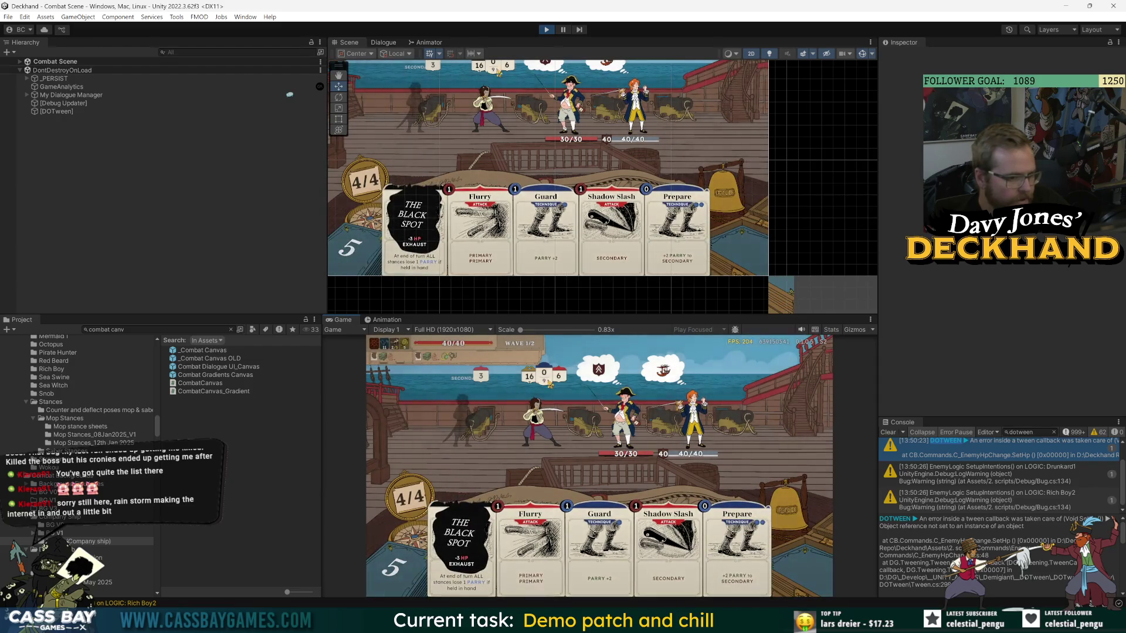
Play Flurry, Shadow Slash and another card, then enter the win wave cheat.
mouse_move(480, 377)
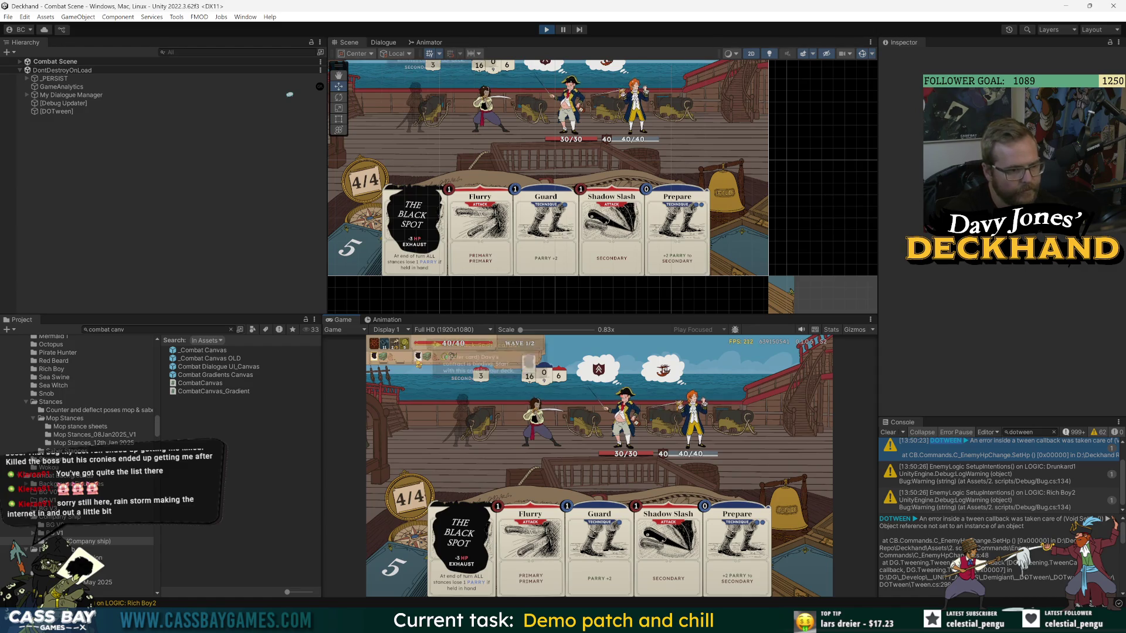
mouse_move(430, 362)
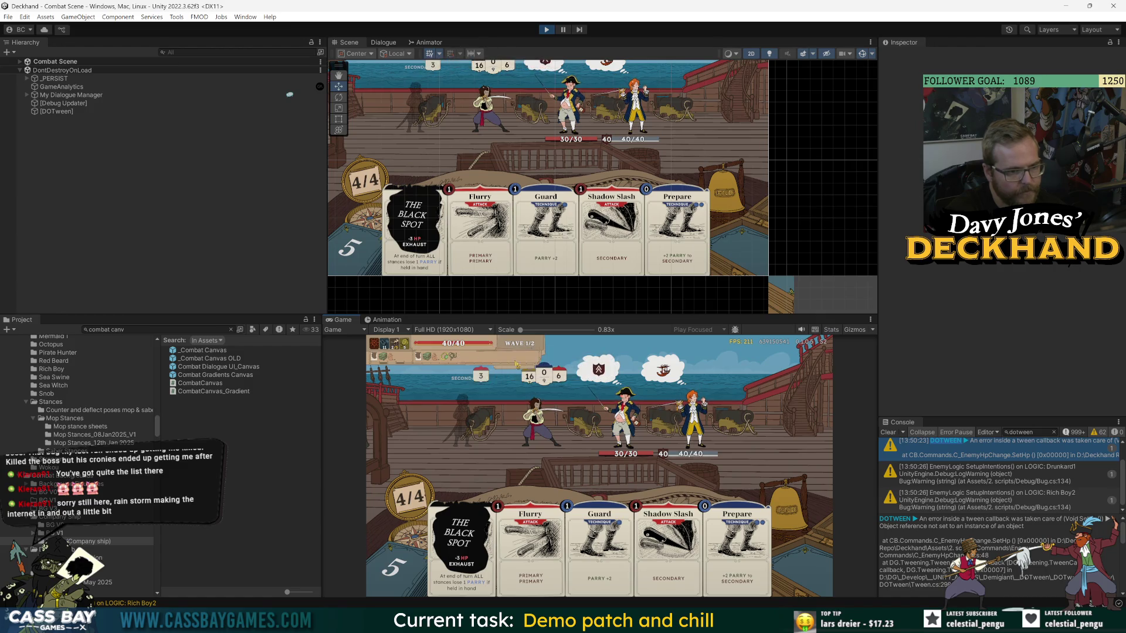
mouse_move(664, 457)
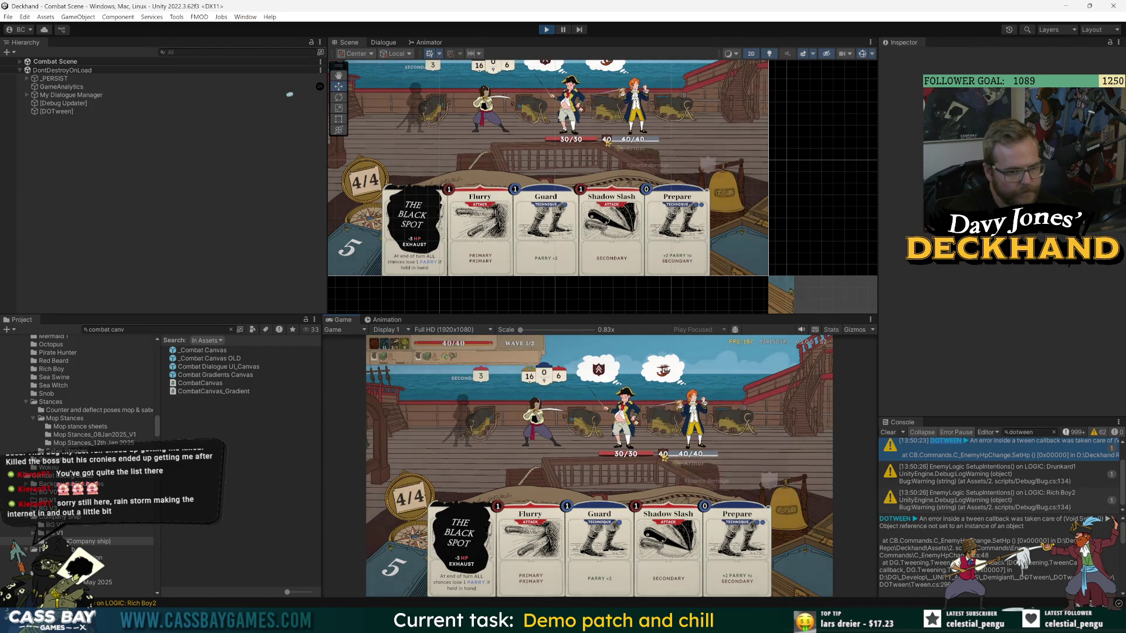
mouse_move(678, 373)
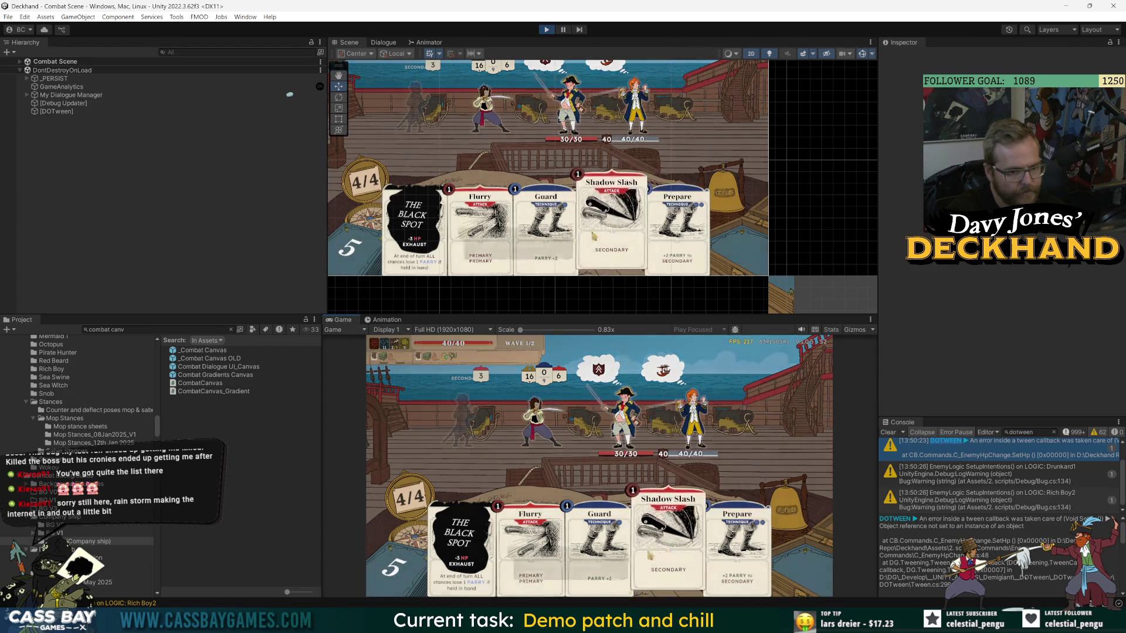
click(530, 545)
click(630, 578)
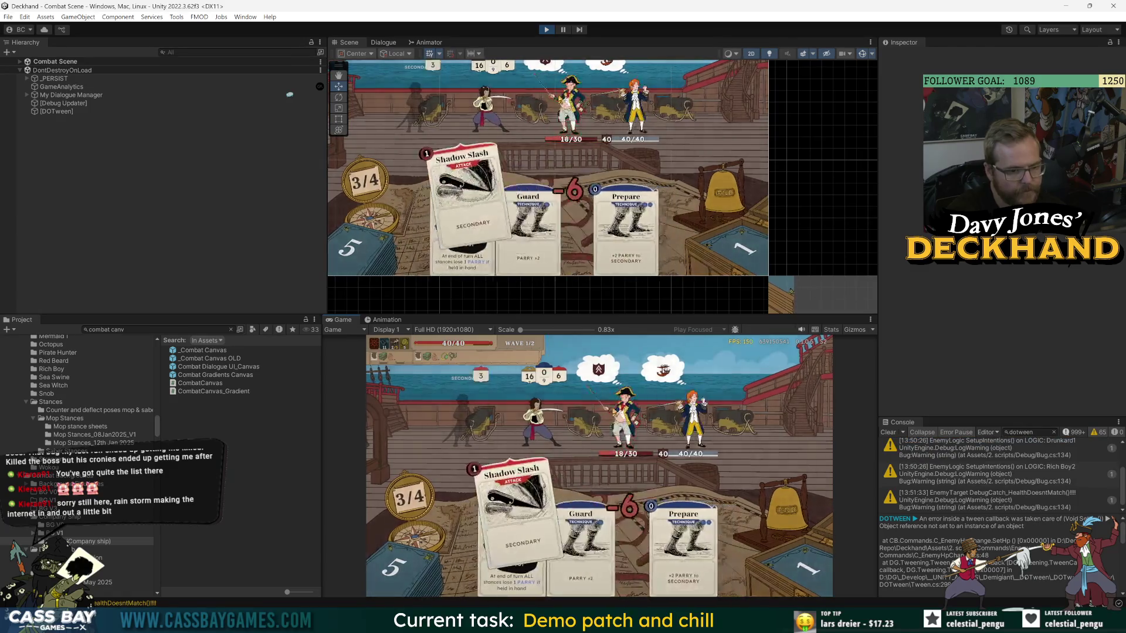
click(554, 490)
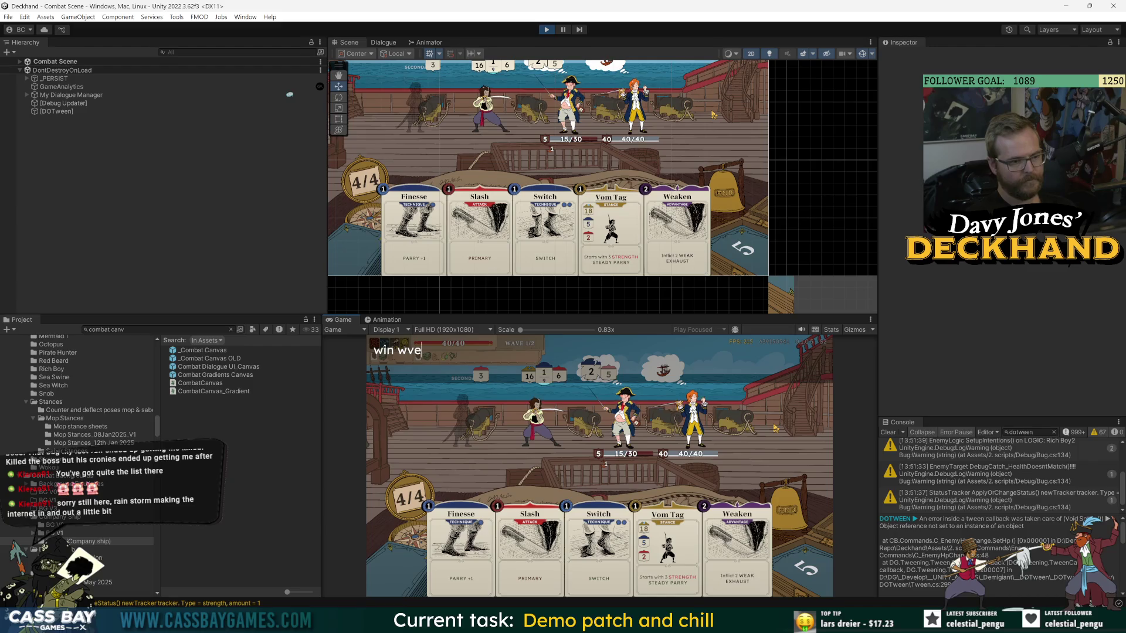
text(ve)
key(Return)
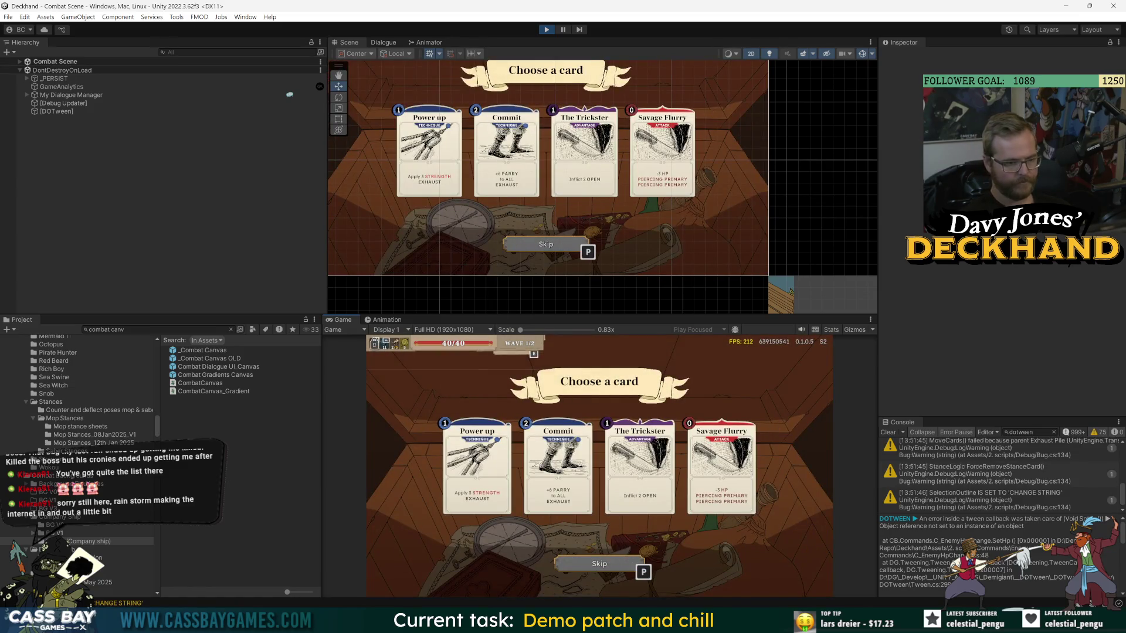
Take Power up as the wave-one reward, then trigger the Draw max cheat.
click(477, 464)
key(Return)
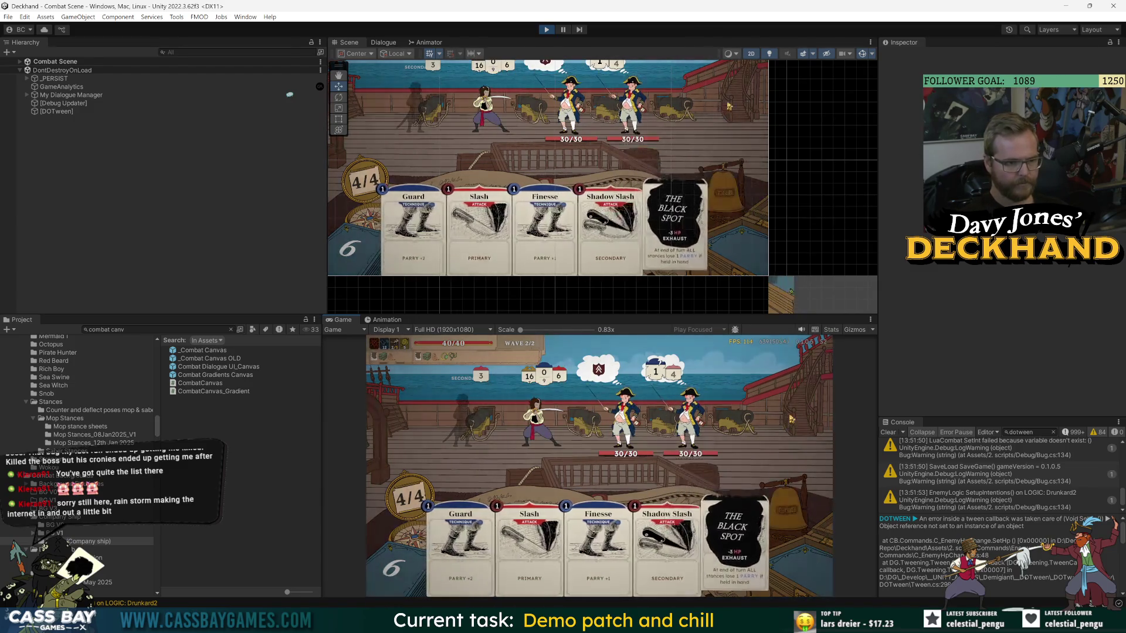
mouse_move(521, 348)
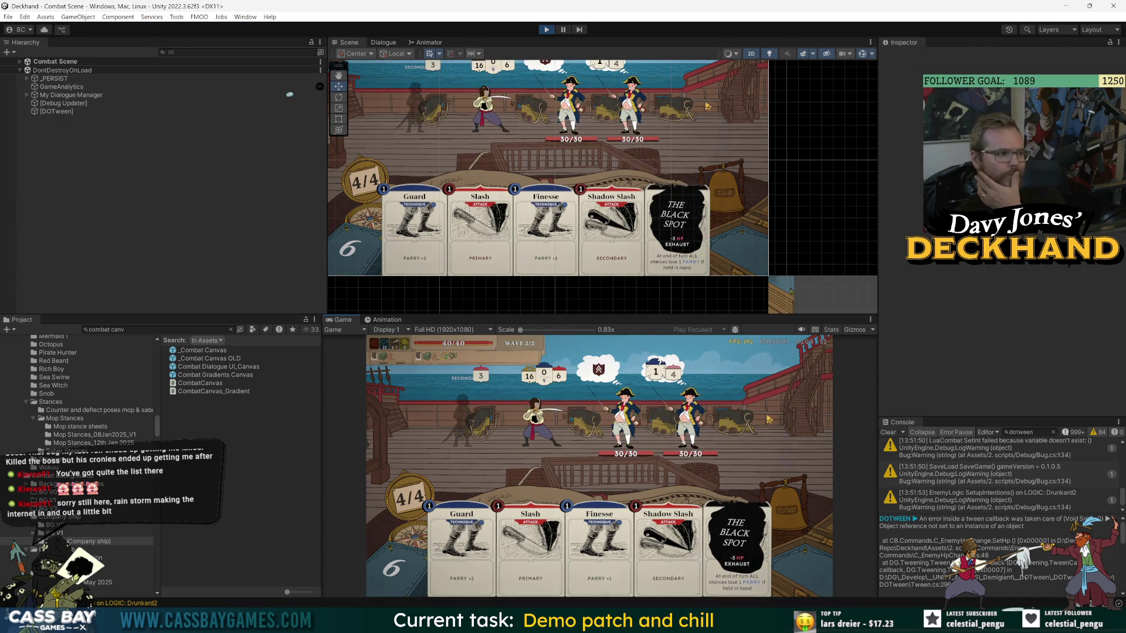
mouse_move(404, 506)
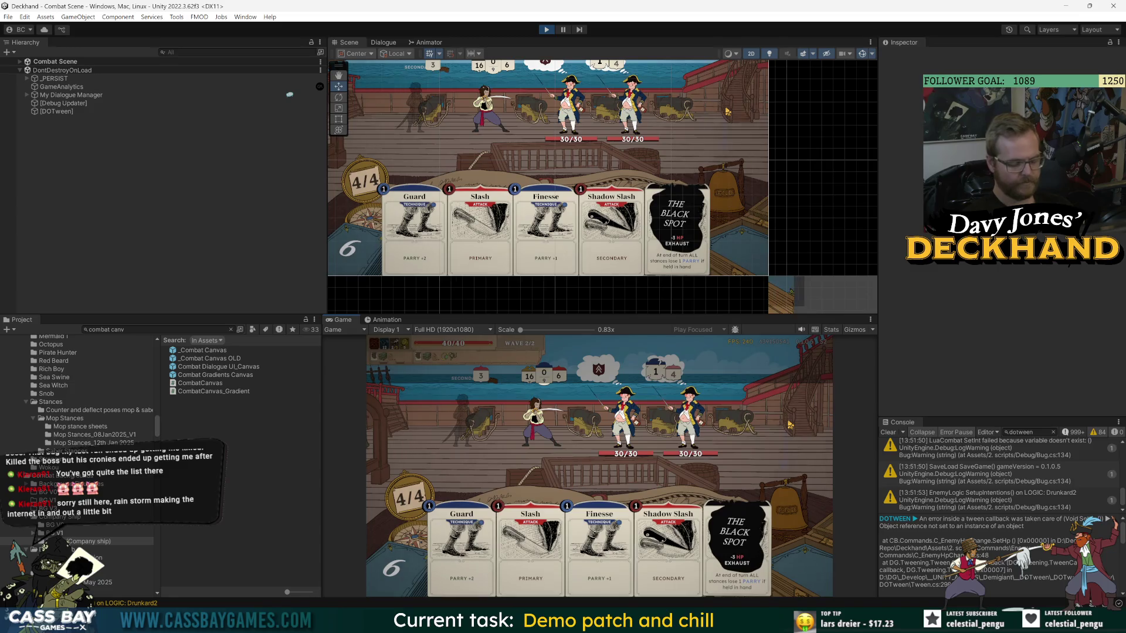
key(d)
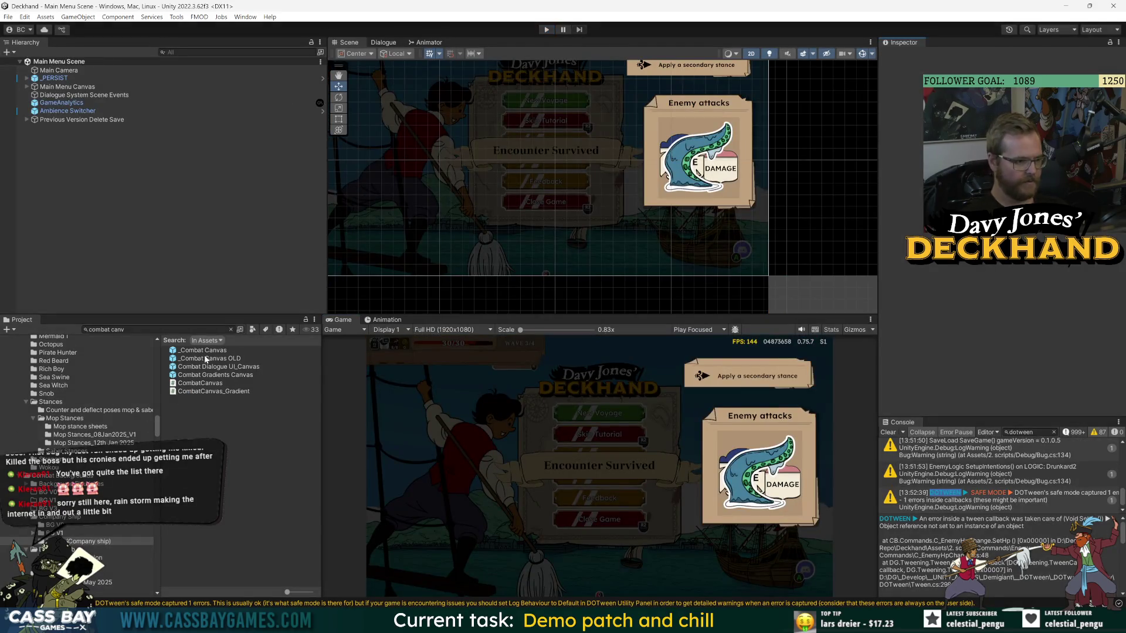
Open the _Combat Canvas prefab and move the Stamina Compass slightly upward.
click(211, 351)
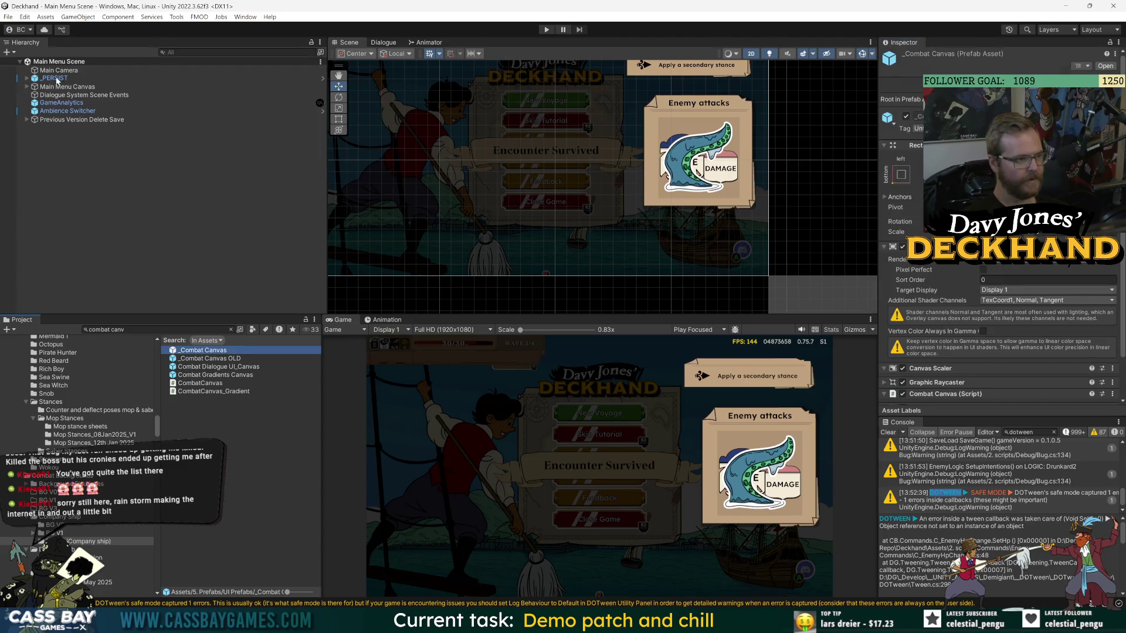
key(Return)
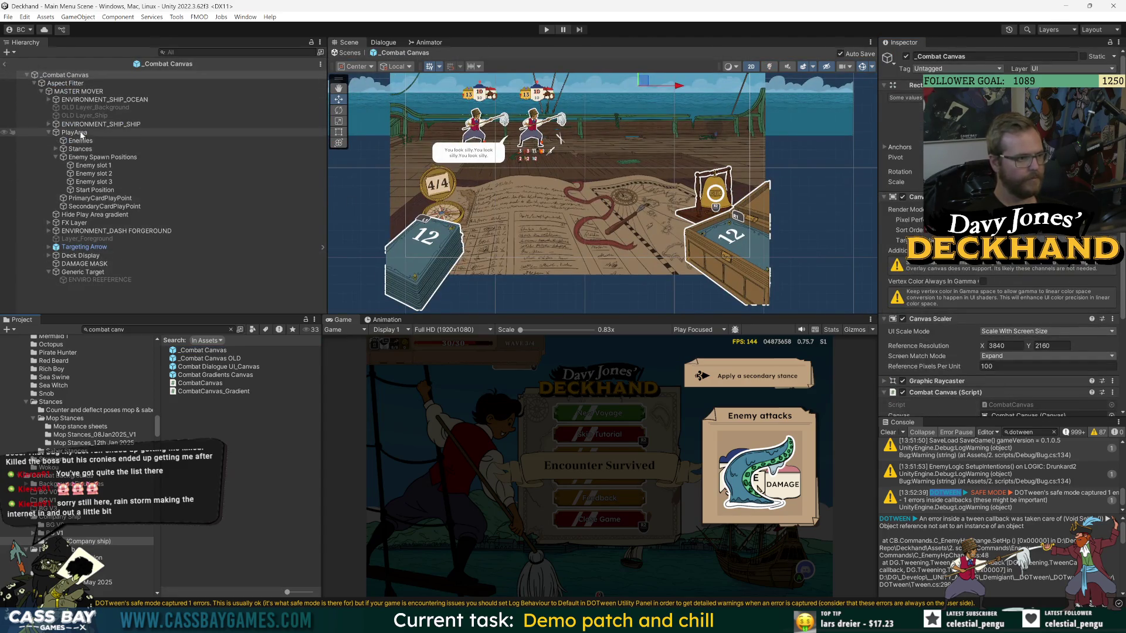
click(50, 255)
click(97, 272)
drag(451, 167, 452, 146)
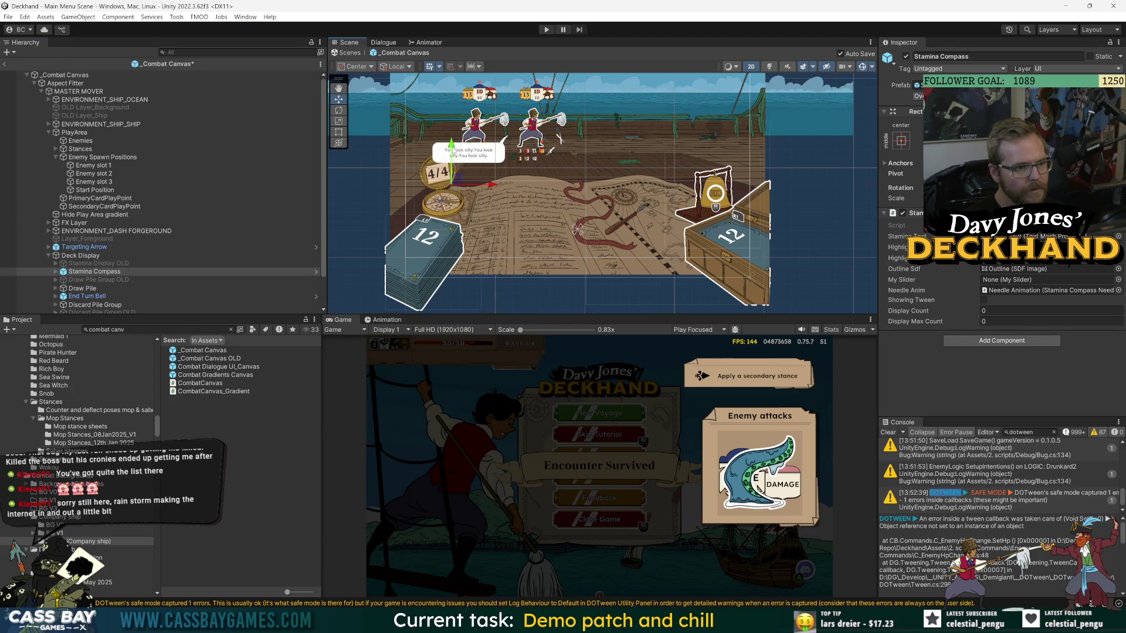
Shift the End Turn Bell slightly right and start Play mode with Ctrl+P.
click(159, 175)
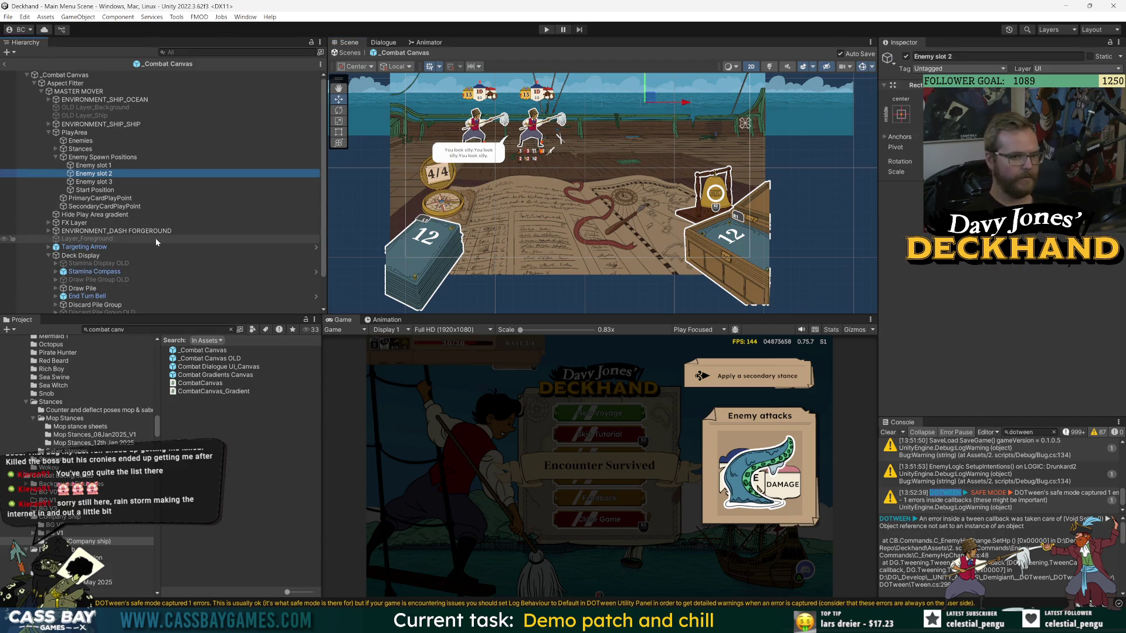
click(82, 297)
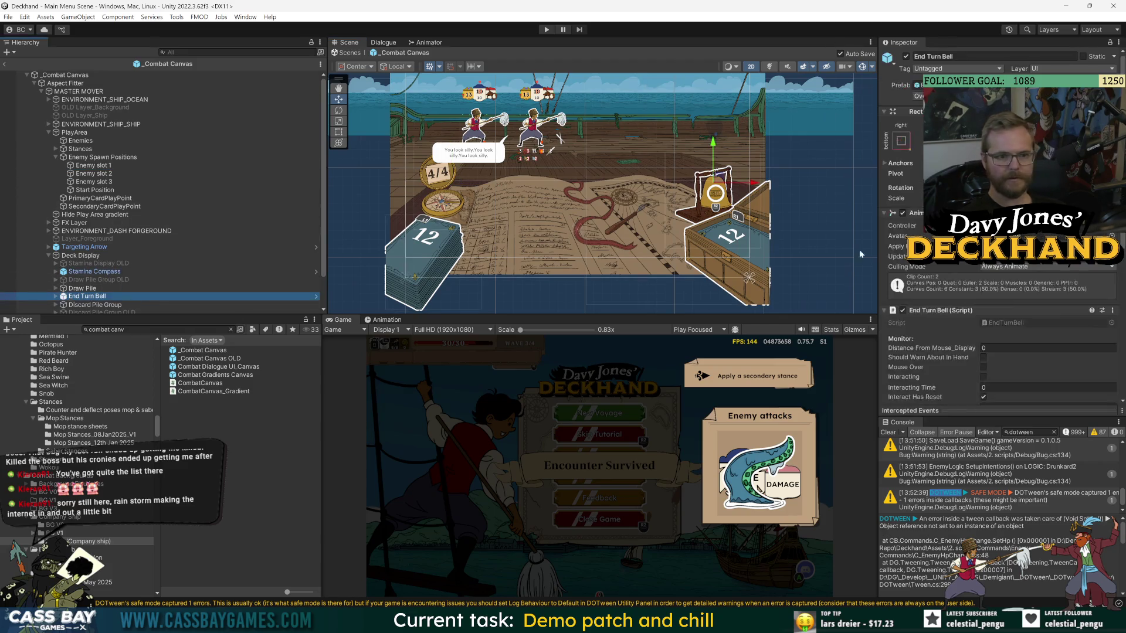
drag(756, 184, 761, 184)
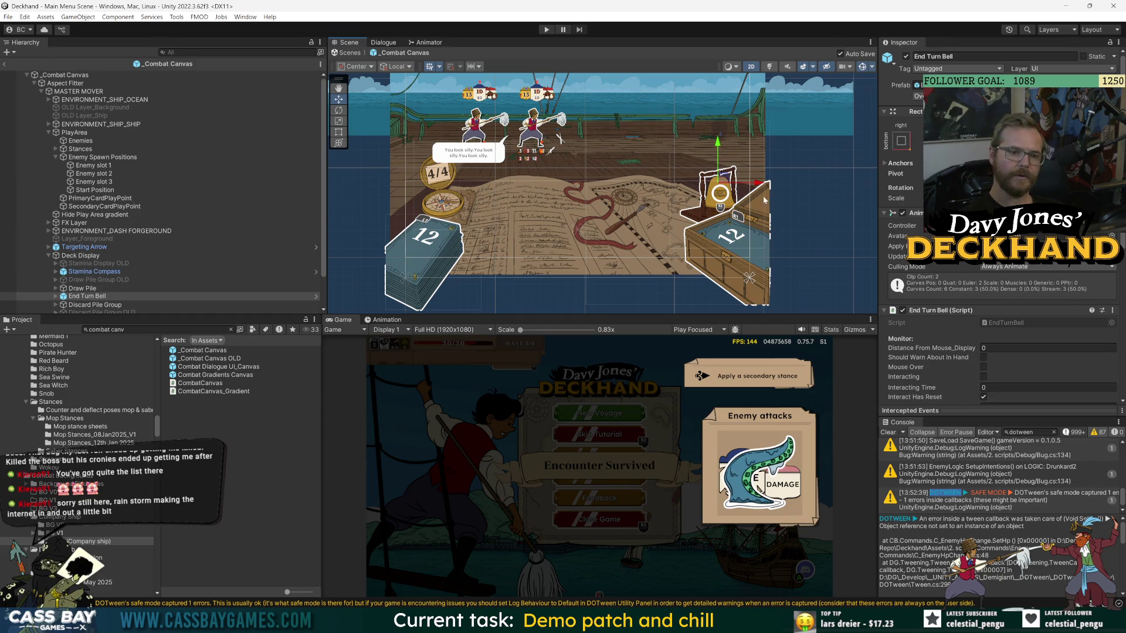
click(80, 149)
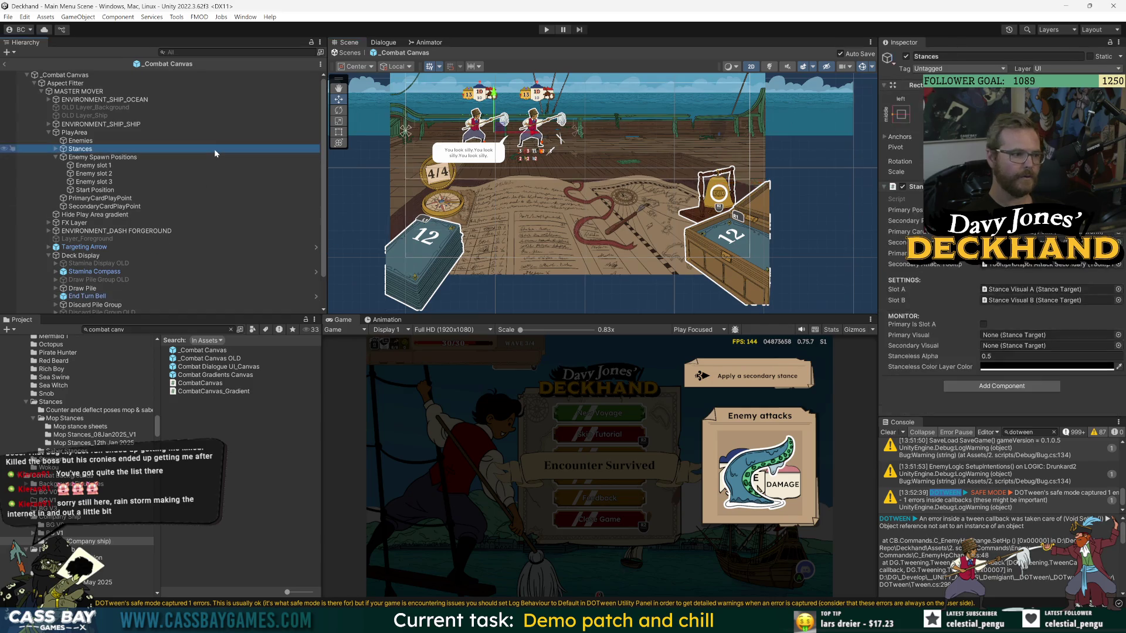
key(ctrl+p)
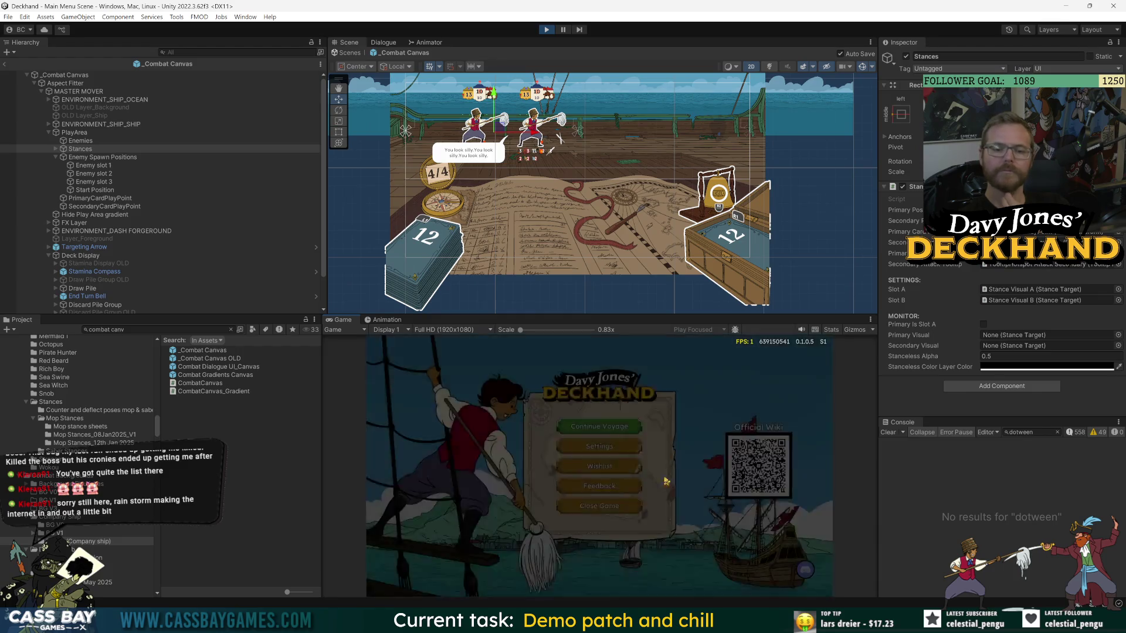
Enter combat, run 'Draw max' to fill the hand, then use the k kill cheat to win wave 2.
click(582, 426)
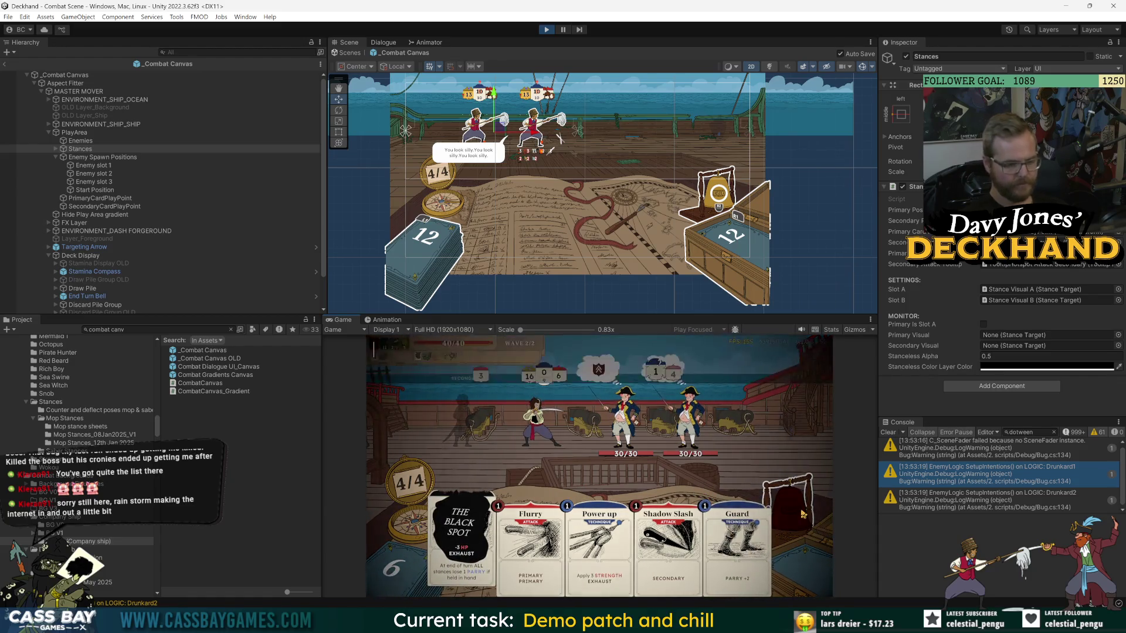
text(Draw max)
key(Return)
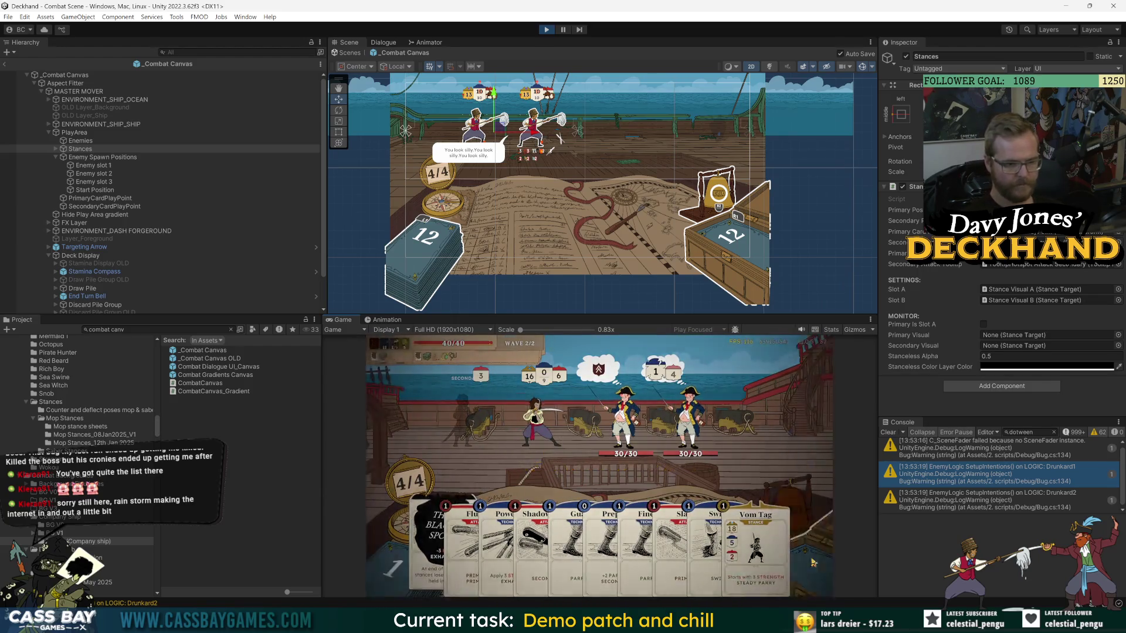
mouse_move(424, 482)
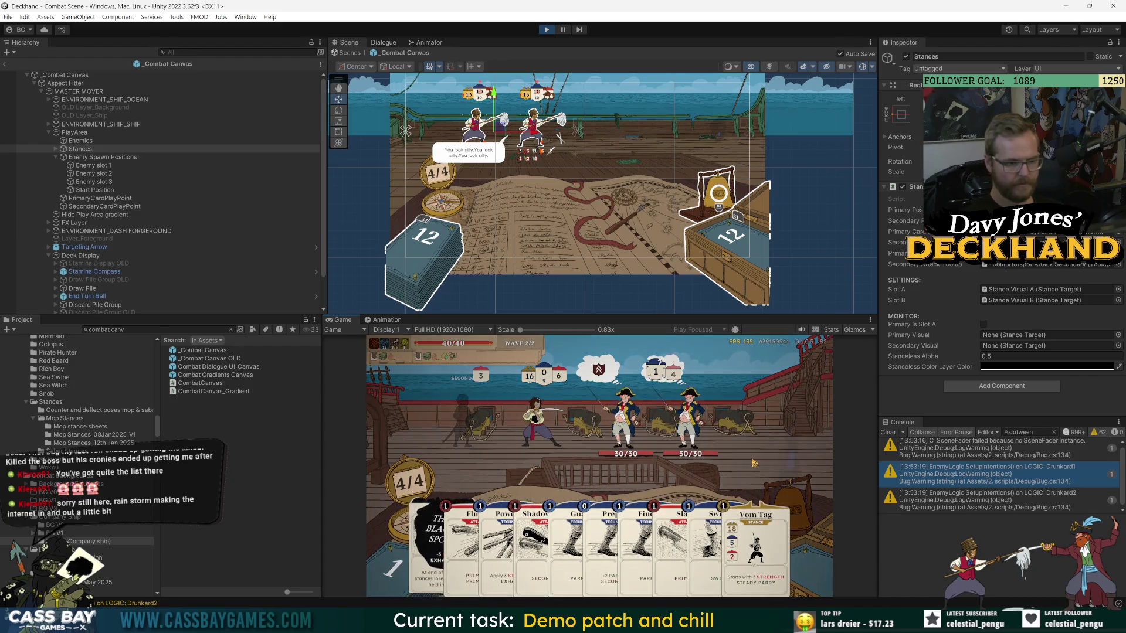
mouse_move(462, 526)
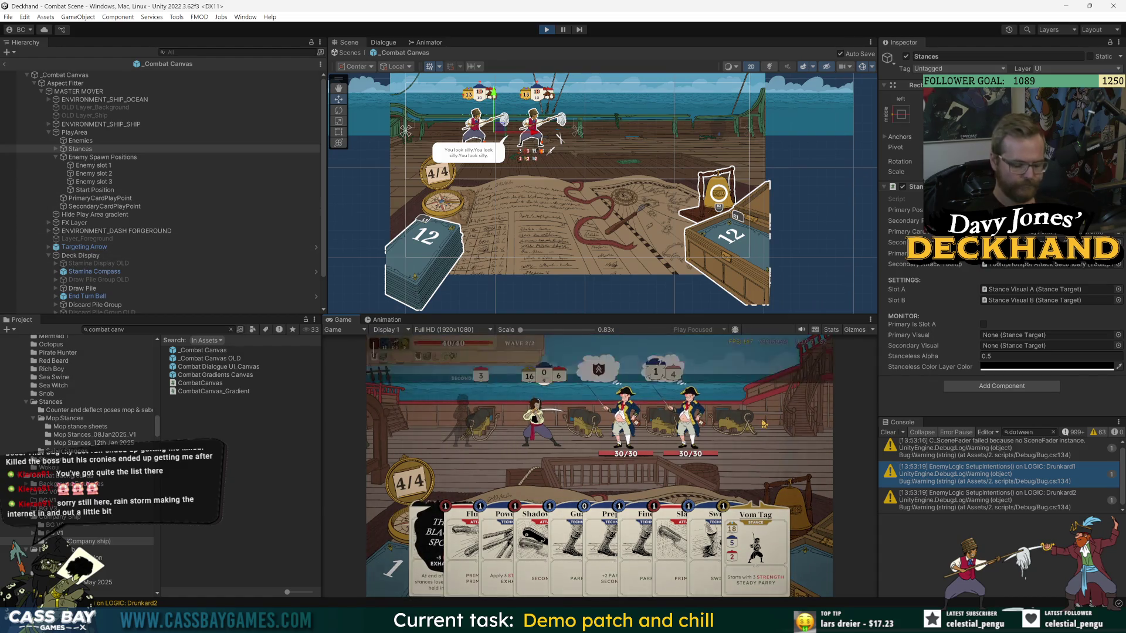
key(k)
key(k)
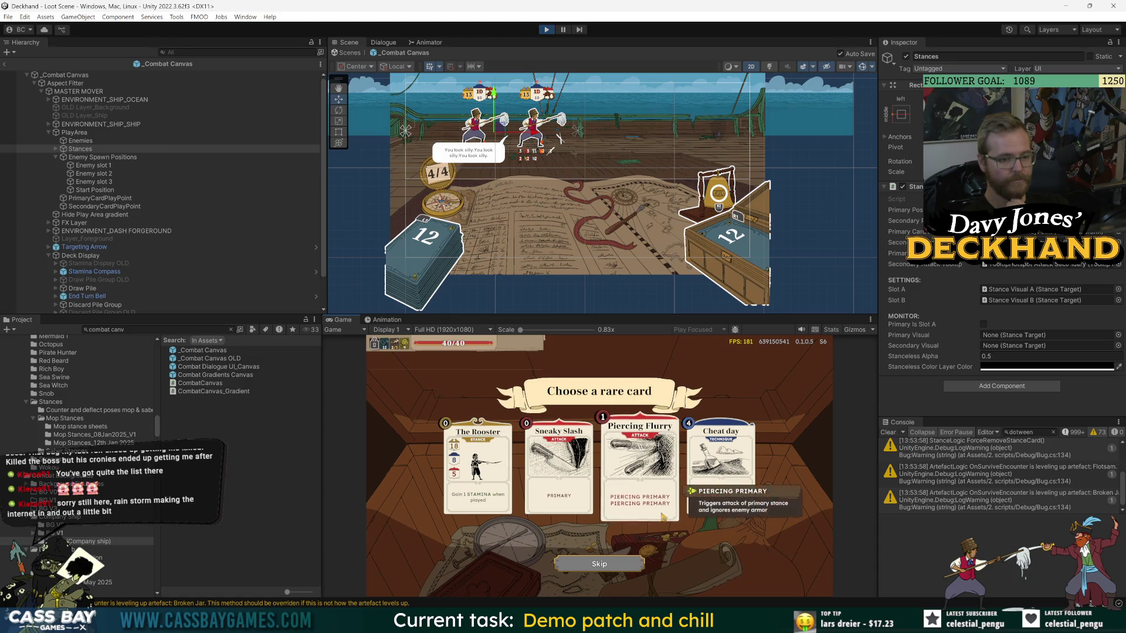
Take The Rooster, then play Power up, Guard and Flurry on the chef, leaving it at 19/27.
click(478, 469)
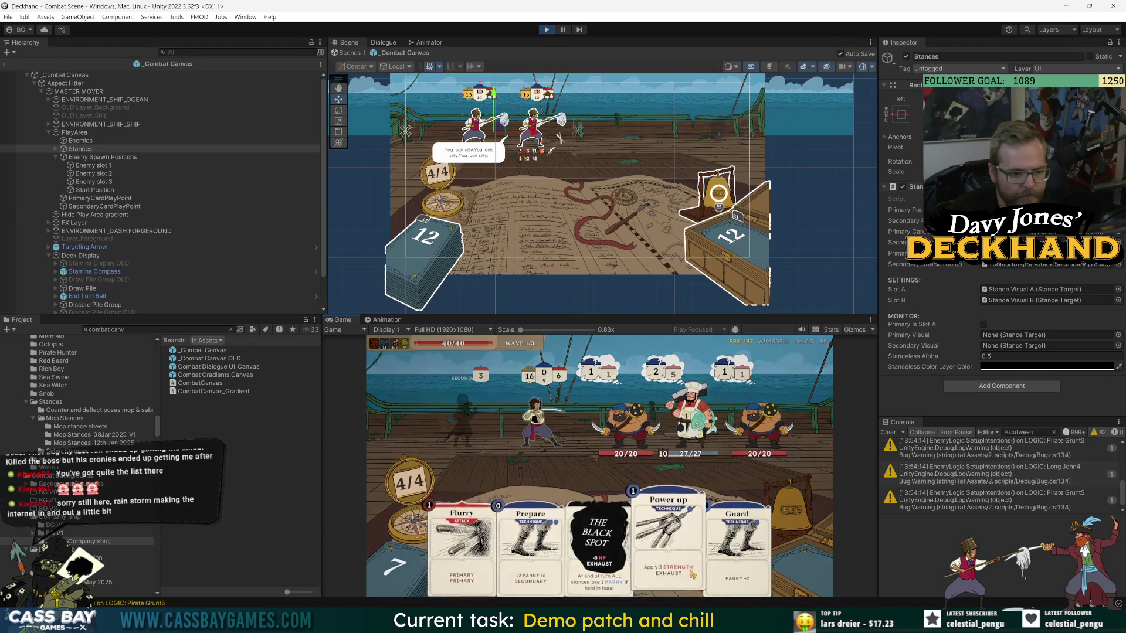
click(497, 433)
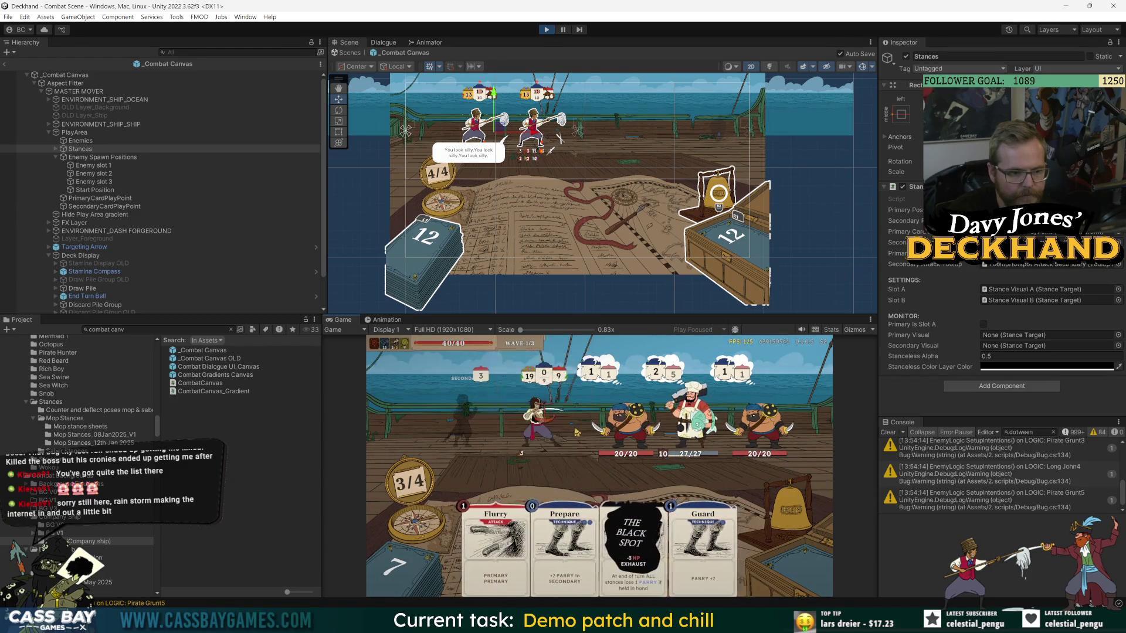
click(545, 445)
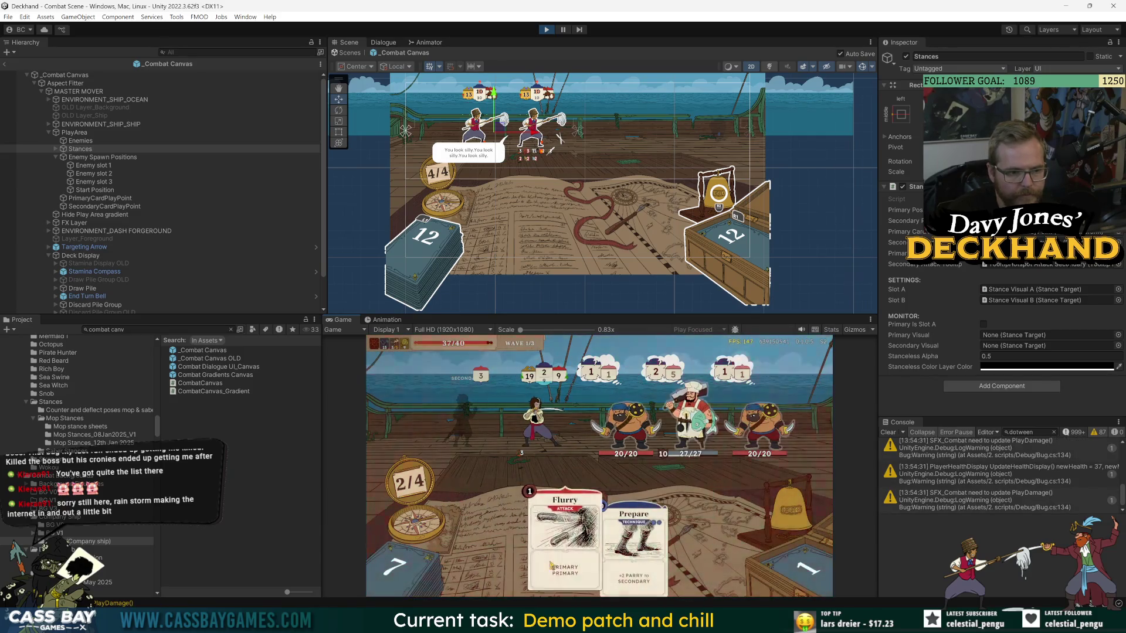
drag(560, 528, 692, 410)
click(691, 411)
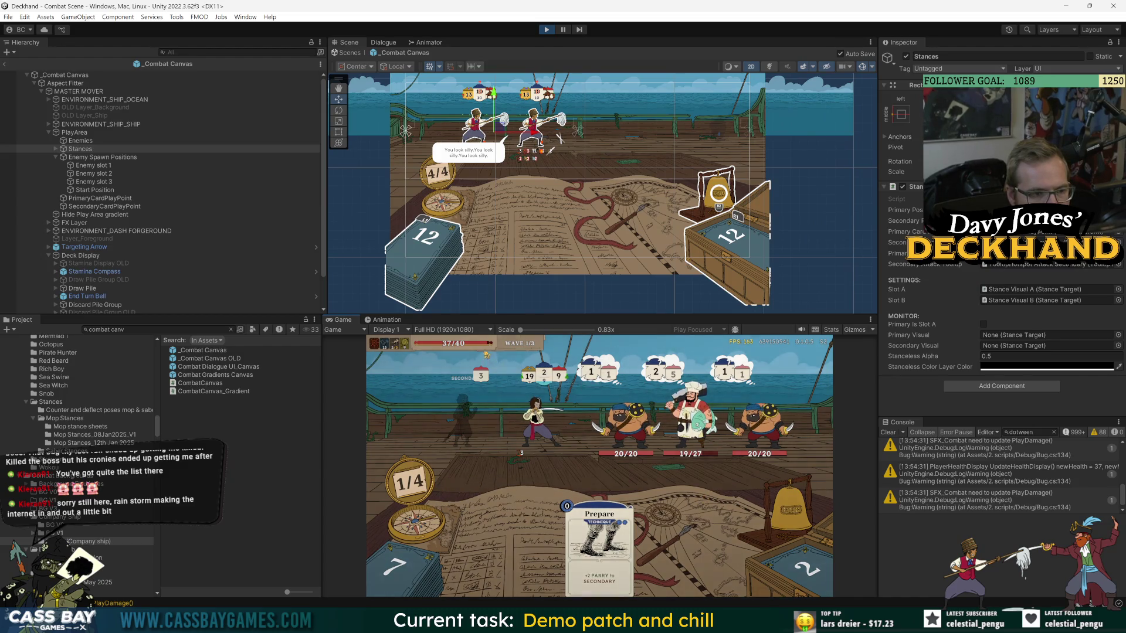
mouse_move(507, 356)
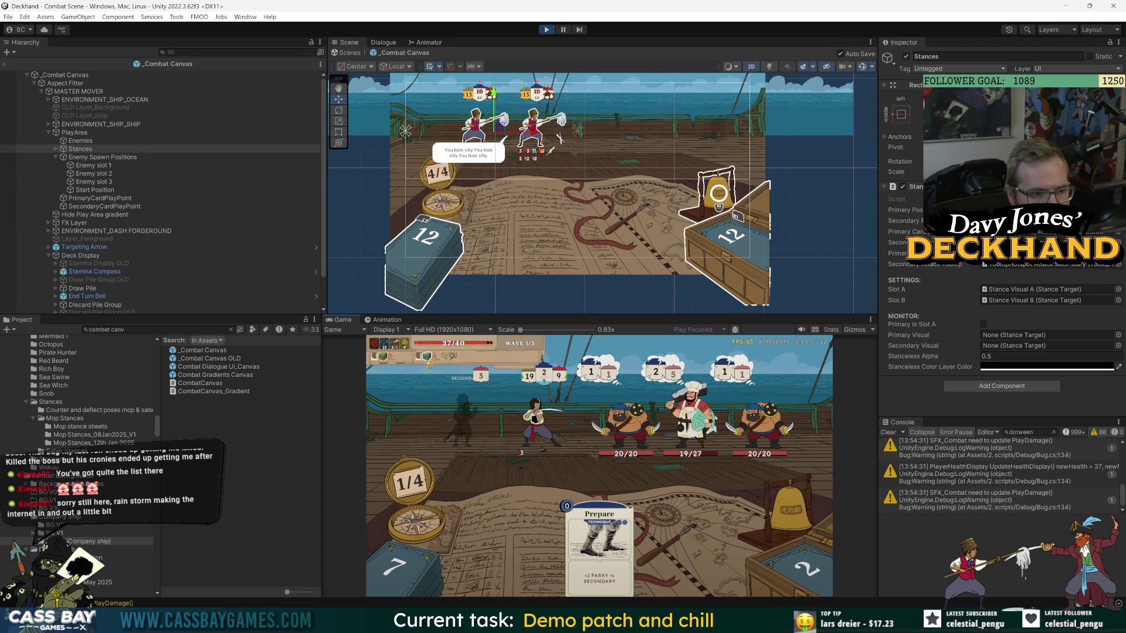
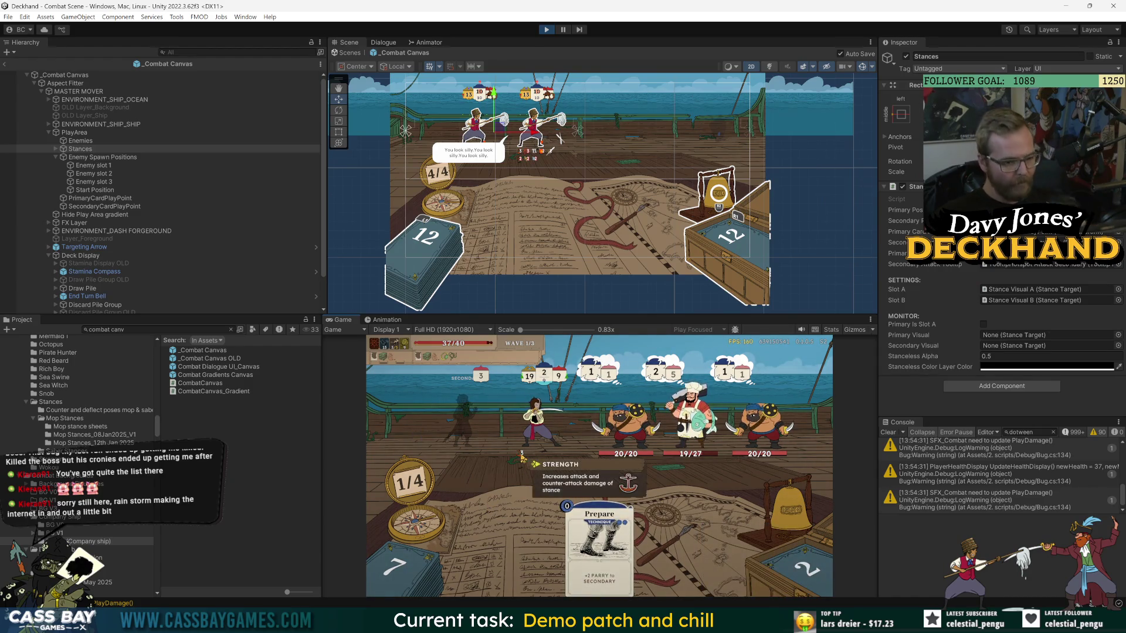
Play the Prepare card in the combat test to reach the Encounter Survived screen, then clear the console.
mouse_move(524, 457)
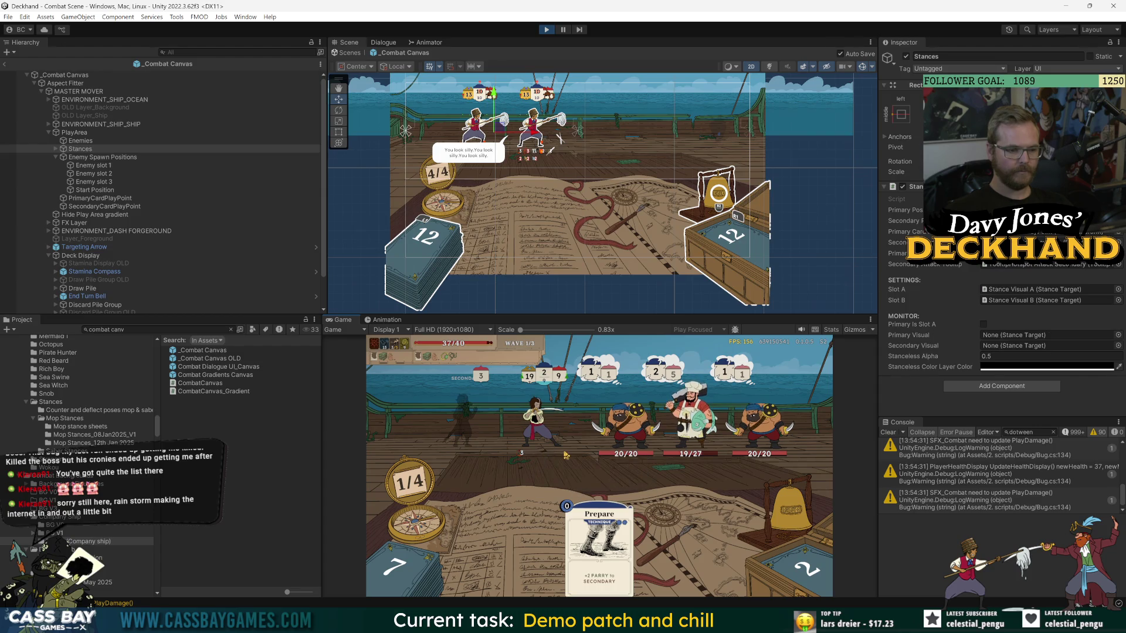
click(598, 546)
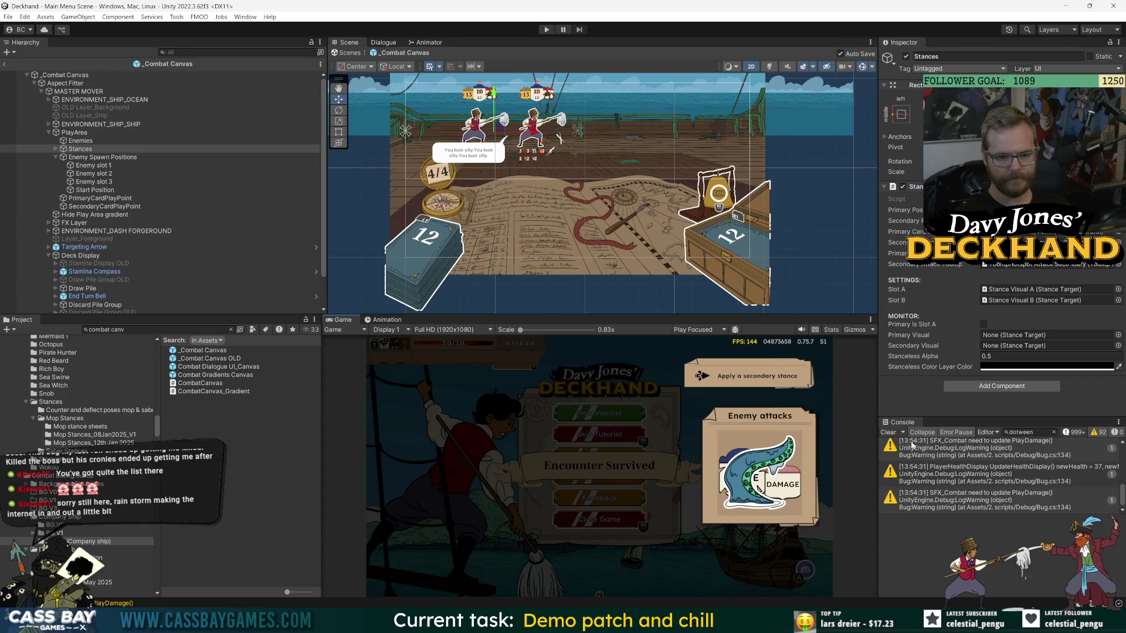
click(888, 432)
Enlarge the scene view, remove the dotween console filter and deselect Stances.
drag(879, 406, 901, 403)
click(1071, 432)
click(257, 452)
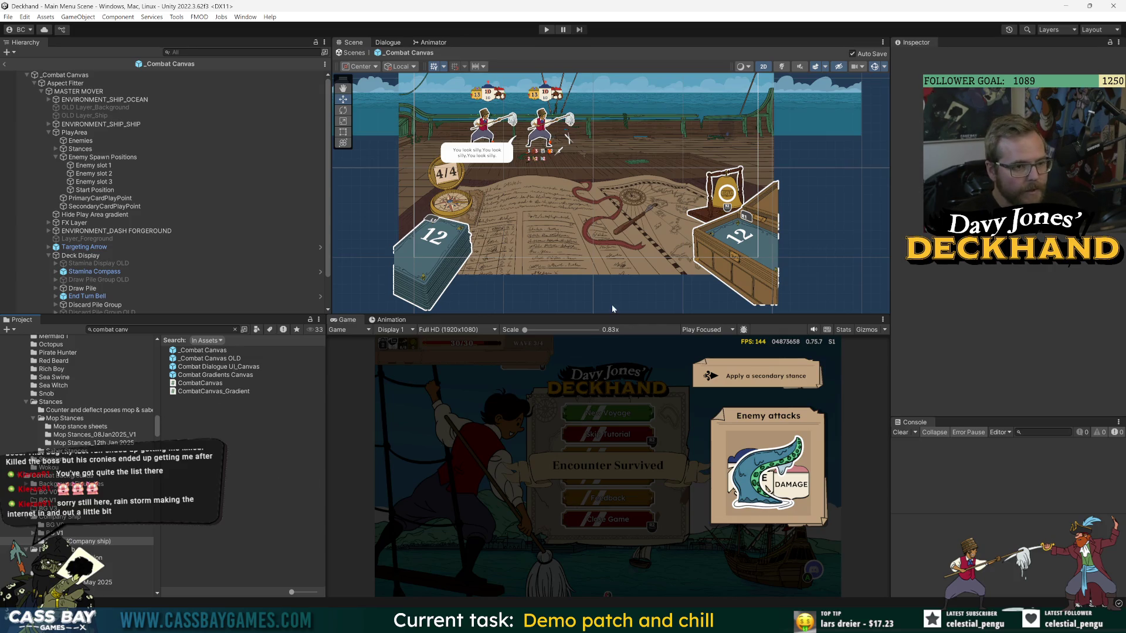
drag(613, 315, 613, 356)
scroll(639, 281, down, 3)
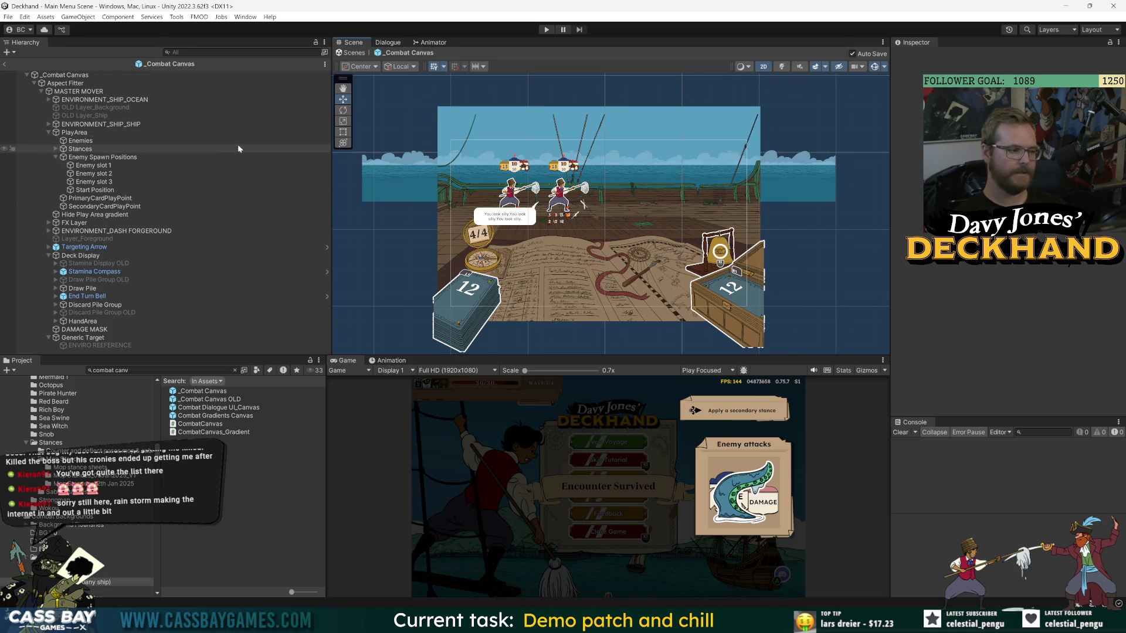
scroll(560, 219, up, 10)
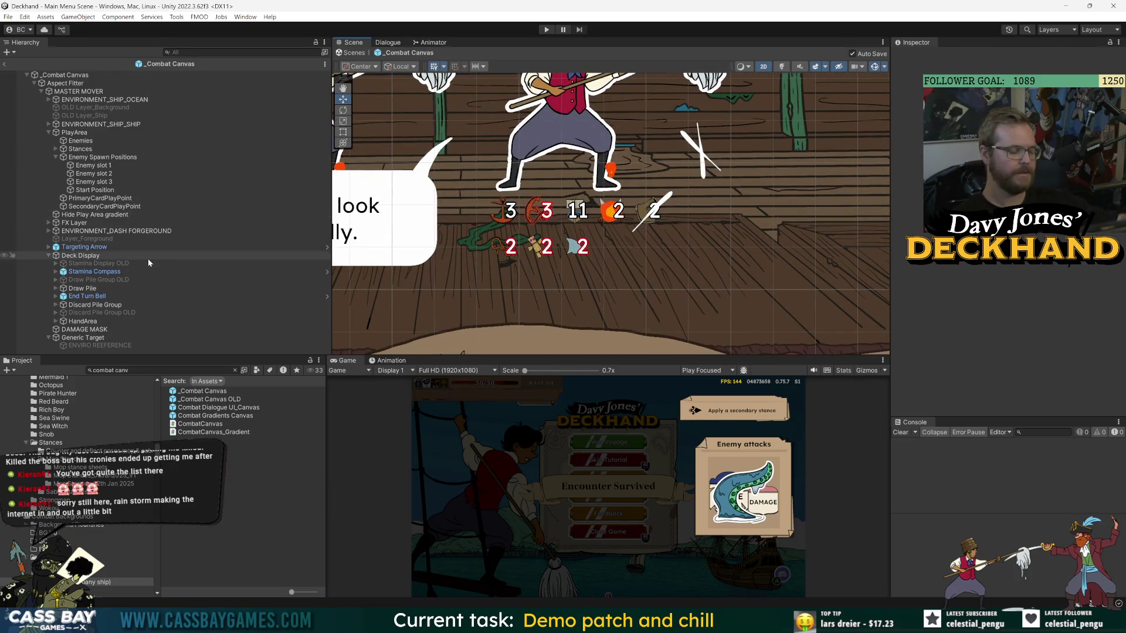
Select Enemy Spawn Positions and search the project assets for 'stance disp'.
click(103, 158)
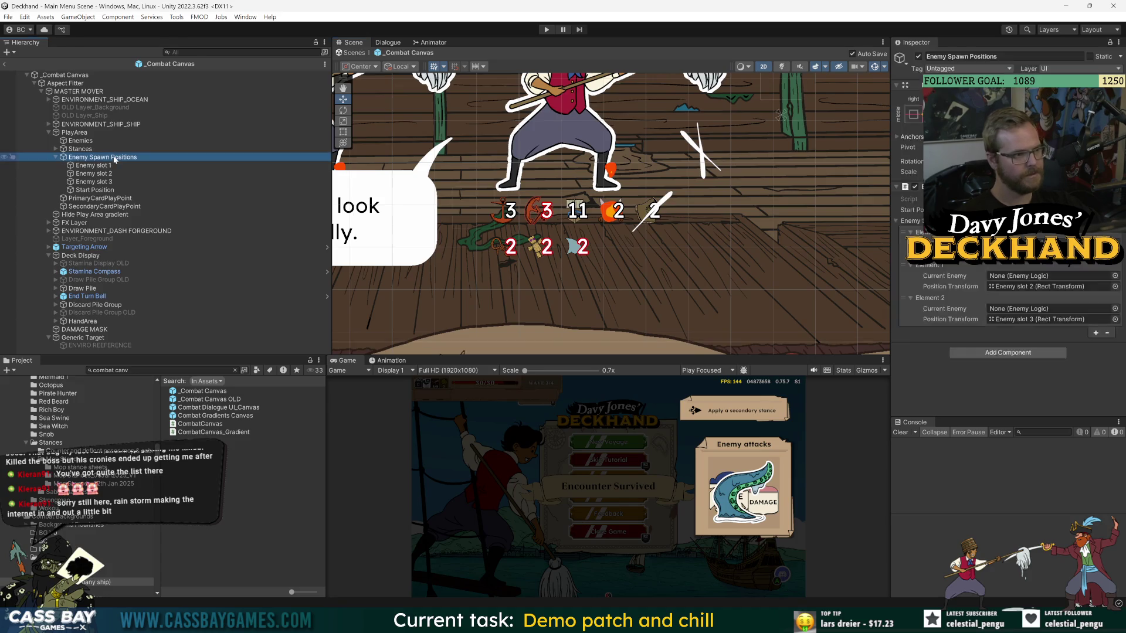
click(158, 370)
text(stance disp)
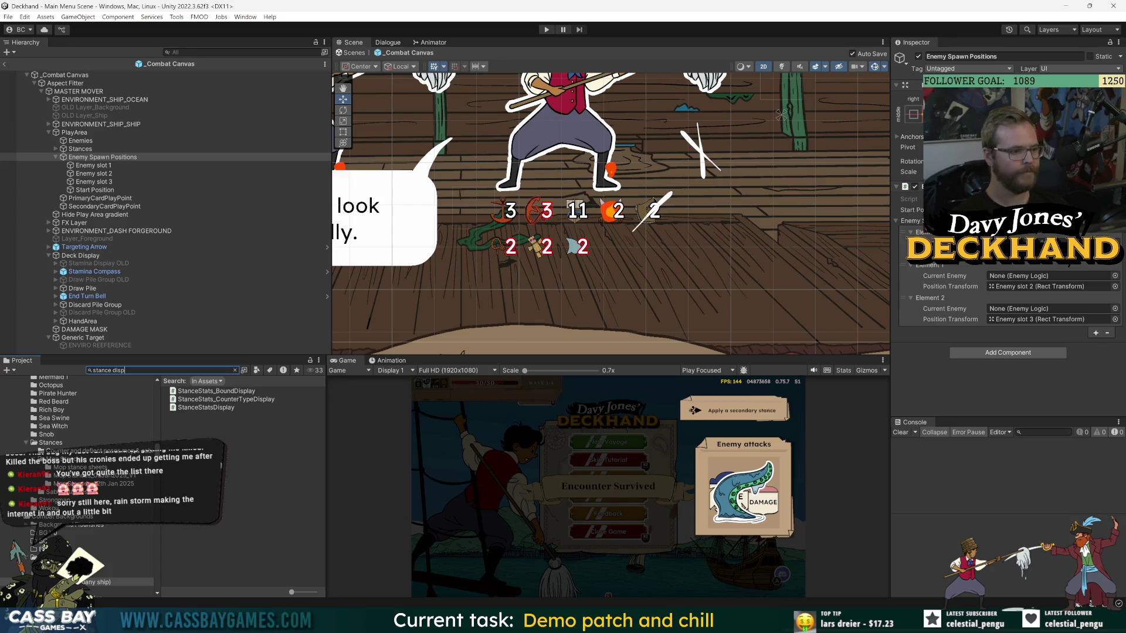
Expand Stances and open Stance Visual A's prefab in Prefab Mode.
click(218, 425)
click(79, 149)
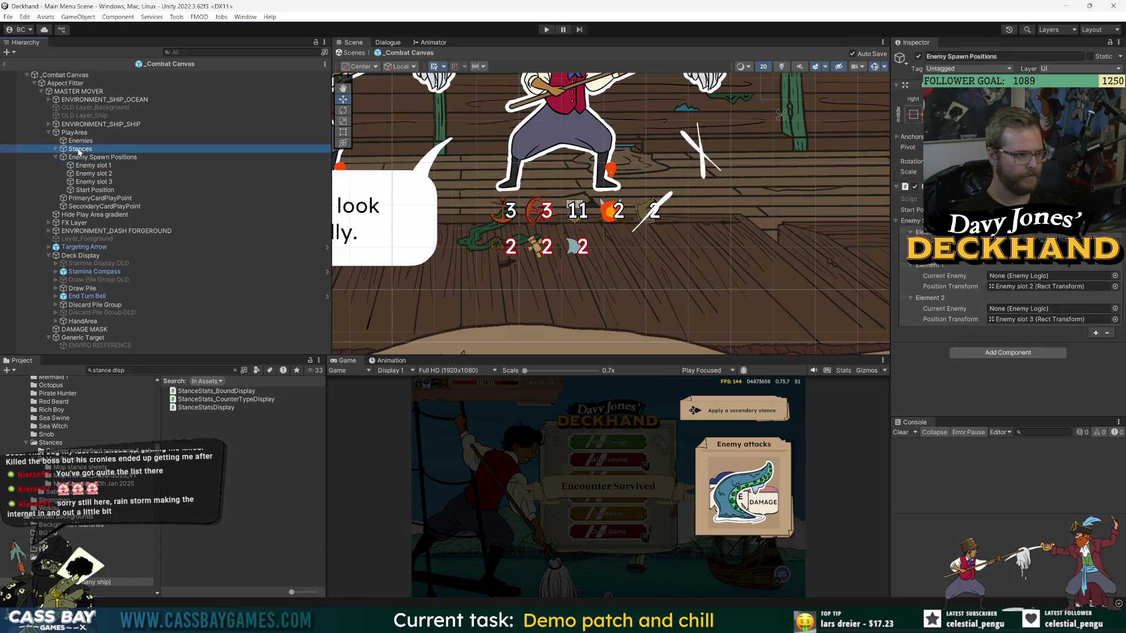
click(56, 149)
click(94, 181)
click(320, 181)
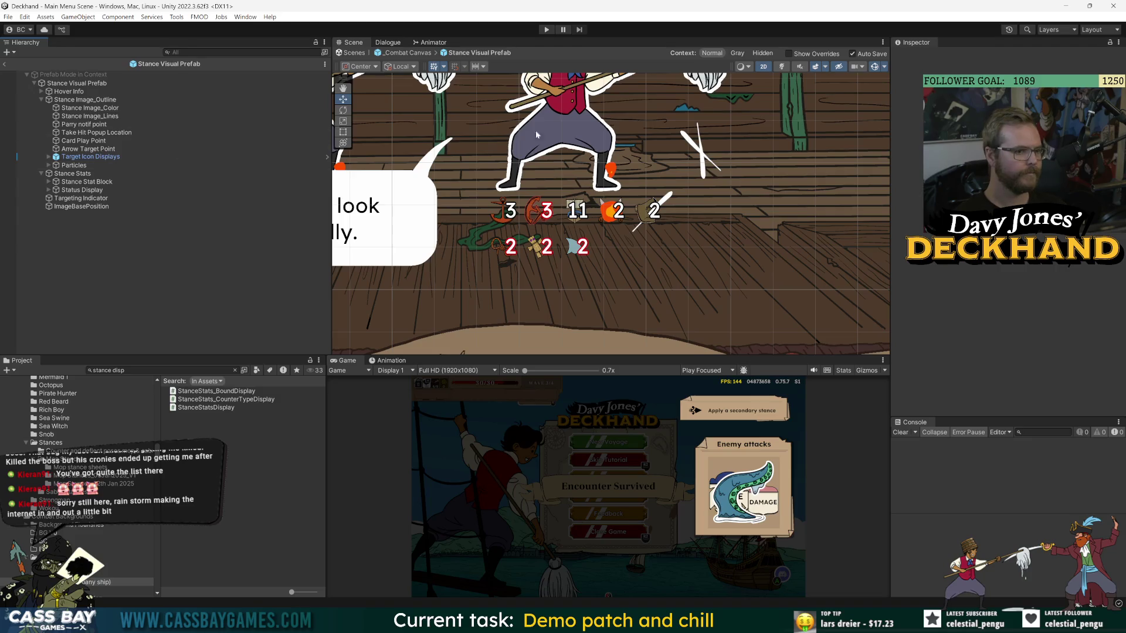
scroll(588, 141, down, 2)
Inspect Stance Image_Outline, Stance Image_Color and the Stance Visual Prefab root settings.
click(588, 140)
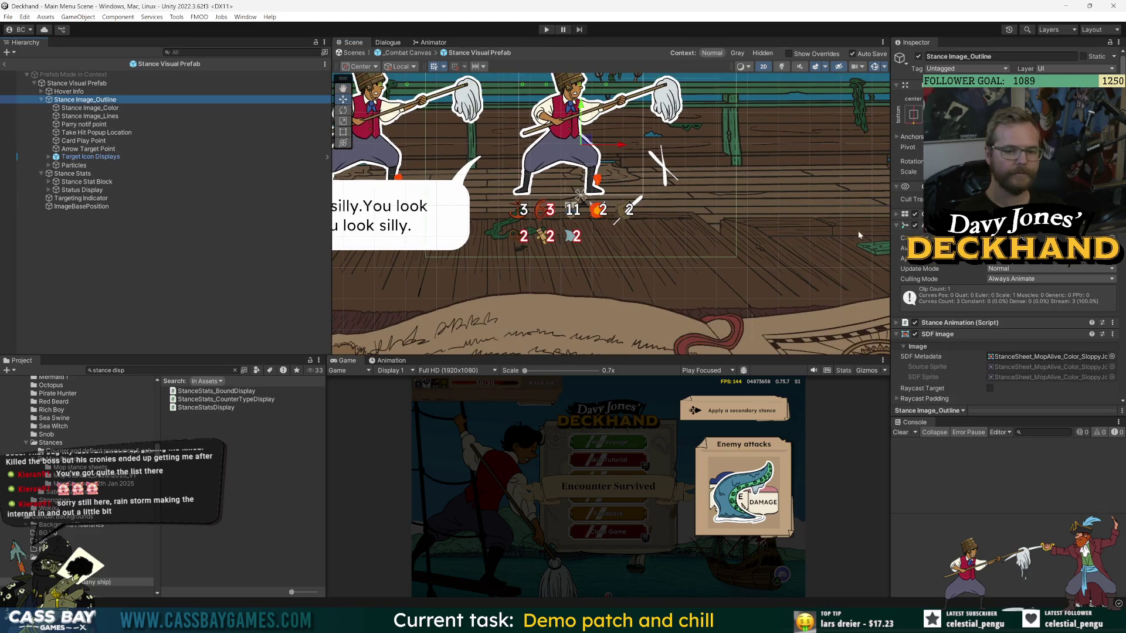
click(896, 112)
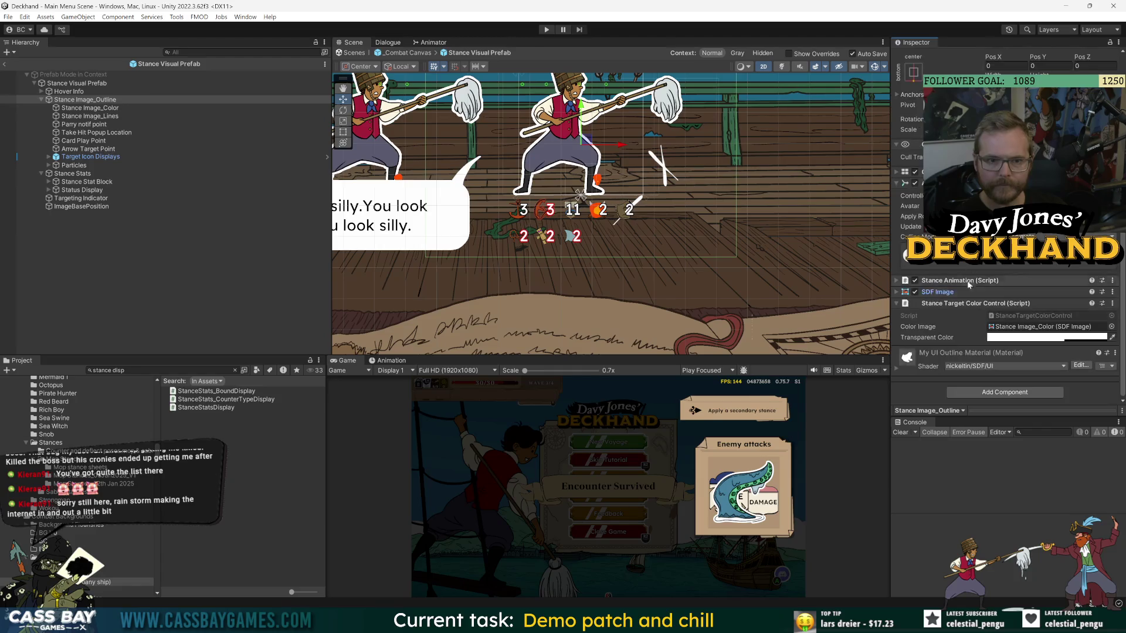
click(112, 108)
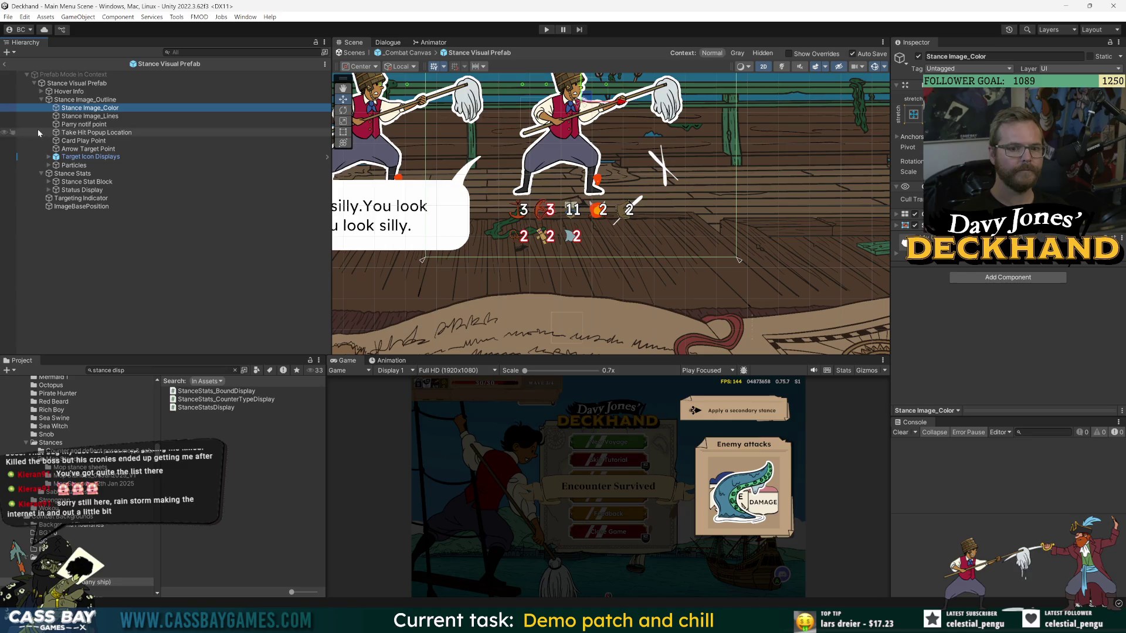
click(70, 84)
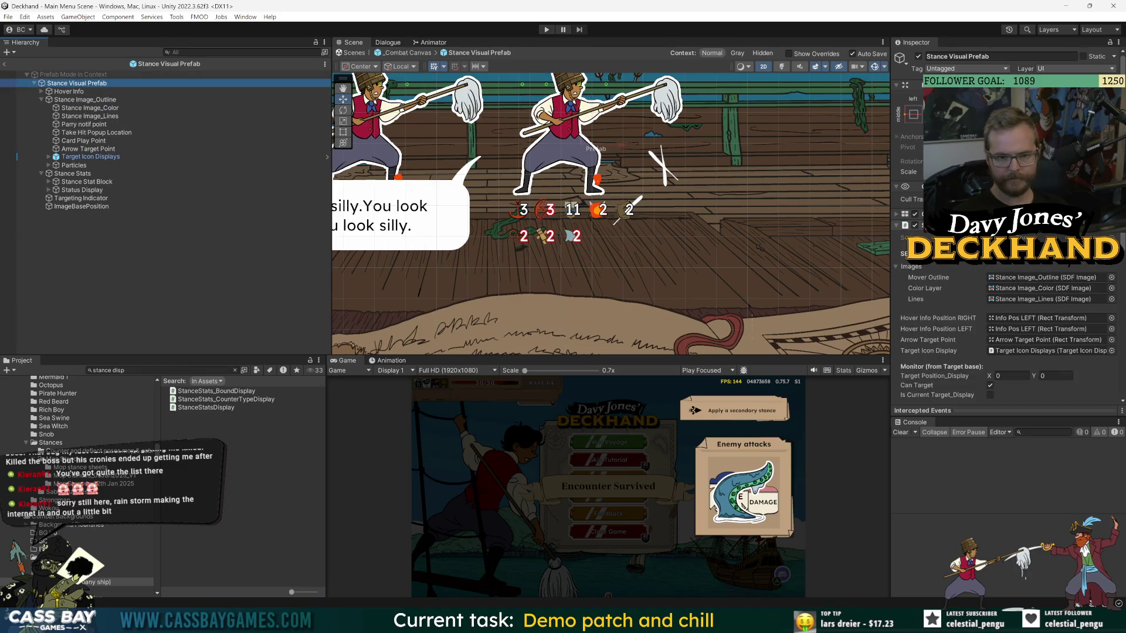
scroll(959, 343, down, 5)
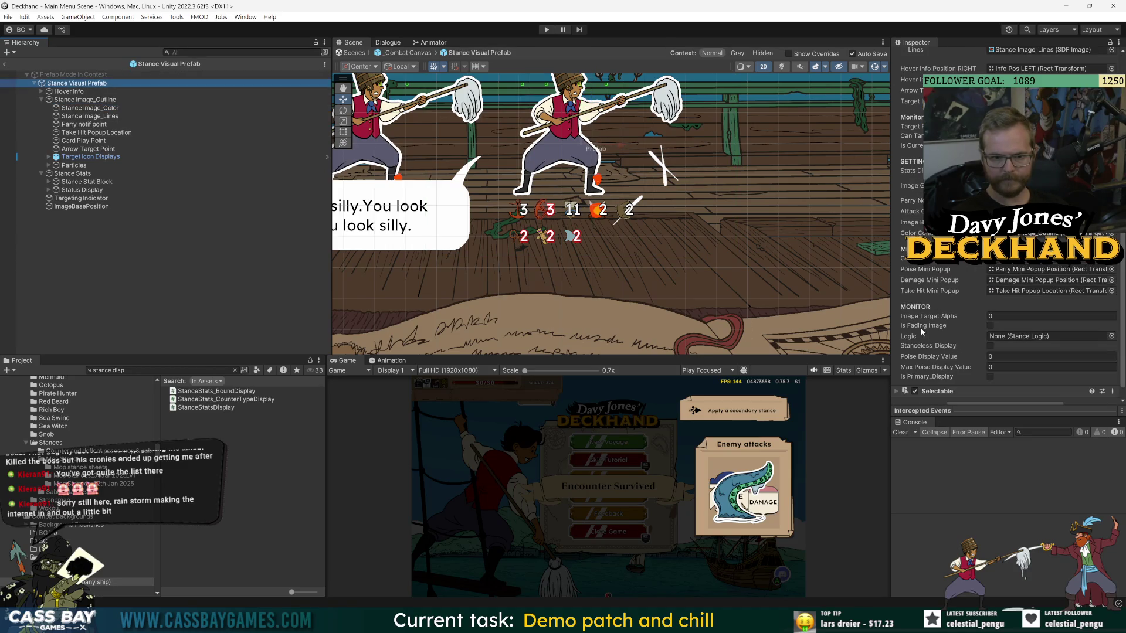
scroll(925, 326, up, 1)
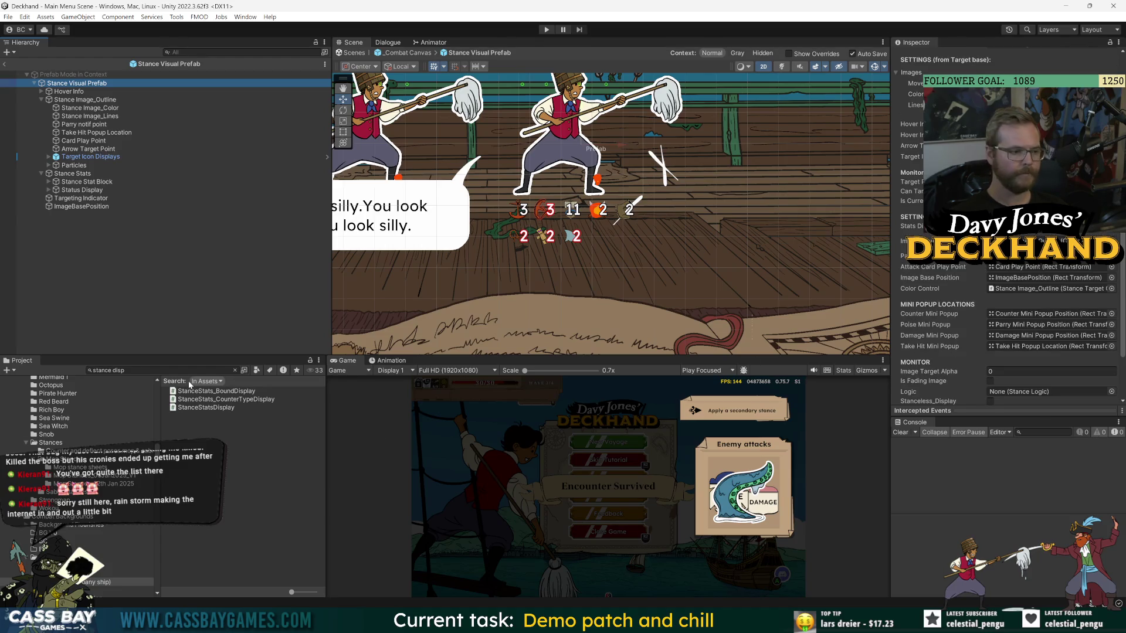
scroll(997, 176, up, 3)
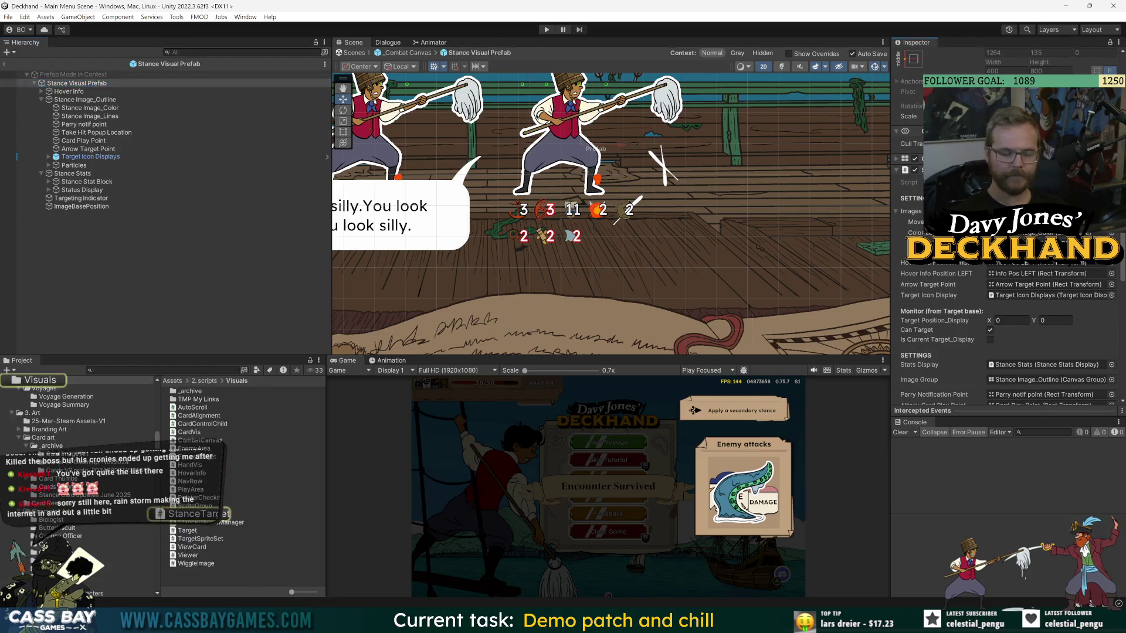
key(alt+Tab)
Return to StanceTarget.cs and fold the ChangePoiseDisplay and SetPoiseDisplay methods.
drag(214, 82, 201, 333)
scroll(201, 235, down, 15)
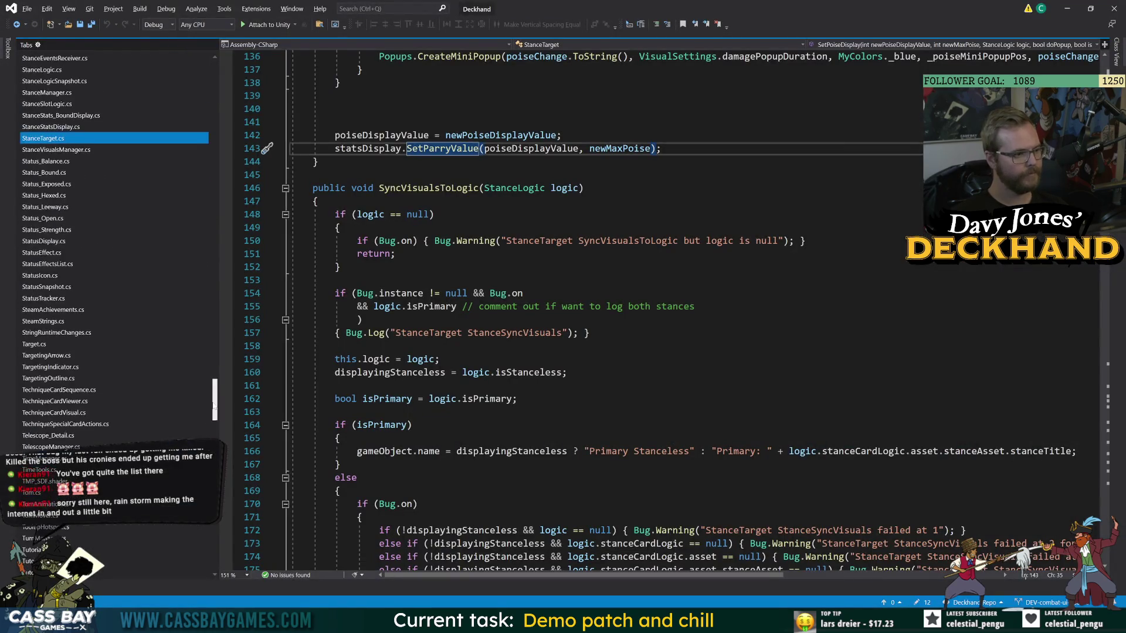
scroll(206, 314, up, 15)
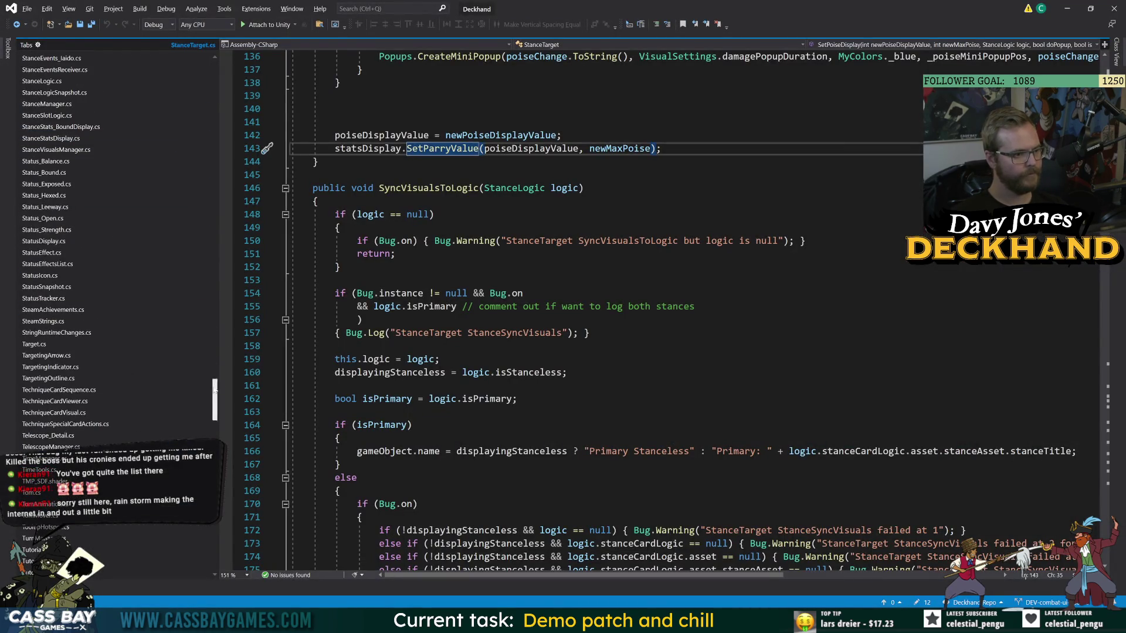
click(43, 125)
scroll(586, 294, up, 8)
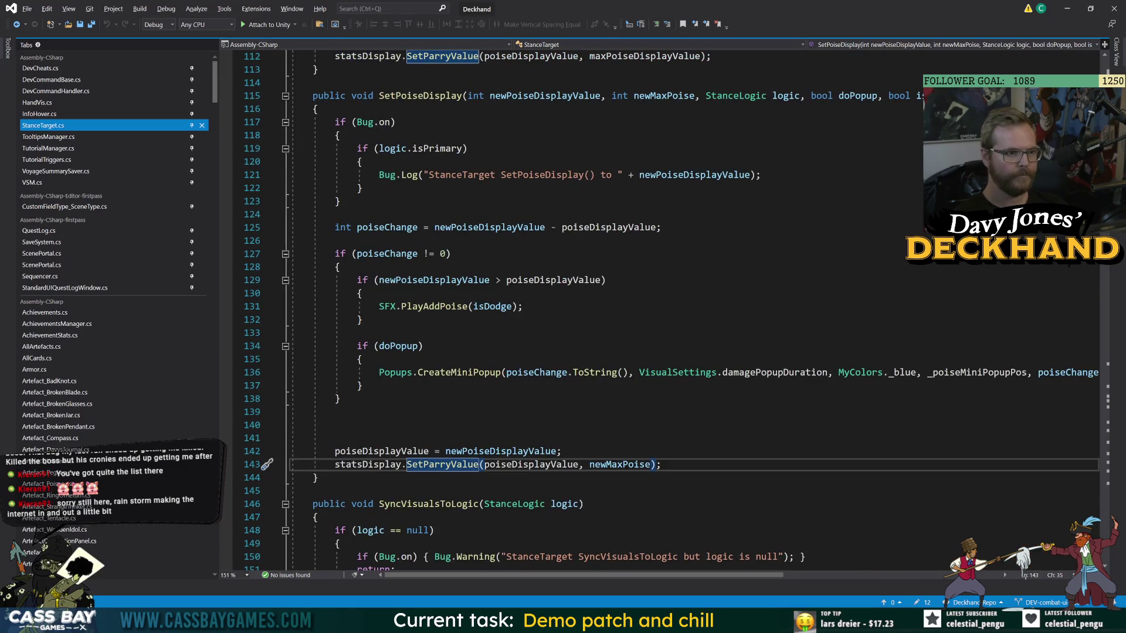
scroll(662, 311, up, 7)
click(285, 95)
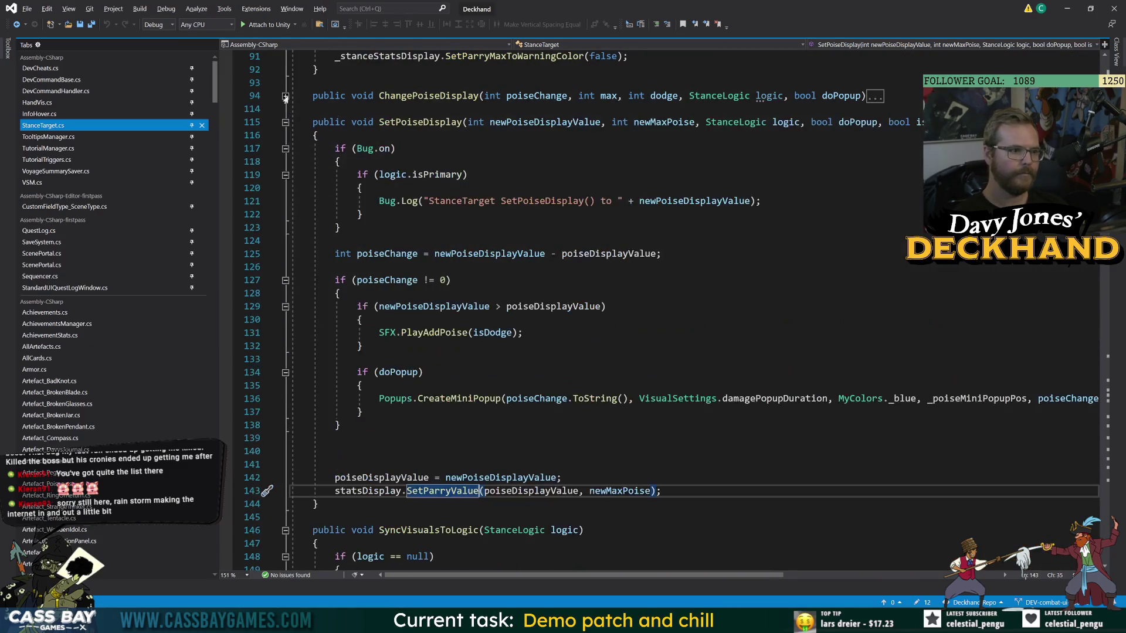
click(285, 122)
scroll(286, 122, up, 1)
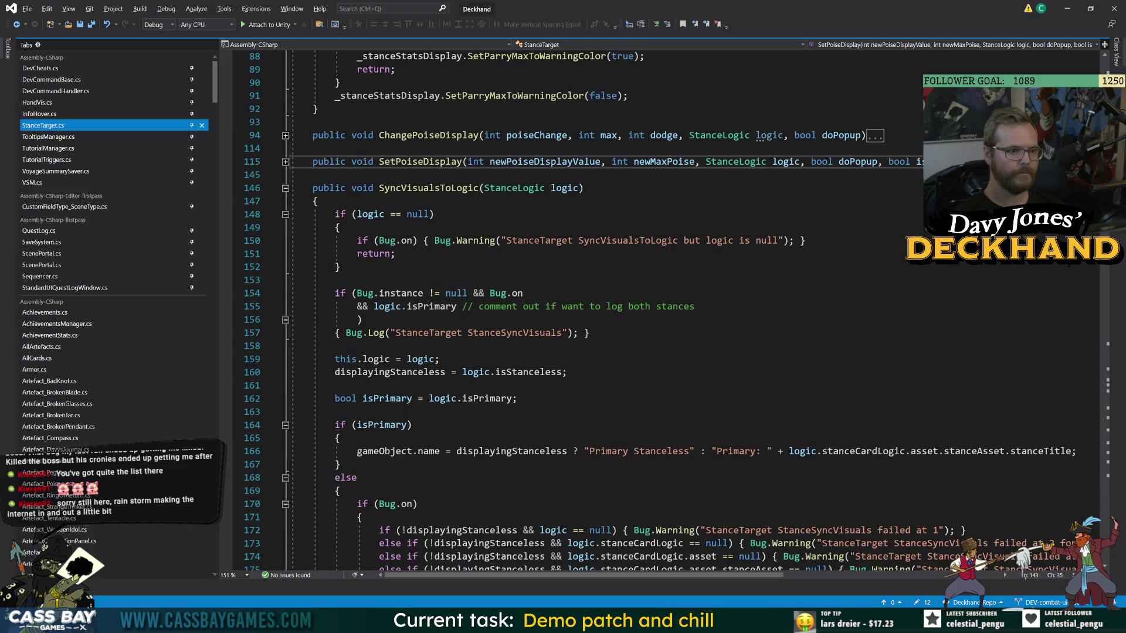
scroll(587, 293, down, 5)
Read through StanceTarget.cs from the isPrimary check down to the hover summary code.
click(422, 228)
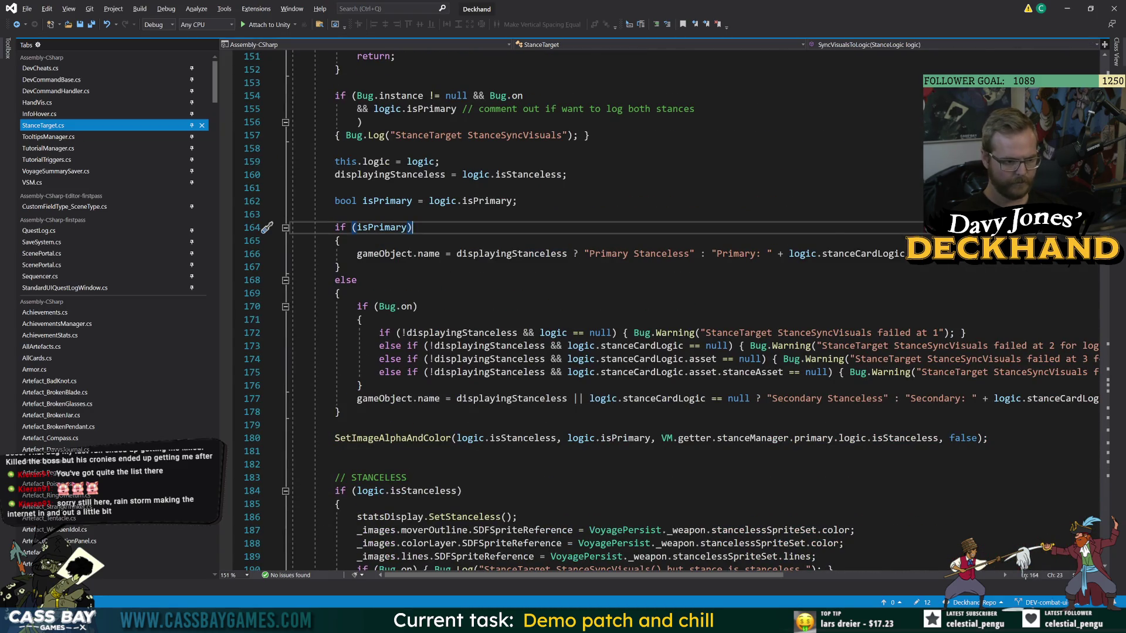
scroll(662, 311, down, 20)
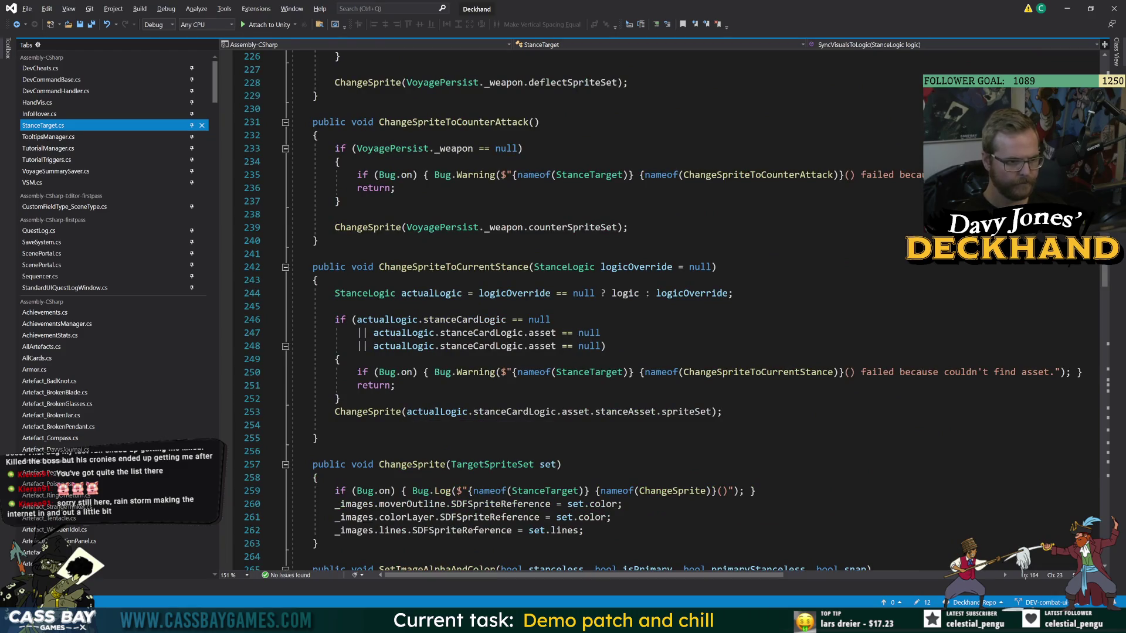
scroll(663, 311, down, 9)
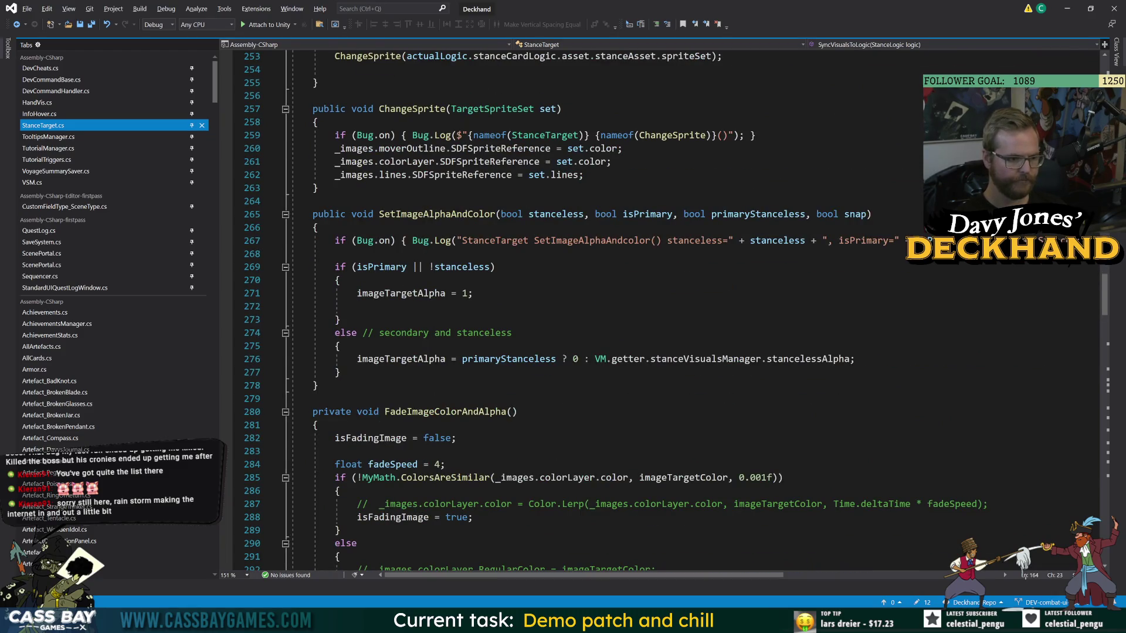
scroll(662, 310, down, 7)
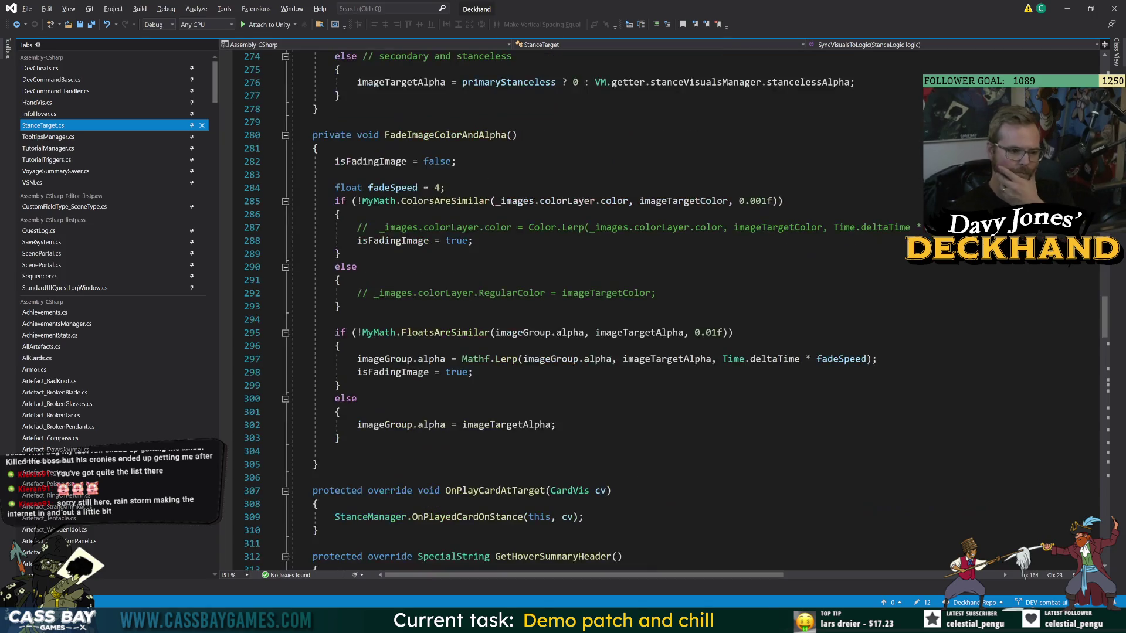
scroll(663, 311, down, 5)
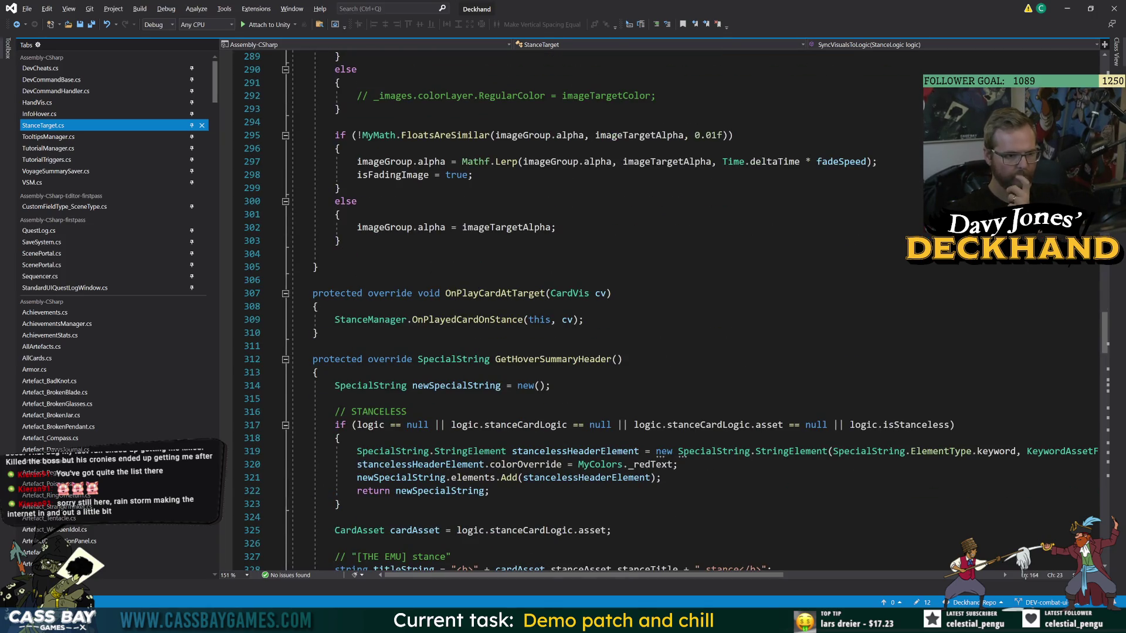
scroll(663, 311, down, 9)
scroll(663, 311, down, 20)
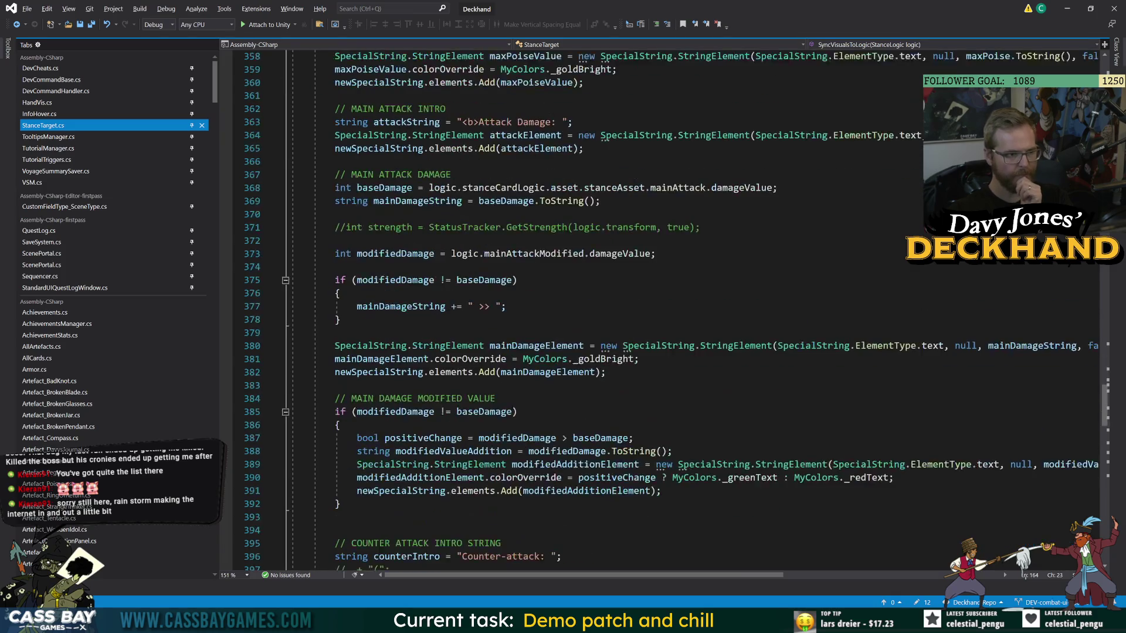
scroll(663, 310, down, 20)
scroll(663, 311, up, 20)
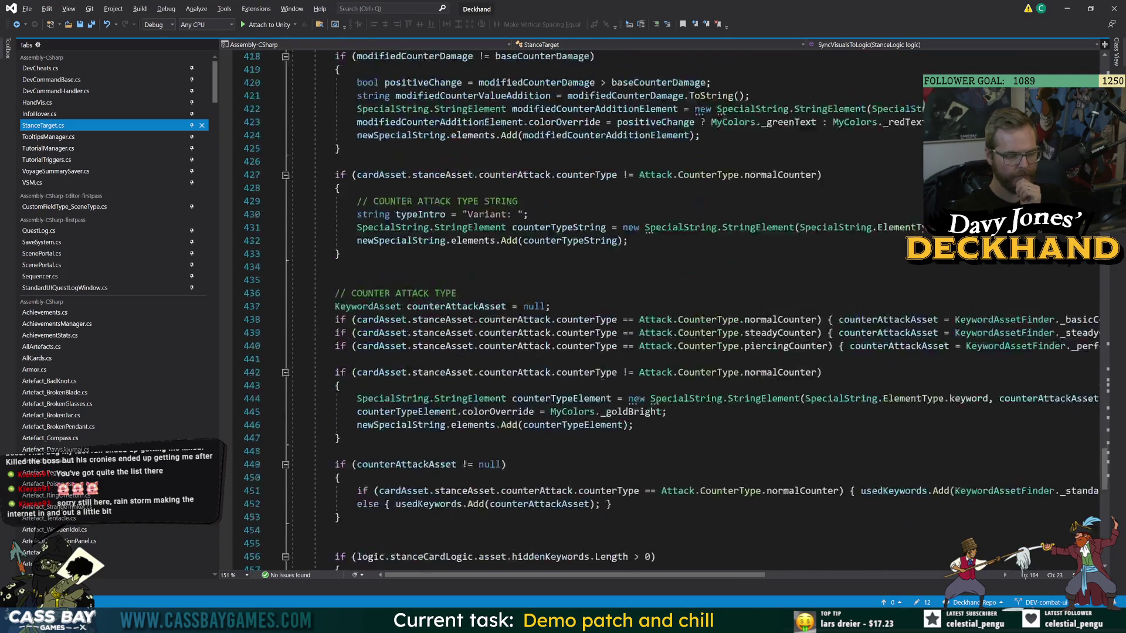
scroll(663, 311, up, 20)
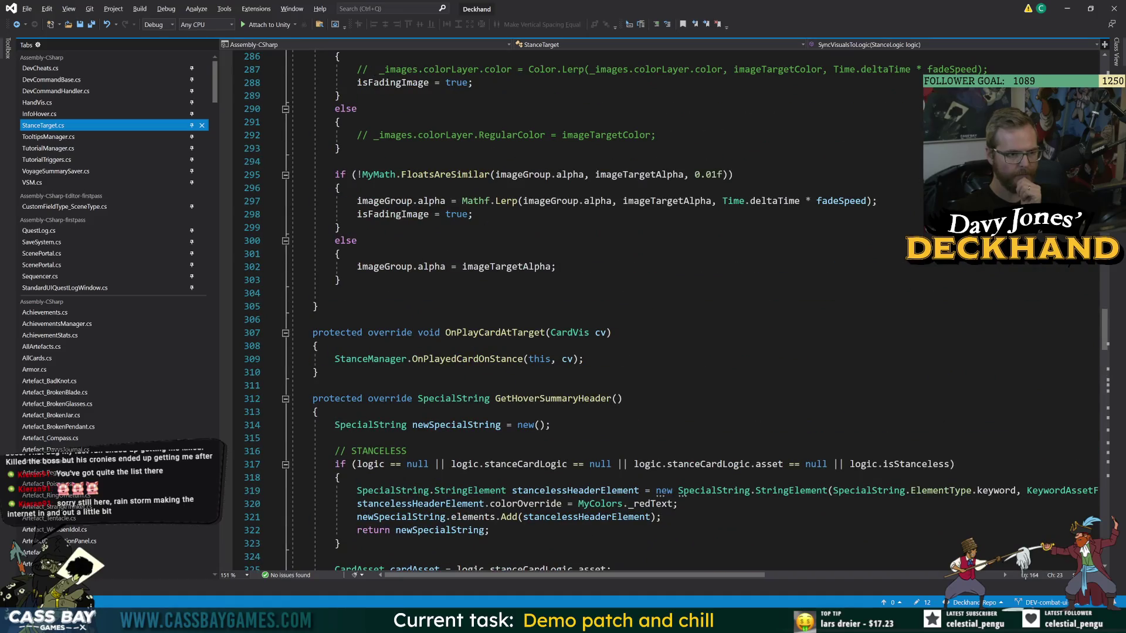
Collapse GetHoverSummaryHeader, GetHoverSummaryBody, FadeImageColorAndAlpha and SetImageAlphaAndColor.
click(285, 399)
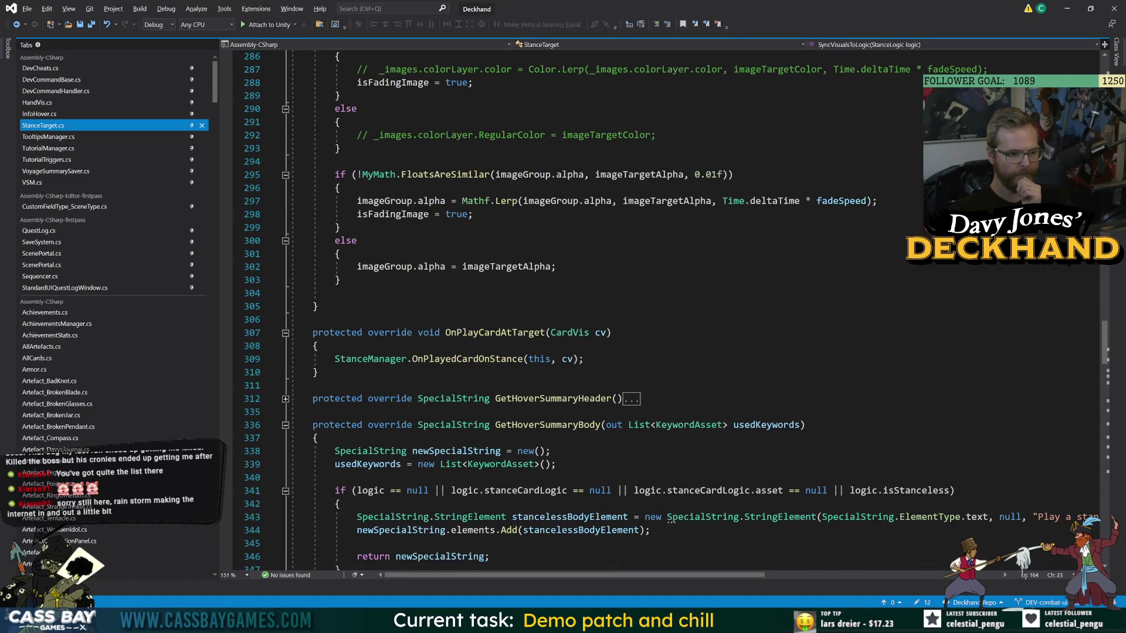
click(286, 425)
scroll(290, 411, up, 9)
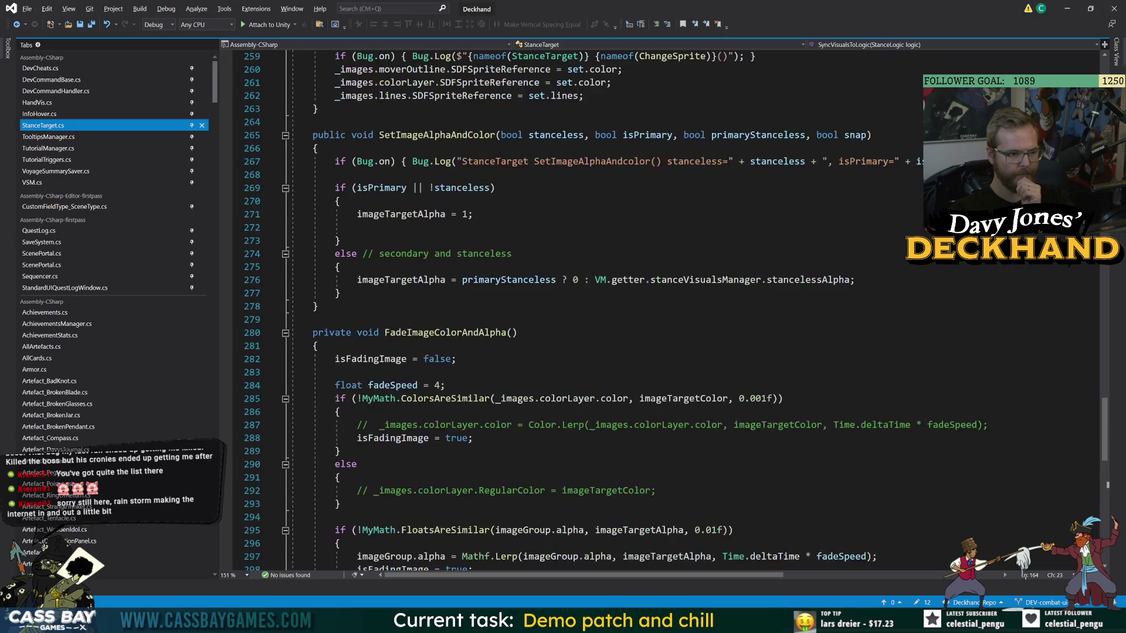
click(286, 333)
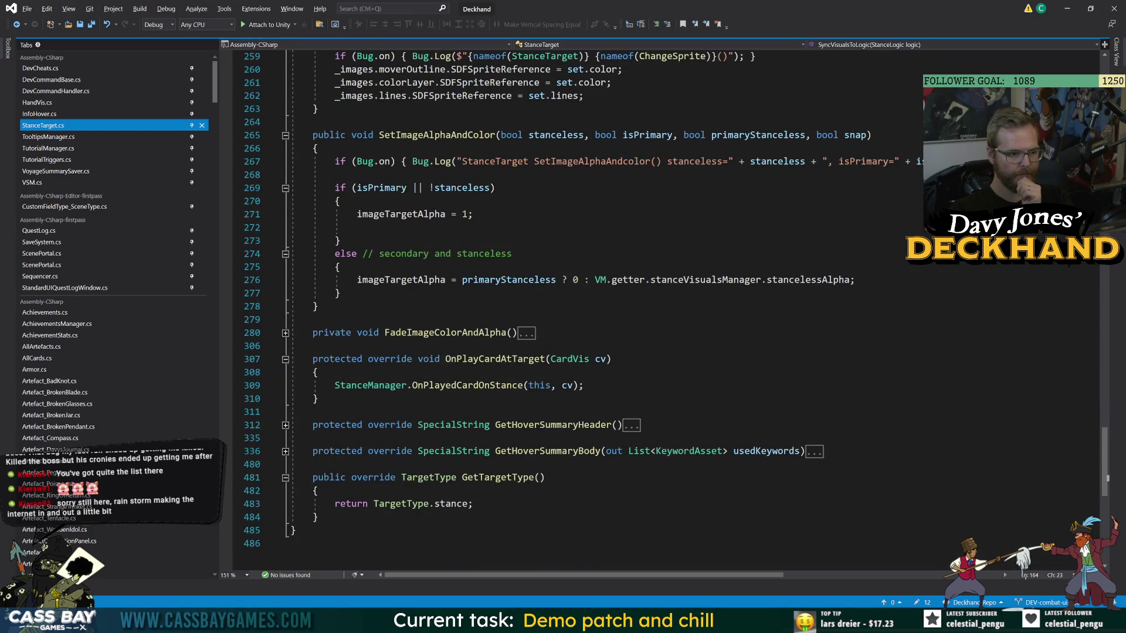
click(286, 135)
scroll(285, 135, up, 7)
scroll(286, 135, up, 1)
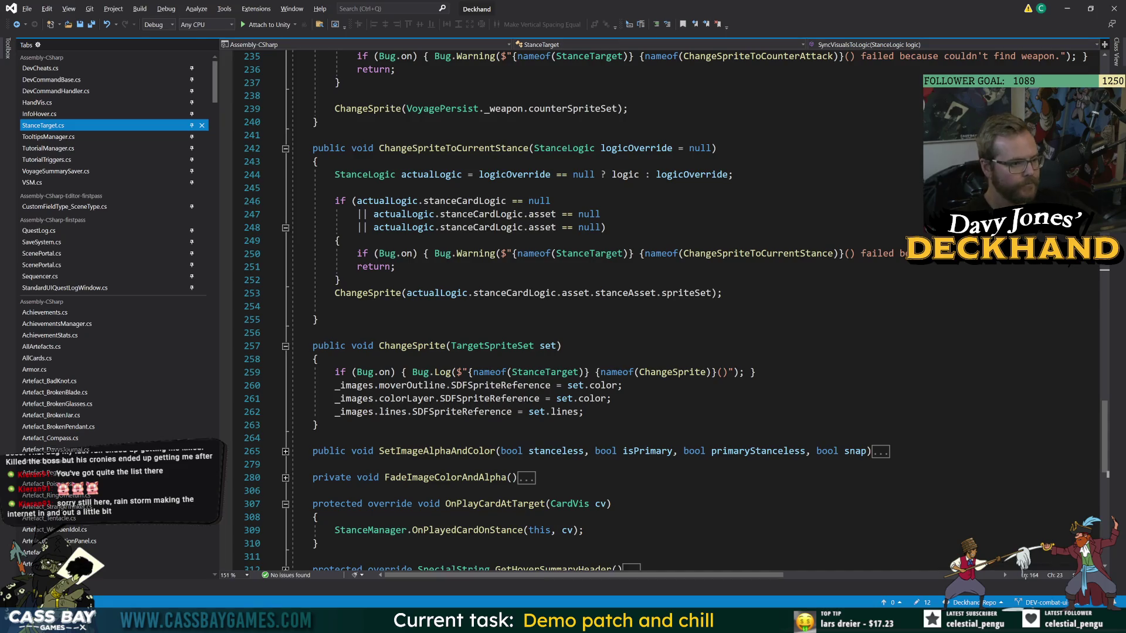
Collapse the ChangeSprite methods, SyncVisualsToLogic and WarnWhilePoiseMaxed up to the file top.
click(286, 346)
click(285, 148)
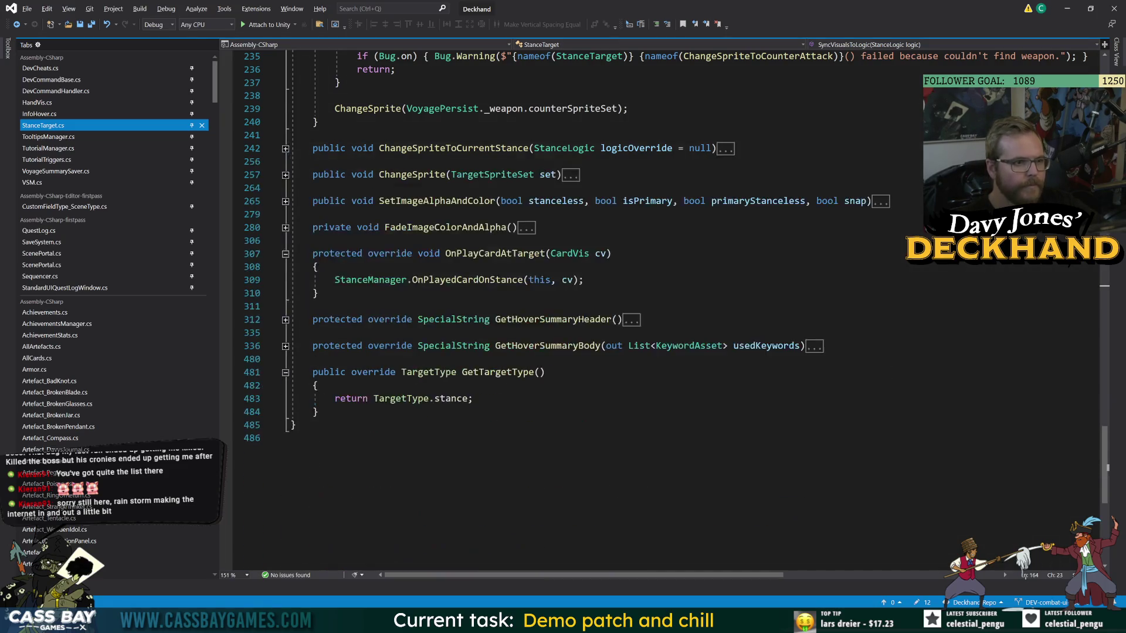
scroll(284, 149, up, 7)
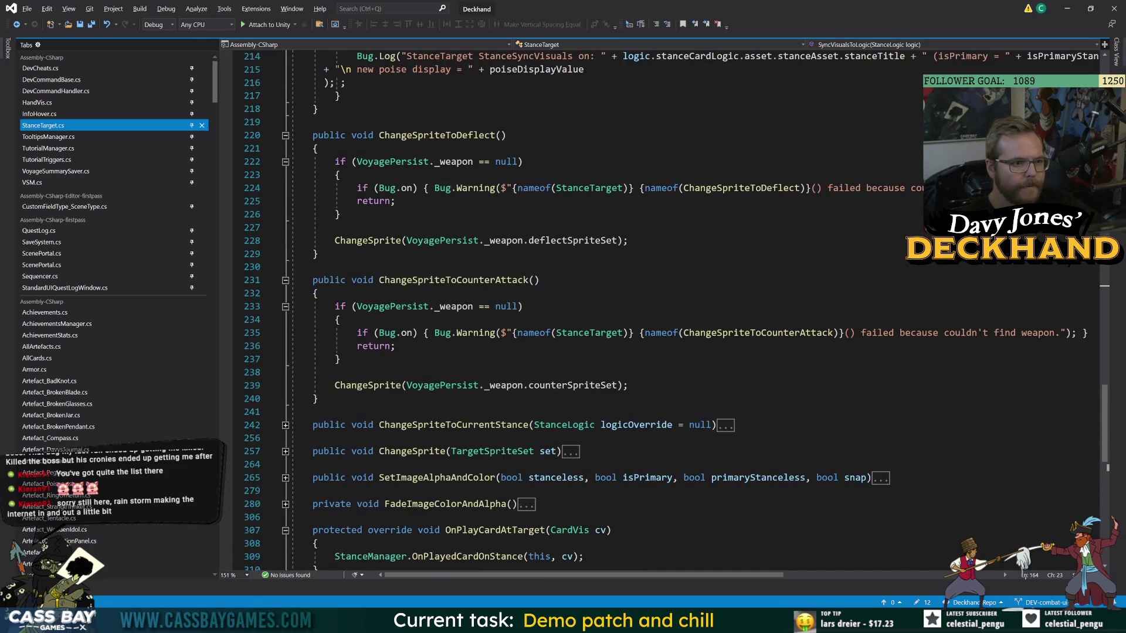
click(286, 280)
click(285, 136)
scroll(285, 135, up, 8)
scroll(285, 135, up, 20)
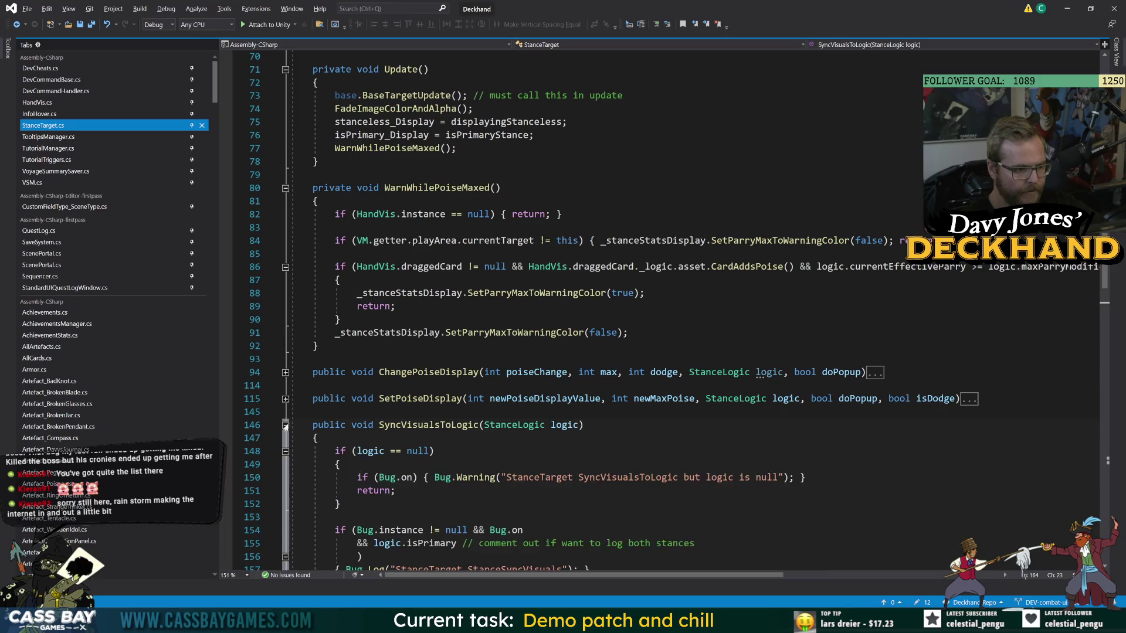
click(286, 425)
scroll(286, 424, up, 8)
scroll(677, 311, down, 7)
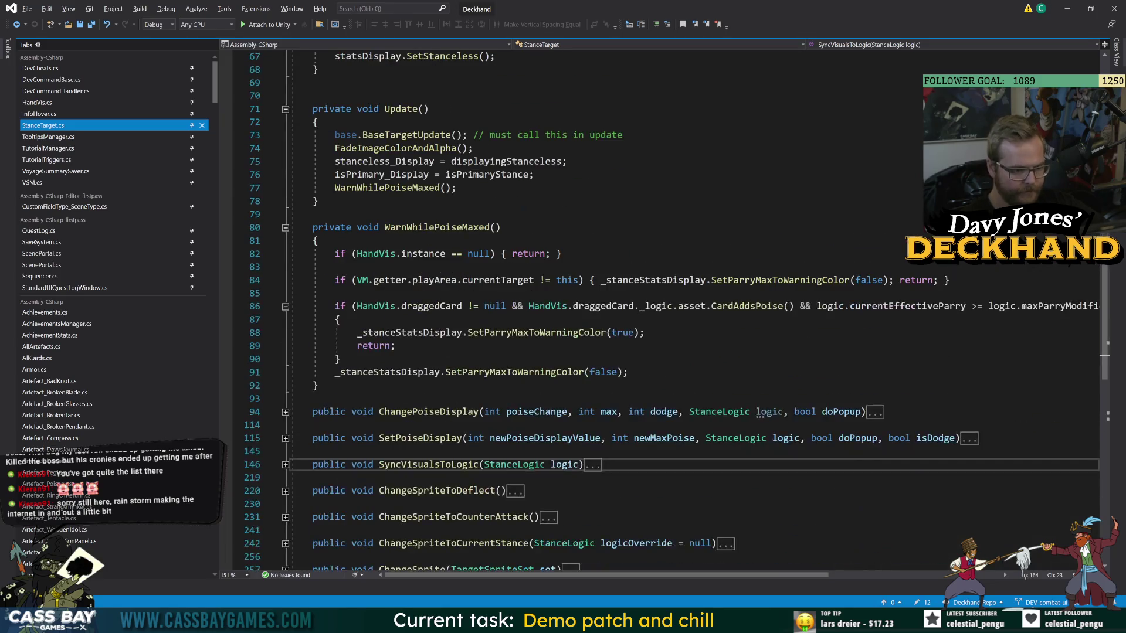
click(284, 228)
scroll(284, 227, up, 20)
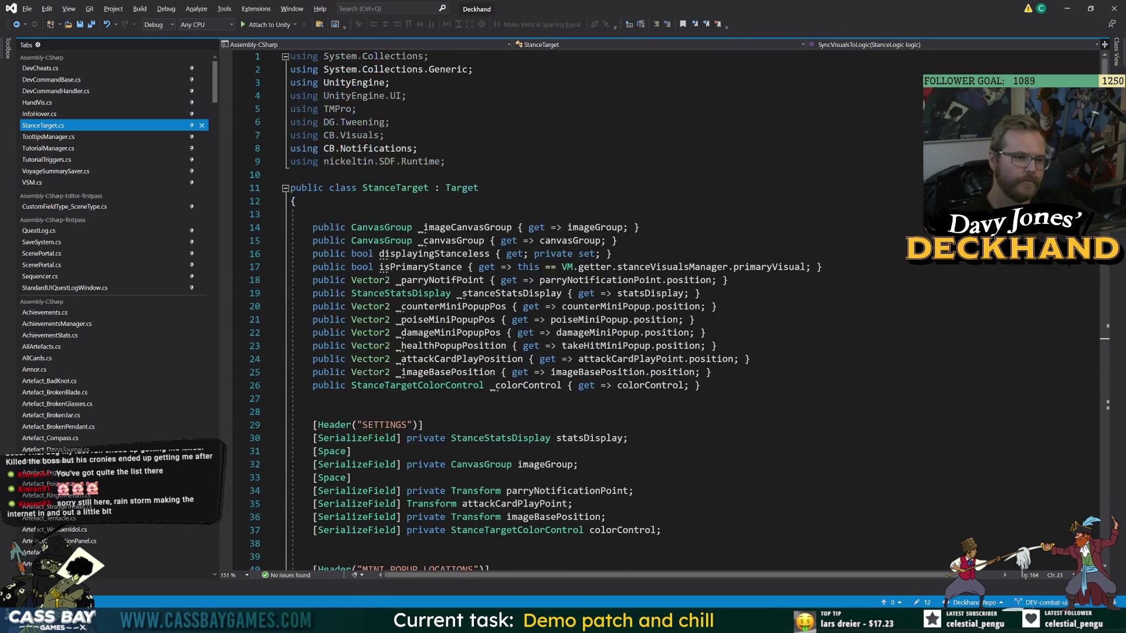
Go to the StanceTargetColorControl definition with F12 and read through its colour methods.
click(410, 385)
key(F12)
mouse_move(215, 107)
mouse_down()
mouse_move(215, 385)
mouse_move(222, 36)
mouse_up()
click(320, 254)
click(317, 478)
click(316, 530)
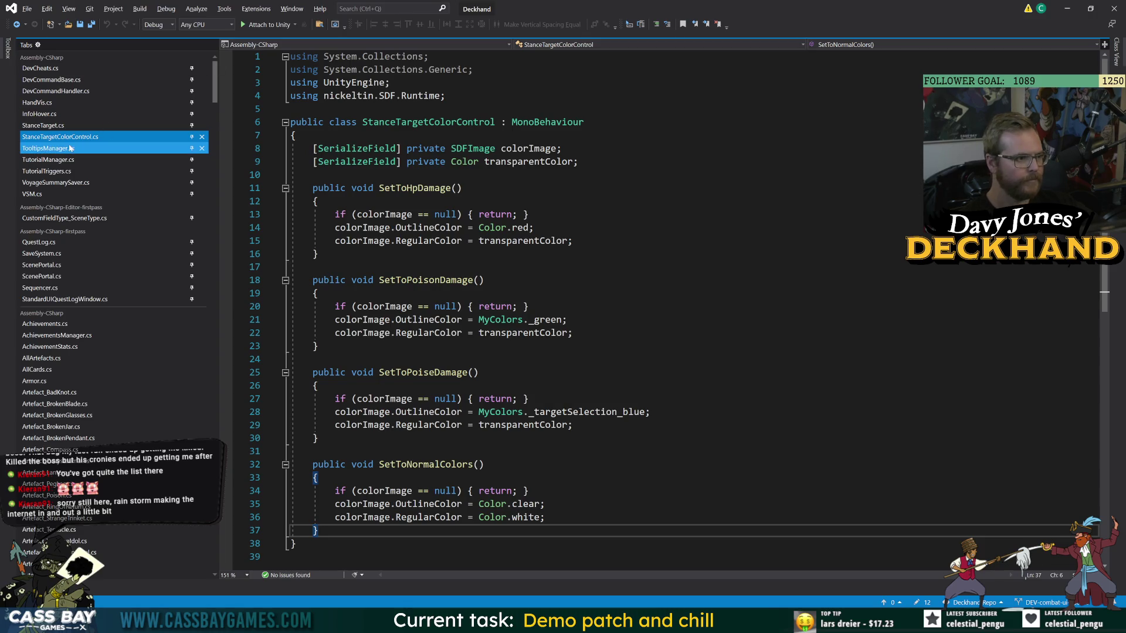
Return to StanceTarget.cs, then select Stance Image_Outline in Unity's Hierarchy.
click(61, 127)
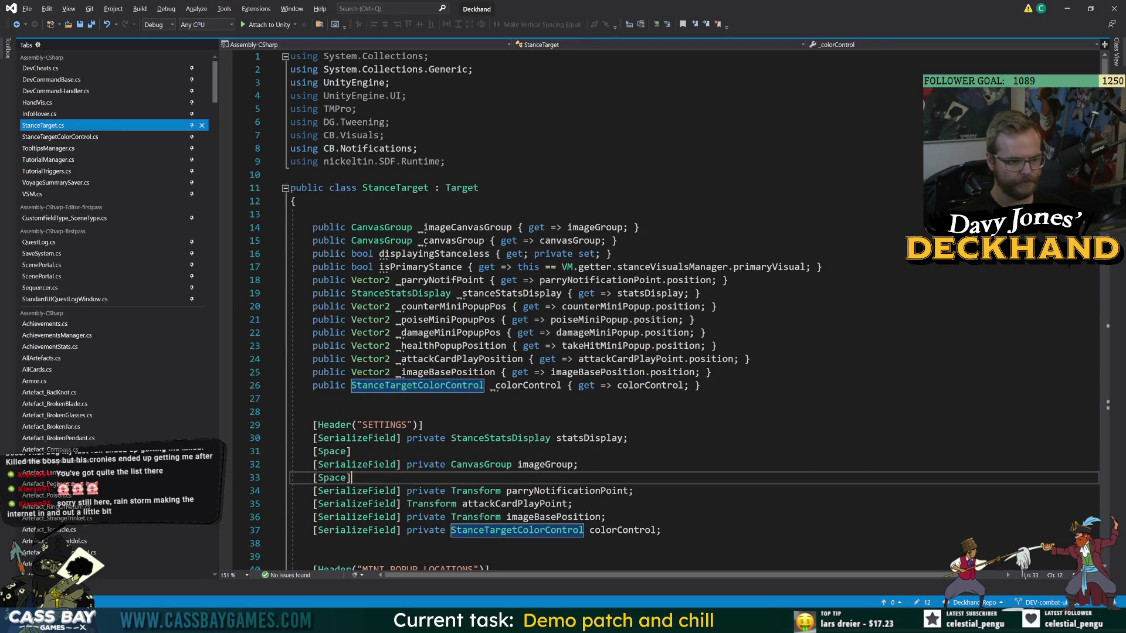
key(alt+Tab)
click(193, 100)
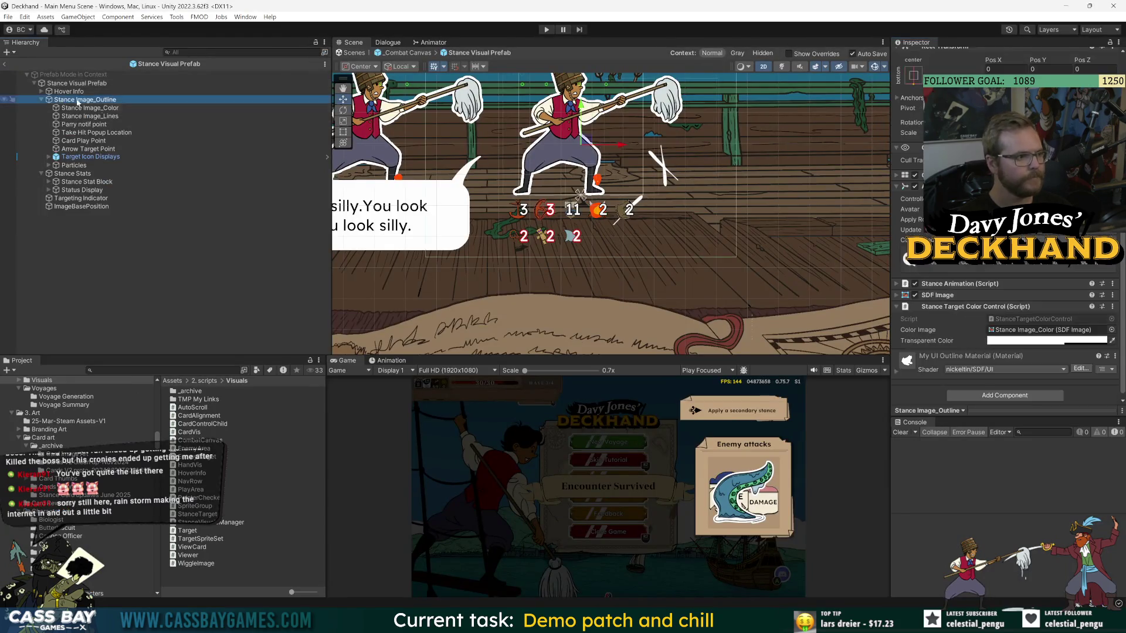
Check Stance Image_Outline's Transparent Color, then open its StanceTargetColorControl script.
click(176, 108)
click(182, 99)
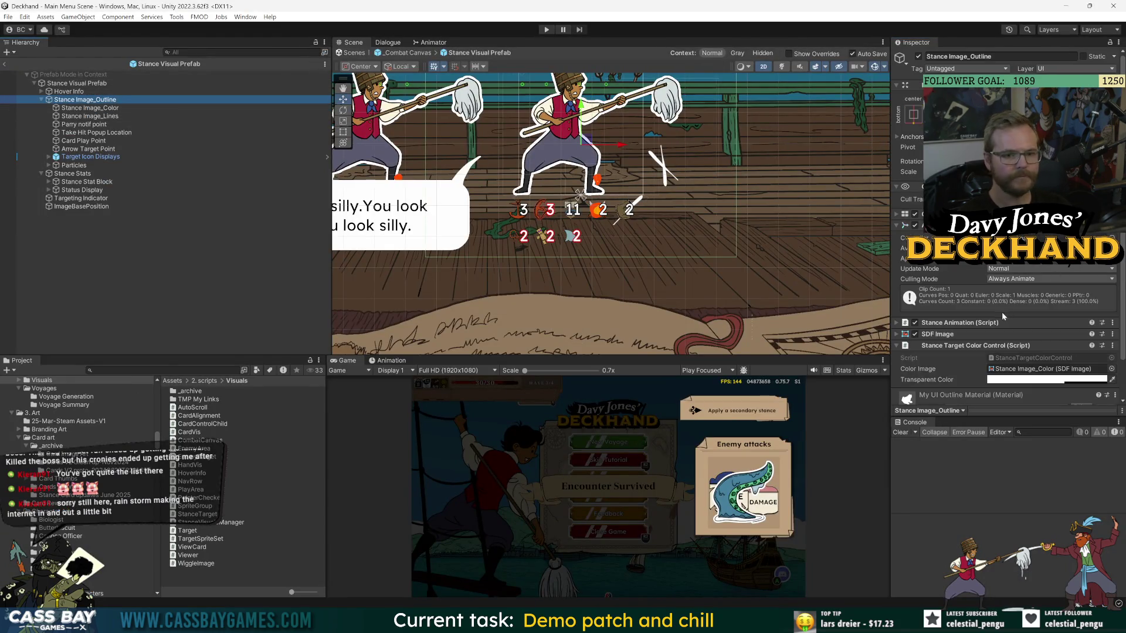
click(996, 225)
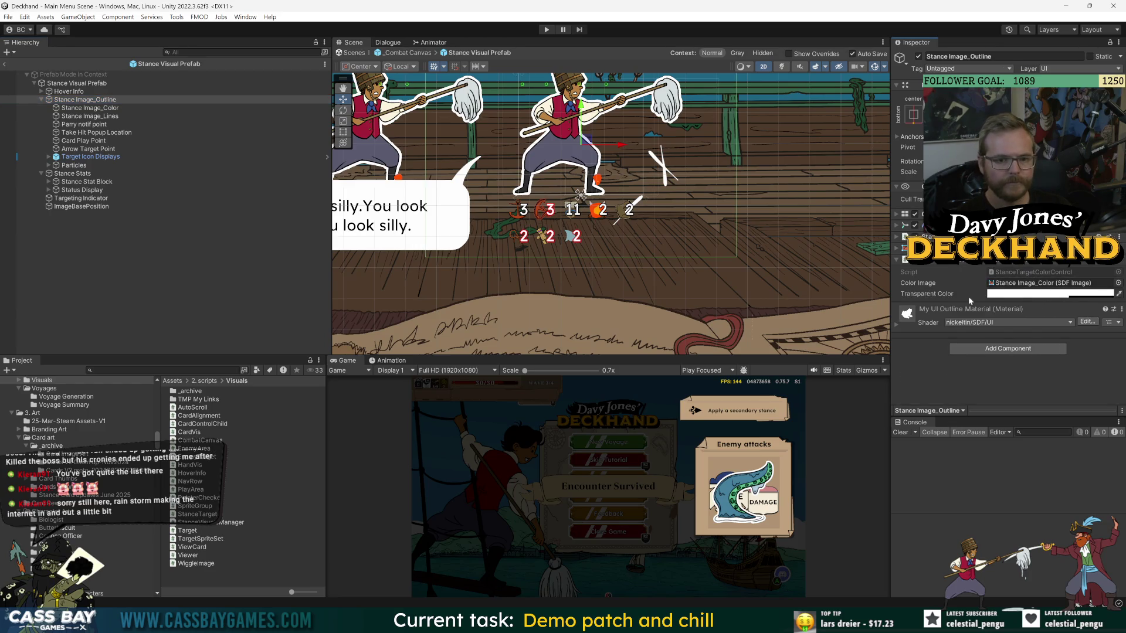
click(1032, 293)
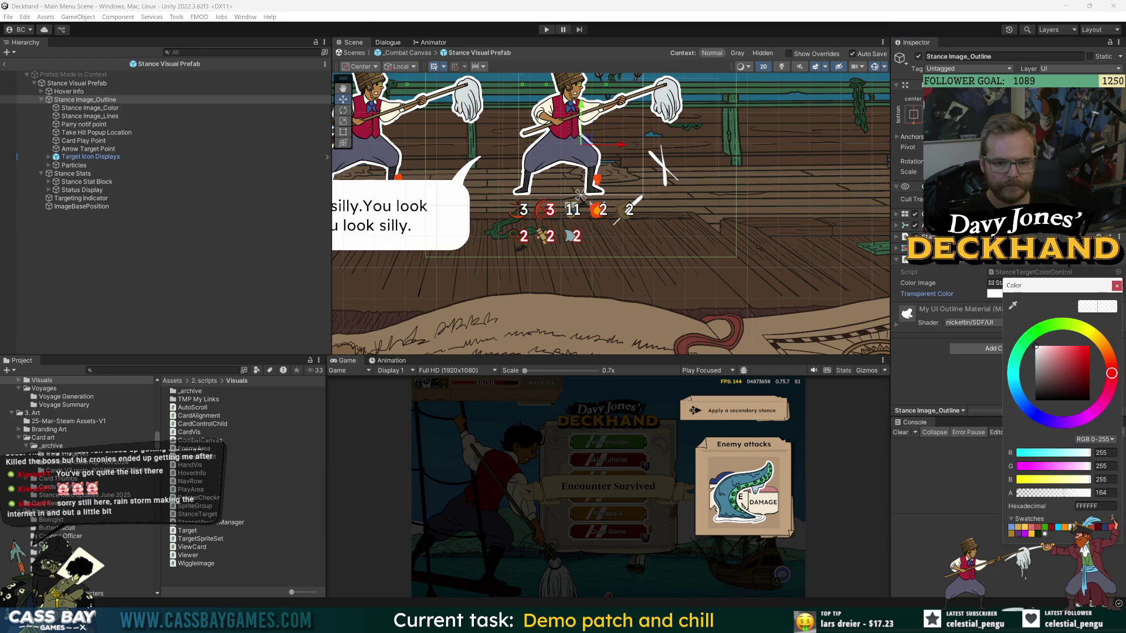
click(1117, 286)
double_click(1031, 272)
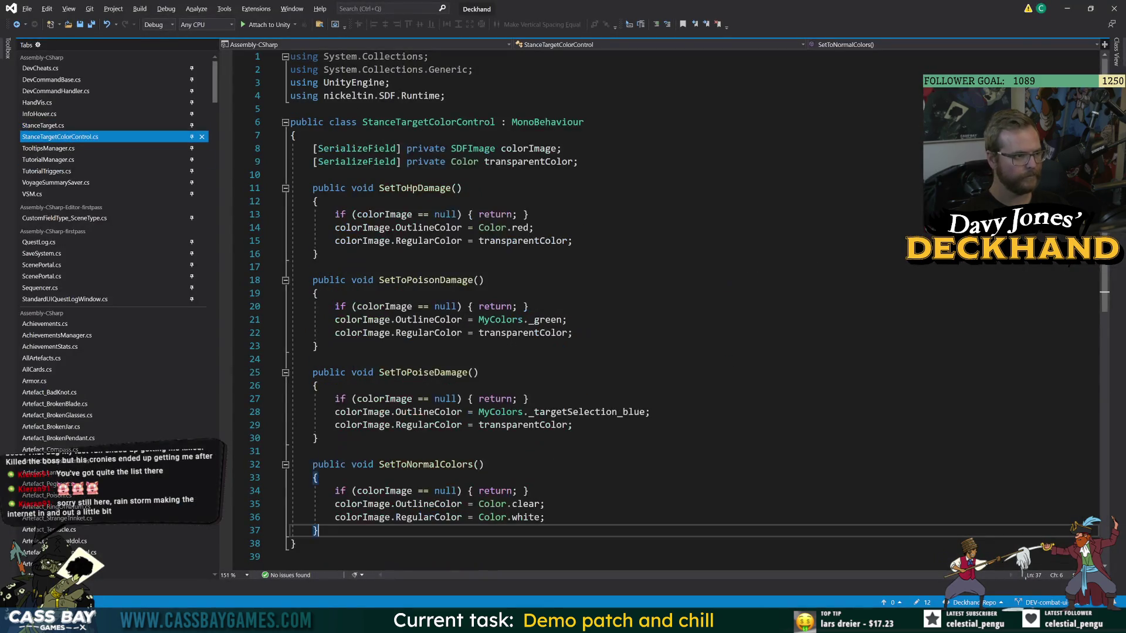
Review the _targetSelection_blue colour in SetToPoiseDamage and the SetToNormalColors method.
click(596, 411)
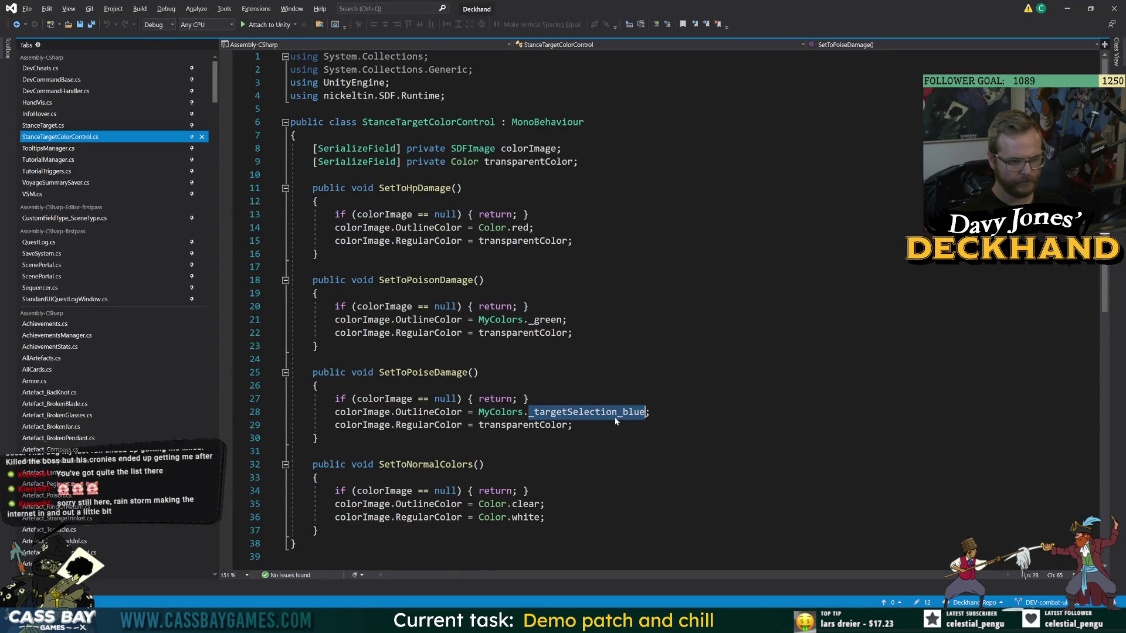
key(Up)
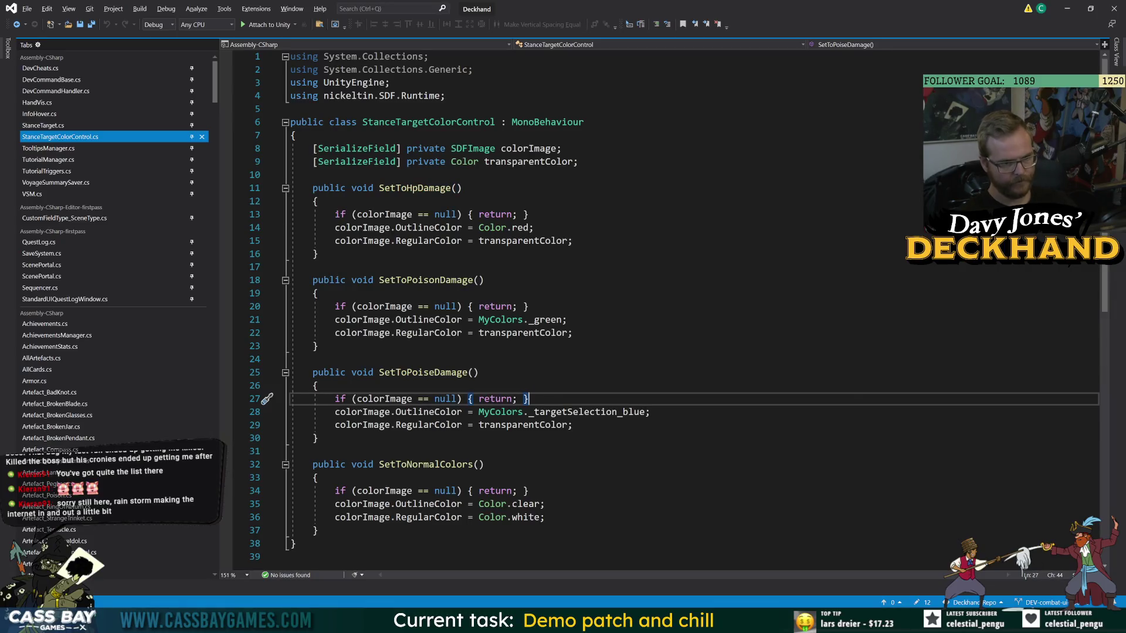
click(451, 465)
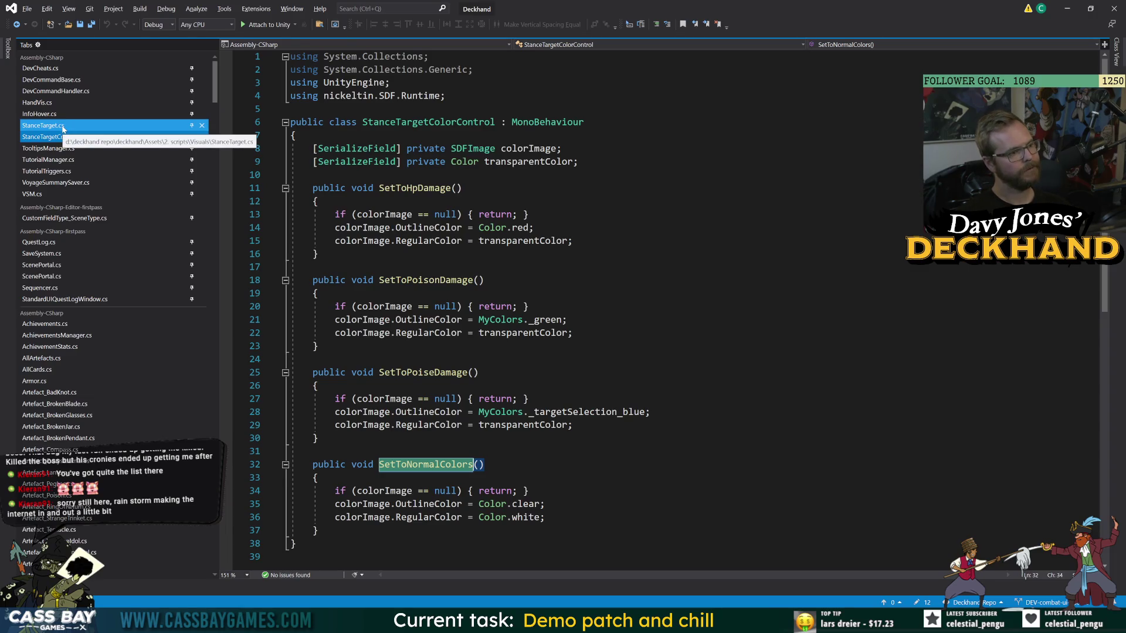
Search Unity's project assets for 'target' and open the Target script.
key(alt+Tab)
key(ctrl+f)
text(target)
double_click(188, 530)
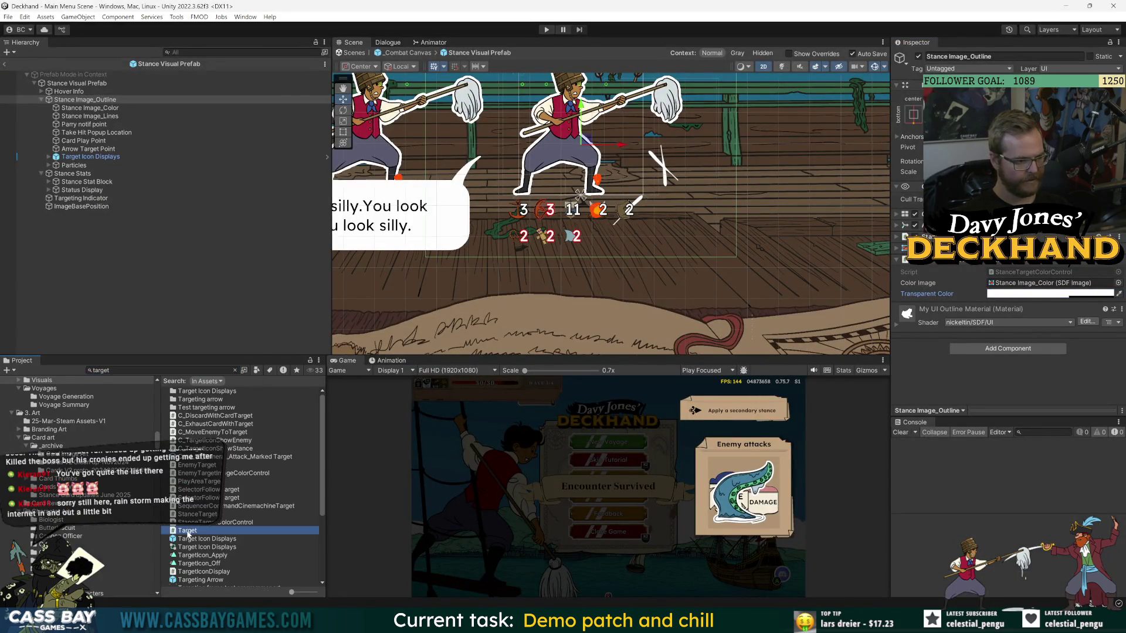
In Target.cs, collapse the OnSelect, OnDeselect and OnPointerExit methods.
scroll(209, 376, down, 15)
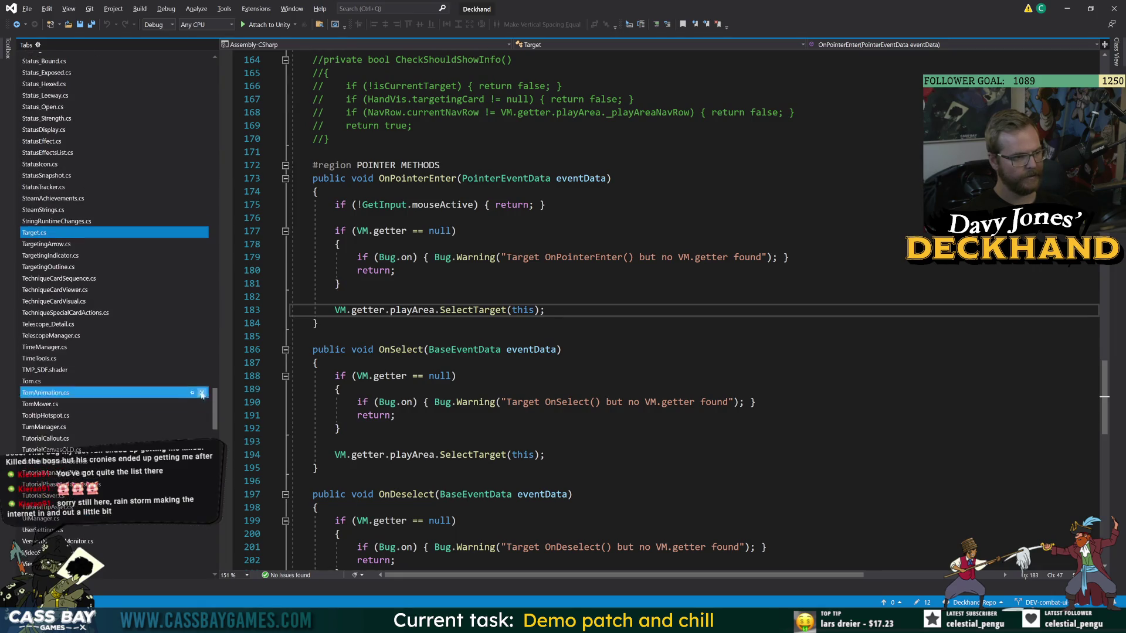
click(340, 389)
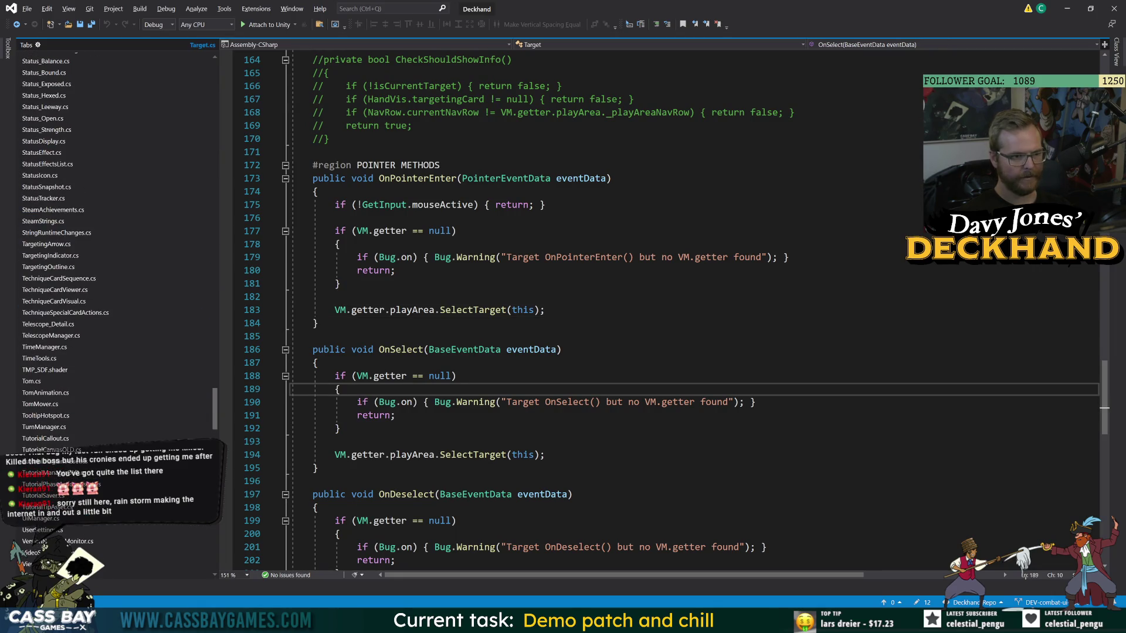
scroll(111, 294, up, 15)
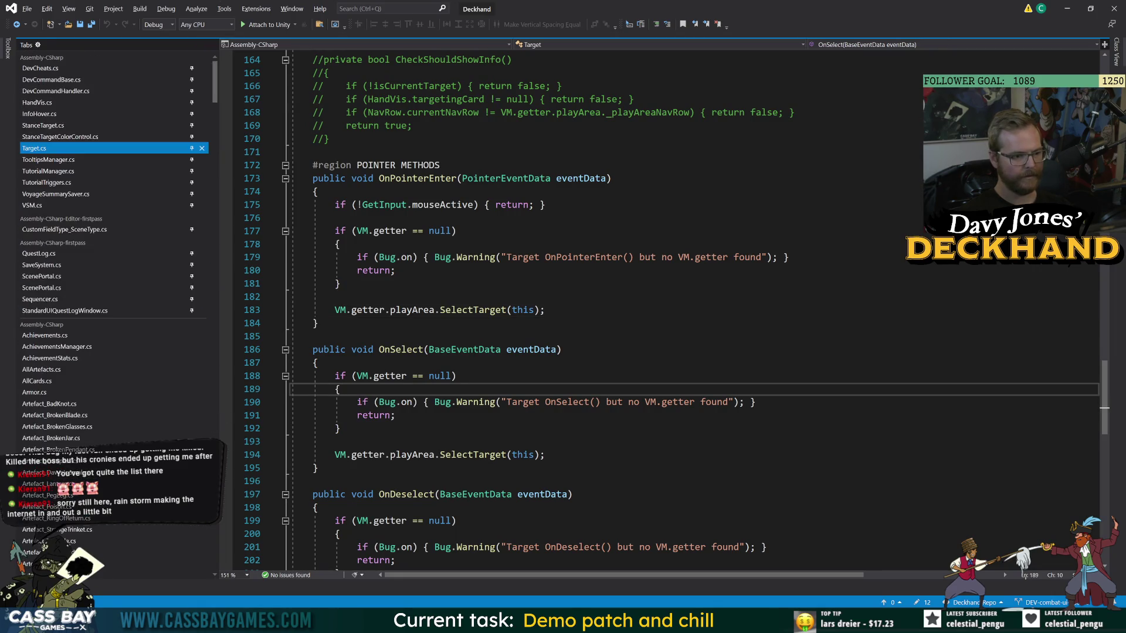
click(285, 351)
click(285, 350)
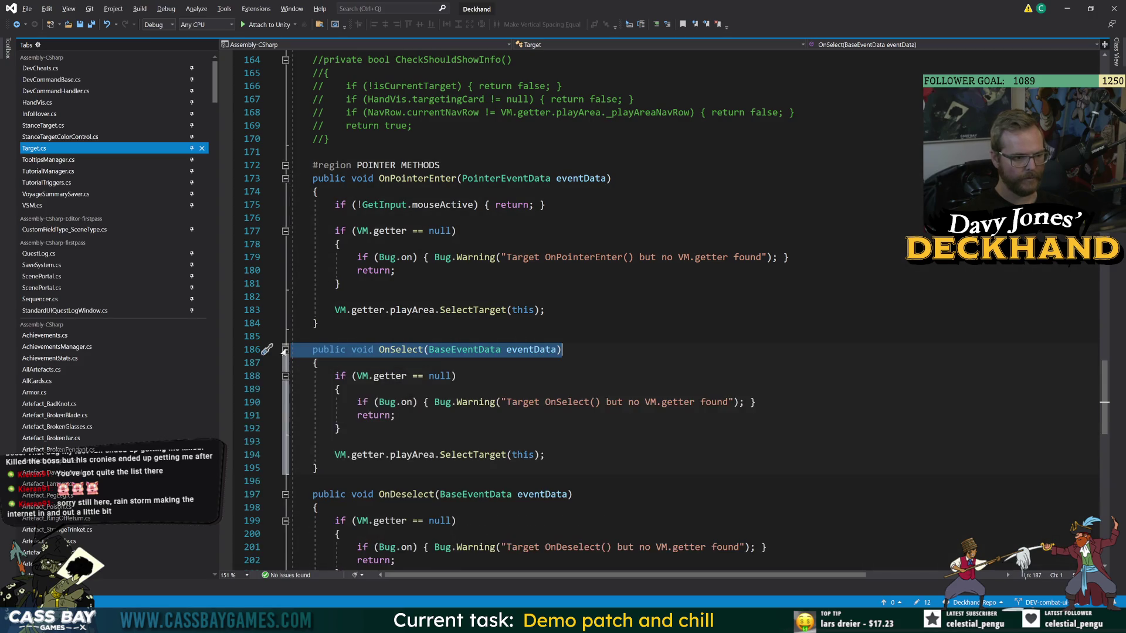
click(285, 350)
click(285, 376)
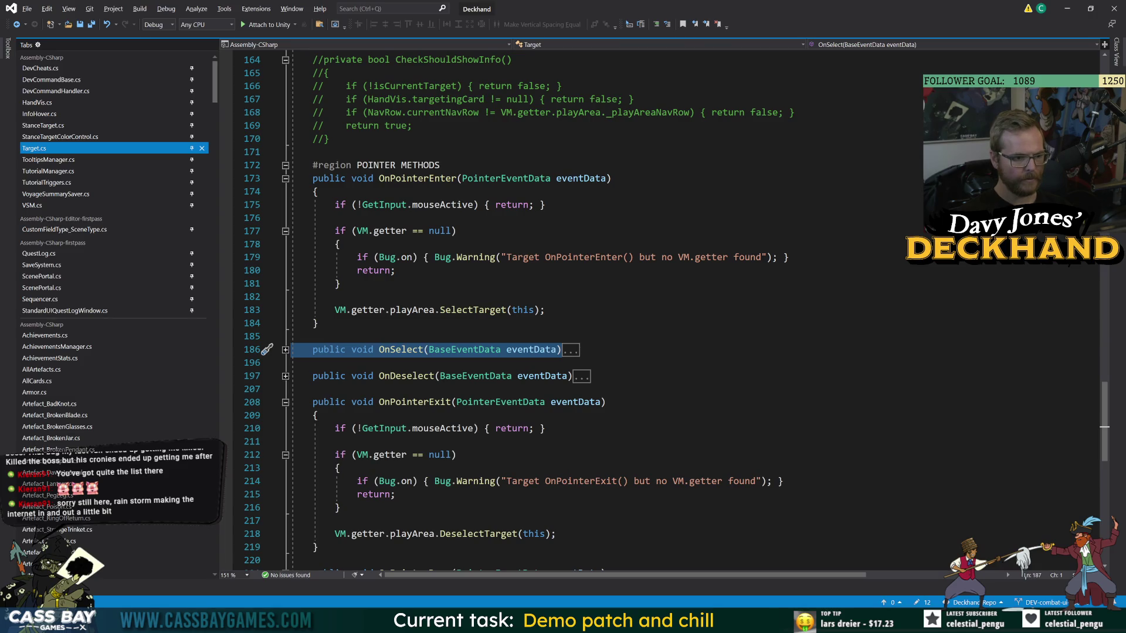
click(285, 402)
scroll(528, 293, up, 6)
click(319, 244)
scroll(527, 293, up, 7)
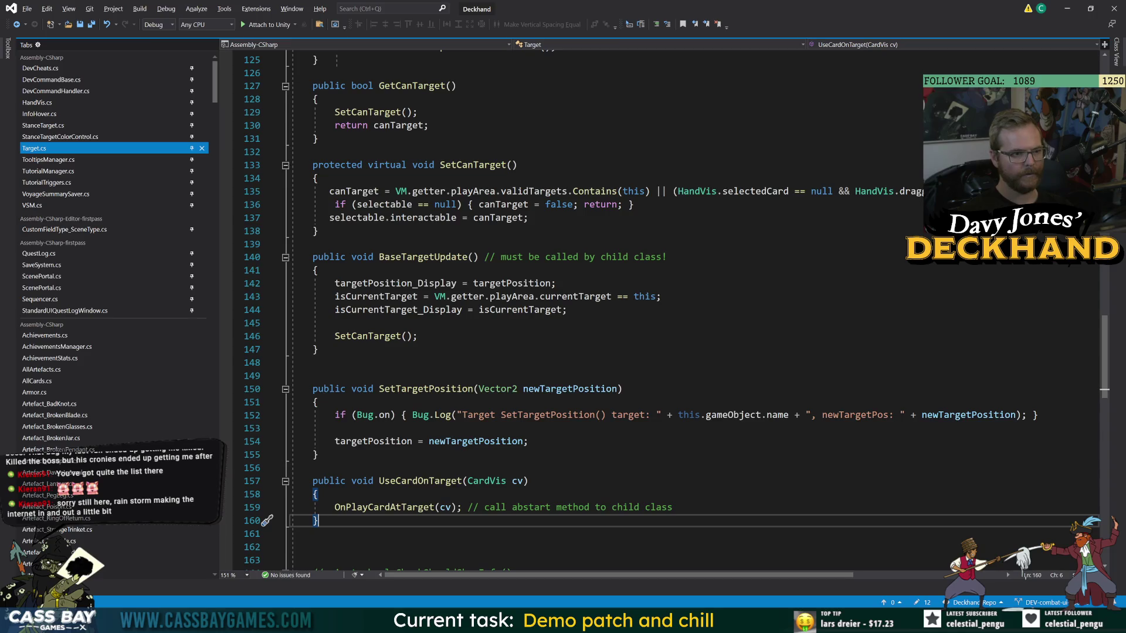
scroll(586, 305, up, 7)
Collapse KeywordListContainsType, BaseTargetAwake, GetCanTarget, SetCanTarget, BaseTargetUpdate and GetSummaryBodySpecialString.
click(286, 113)
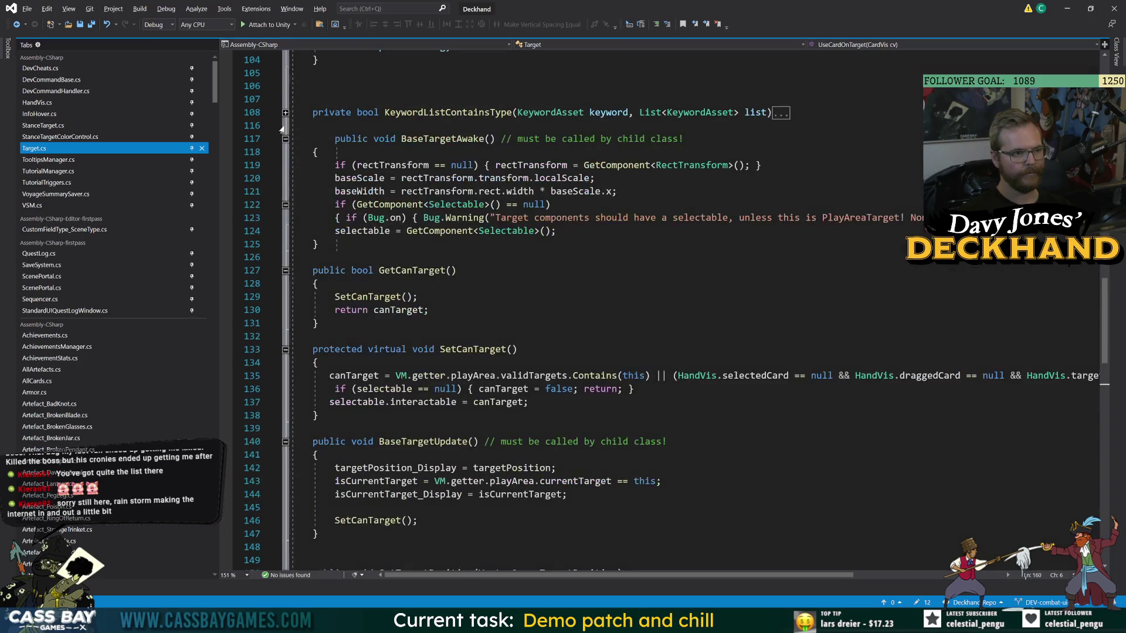
click(285, 139)
click(286, 166)
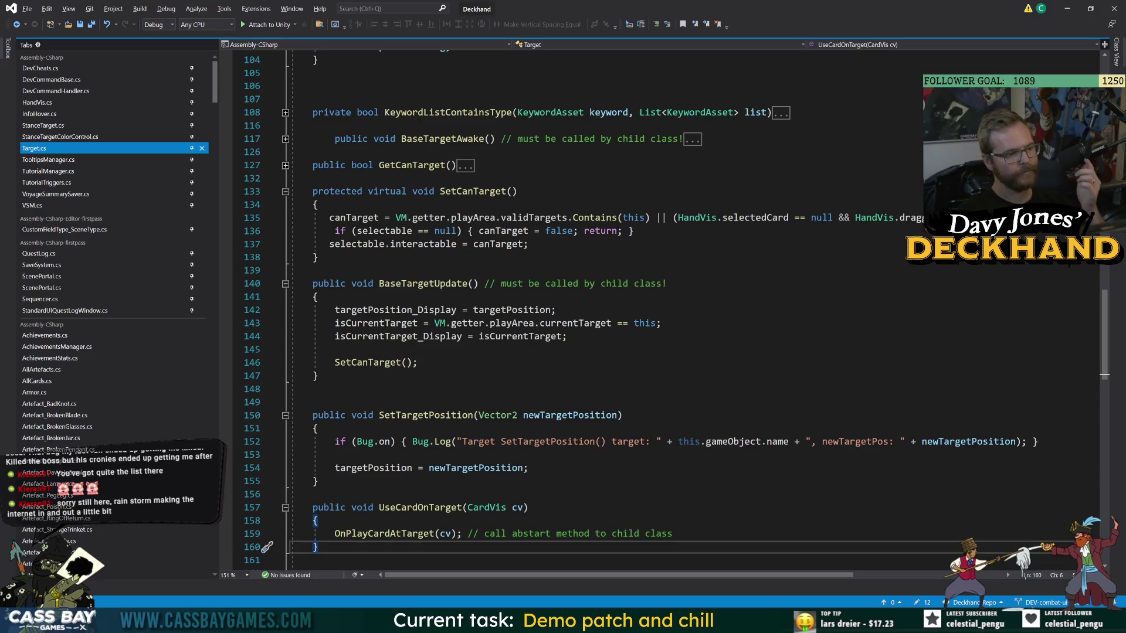
click(286, 192)
click(294, 218)
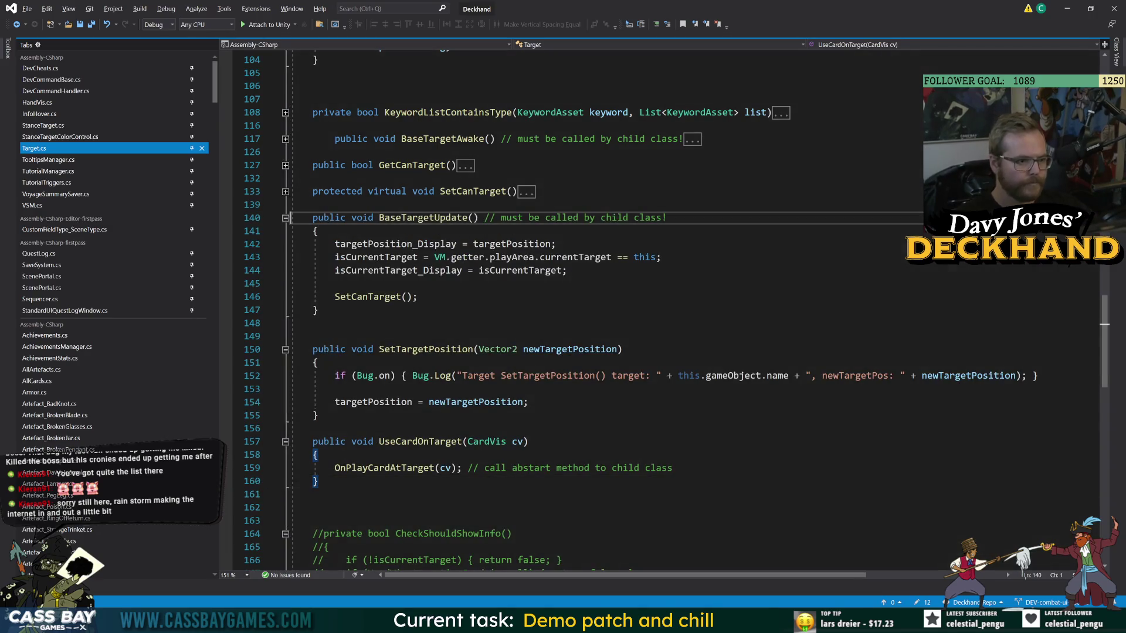
click(285, 218)
scroll(286, 218, down, 8)
scroll(286, 293, down, 2)
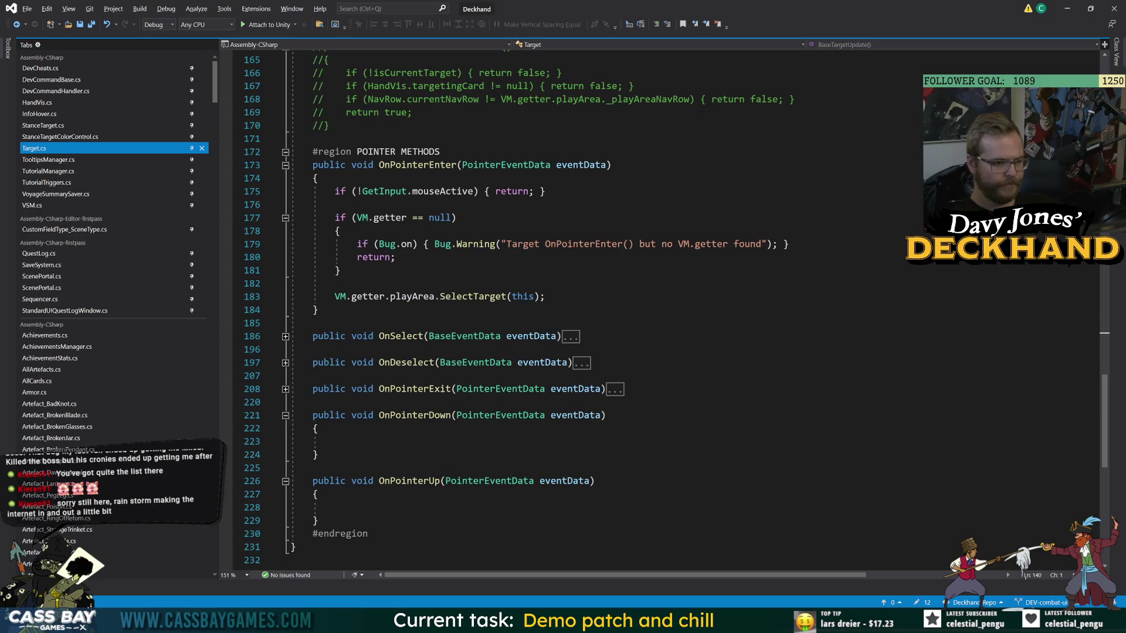
scroll(587, 305, up, 15)
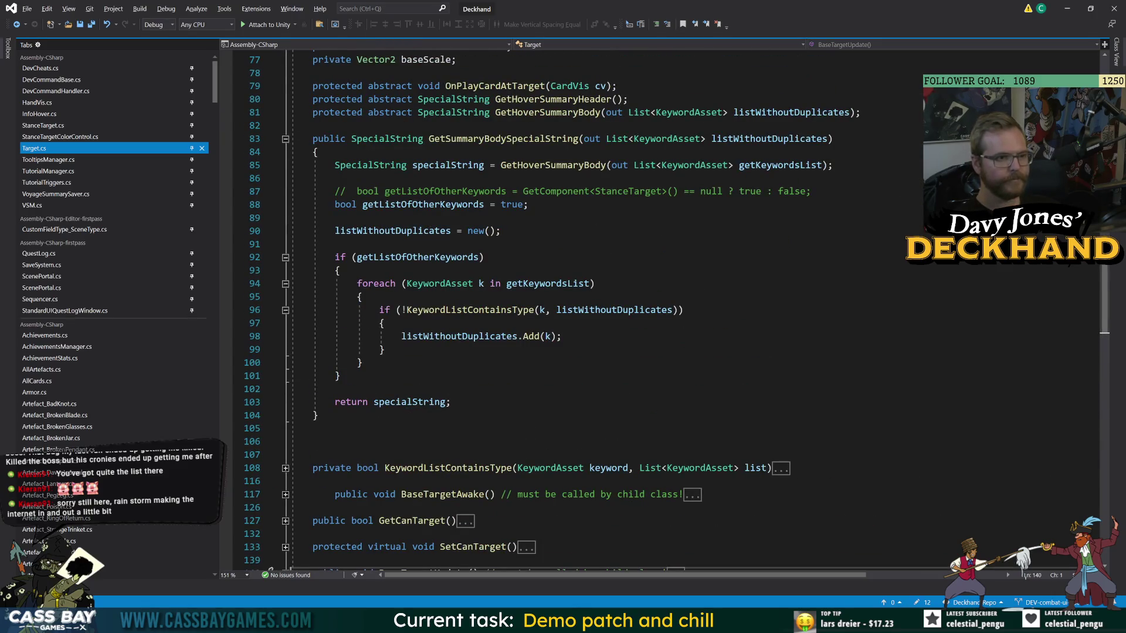
click(286, 139)
scroll(285, 139, up, 7)
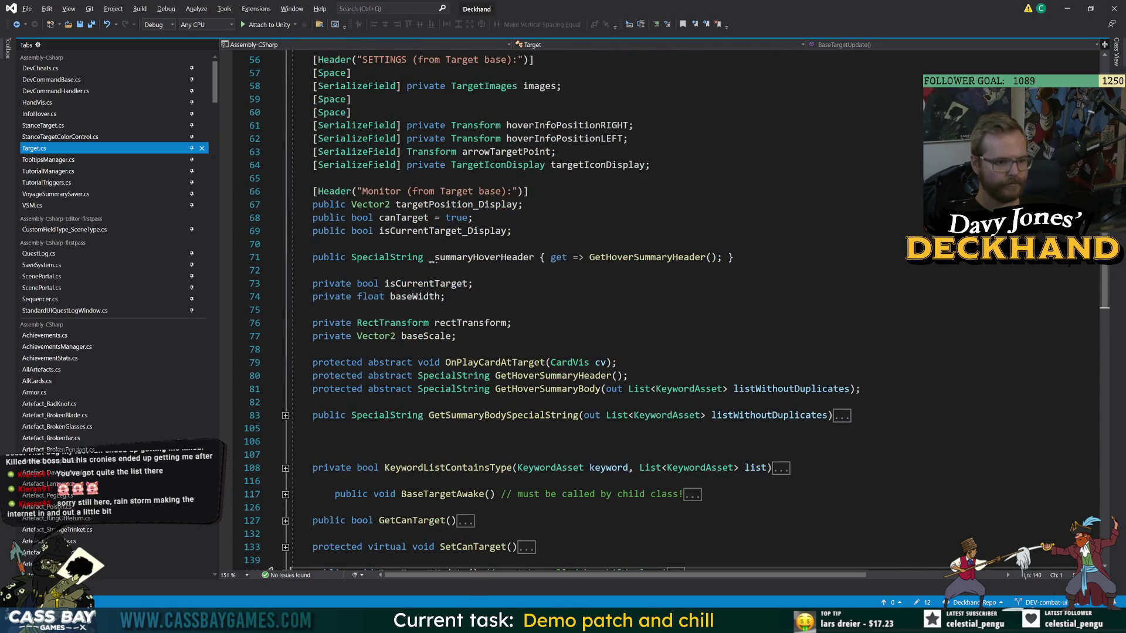
scroll(586, 305, up, 16)
Change TargetImages' LerpColorRegular on line 22 from public to private.
click(320, 179)
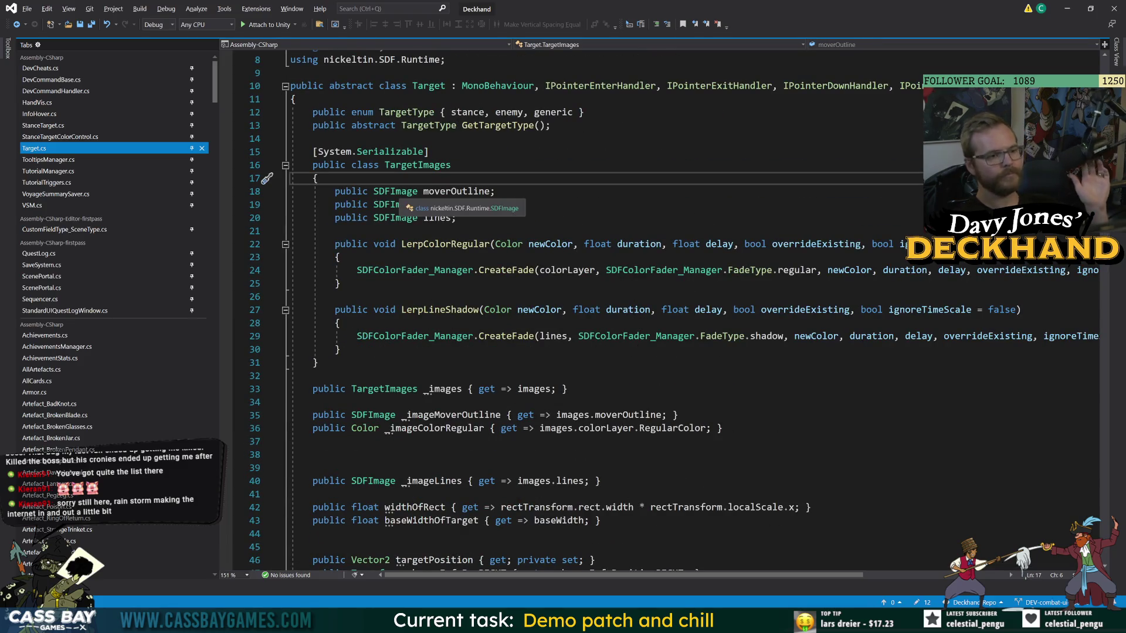
double_click(446, 244)
double_click(461, 309)
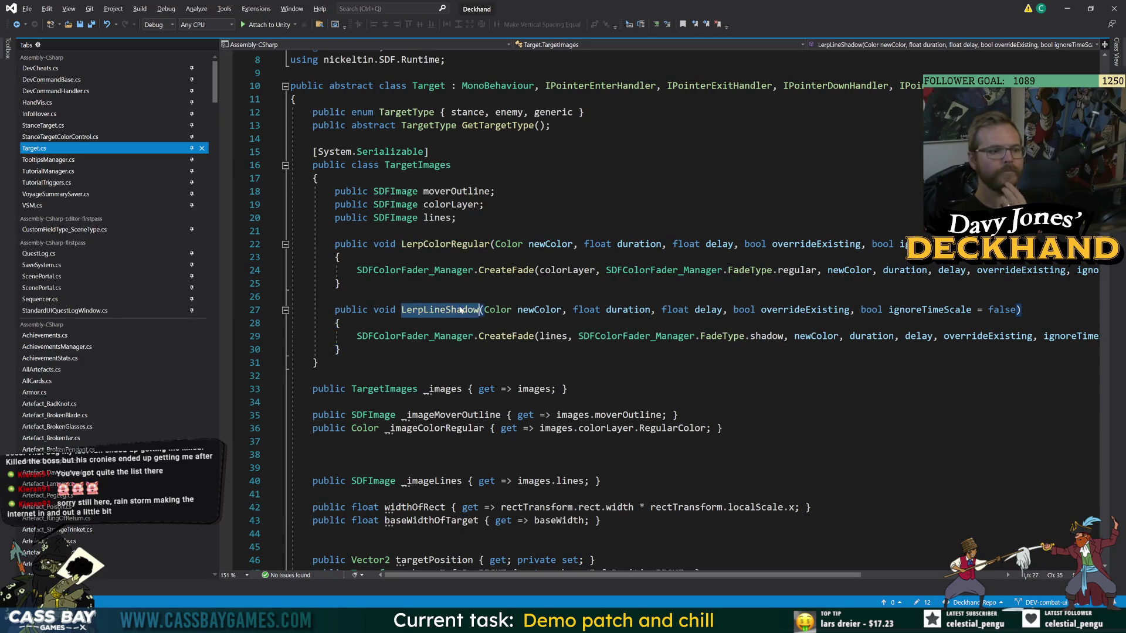
double_click(445, 244)
double_click(420, 165)
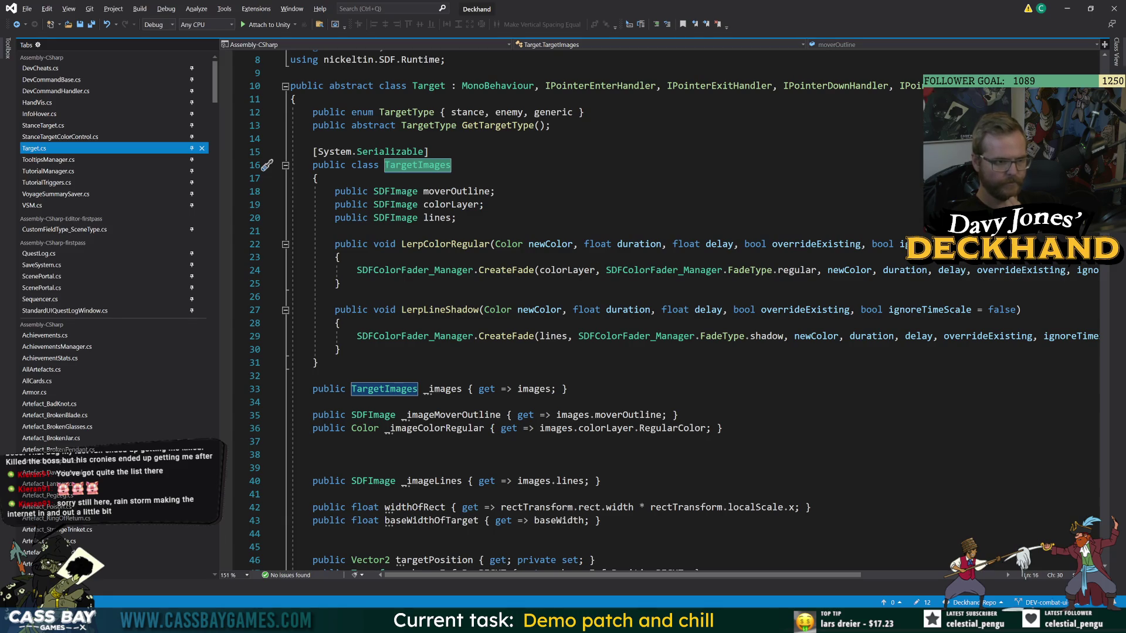
double_click(350, 244)
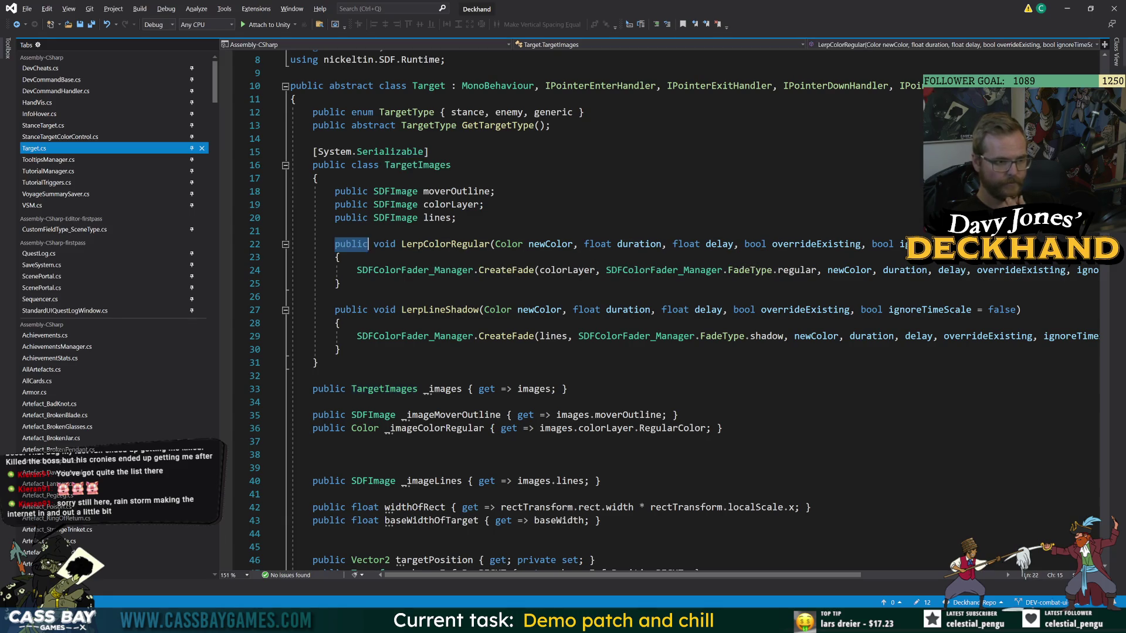
text(private)
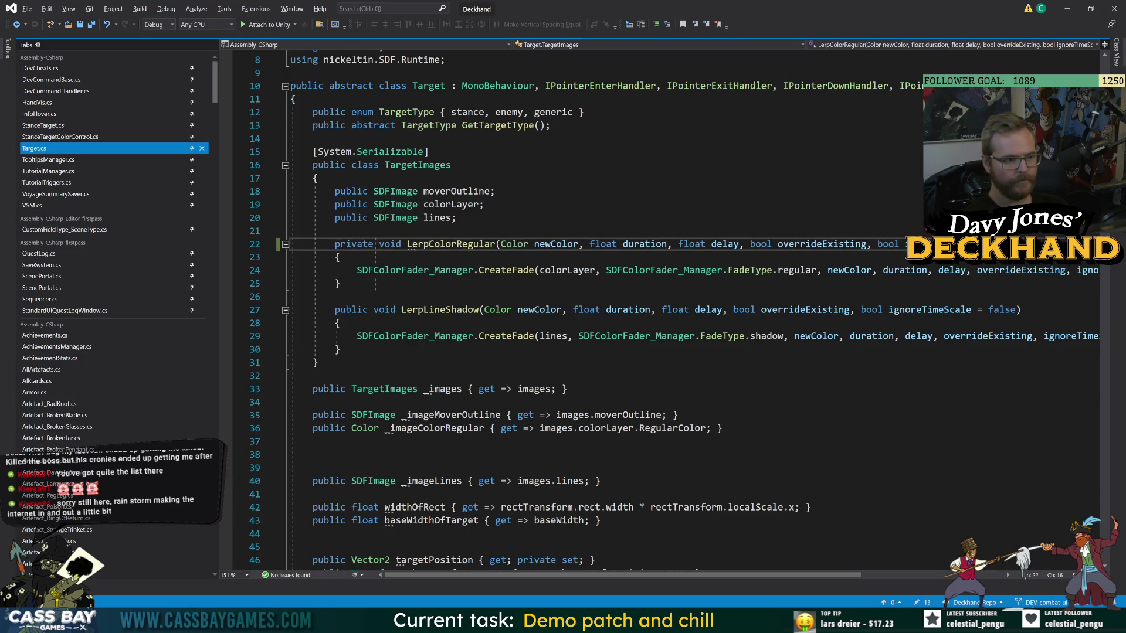
key(alt+Tab)
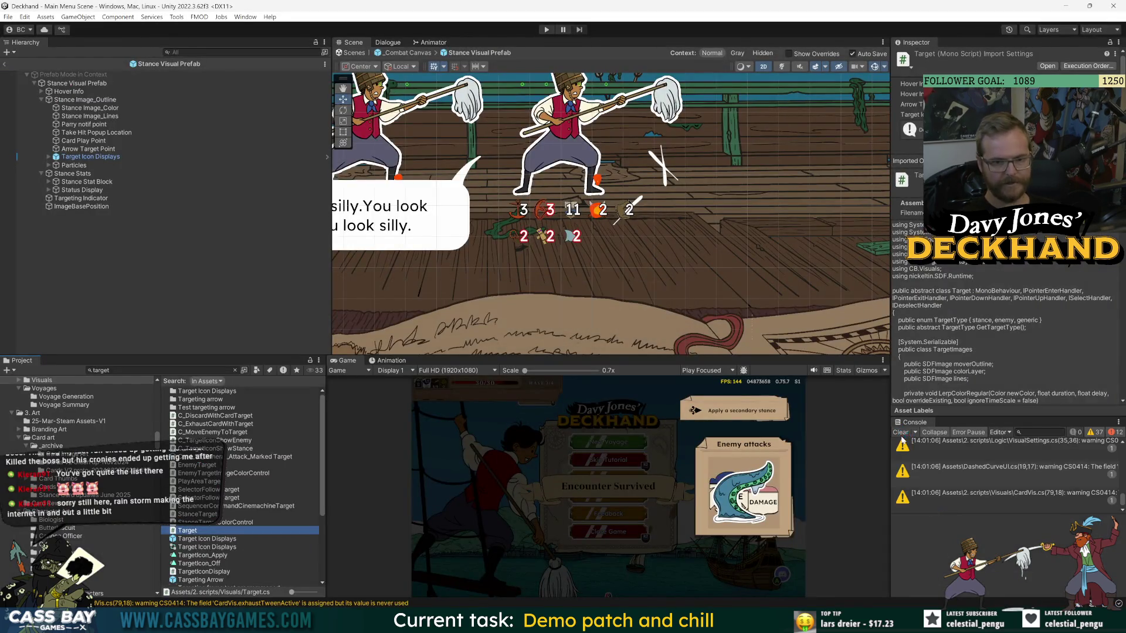
Enlarge the Console to read the CS0122 LerpColorRegular errors, then reselect 'private' on line 22.
drag(890, 423, 764, 423)
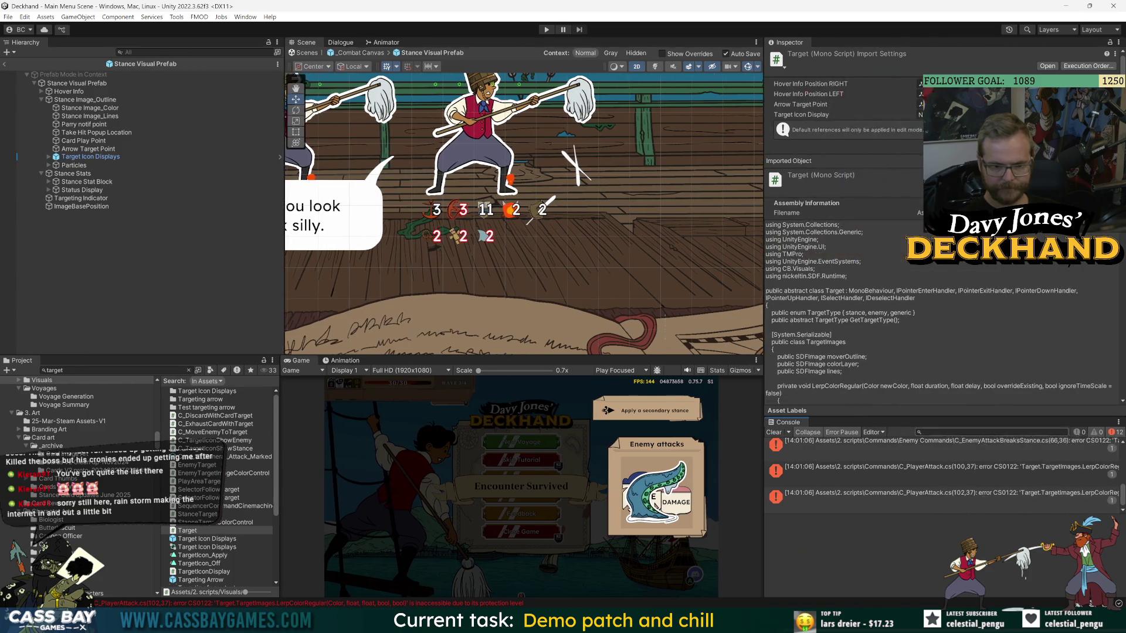
click(1009, 430)
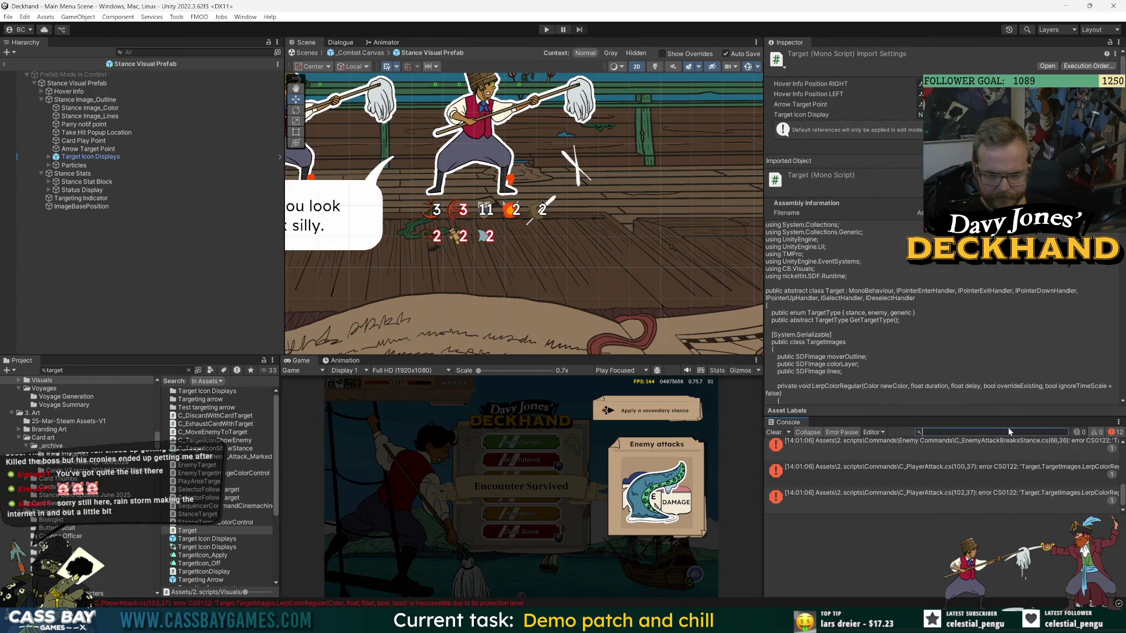
drag(902, 419, 901, 342)
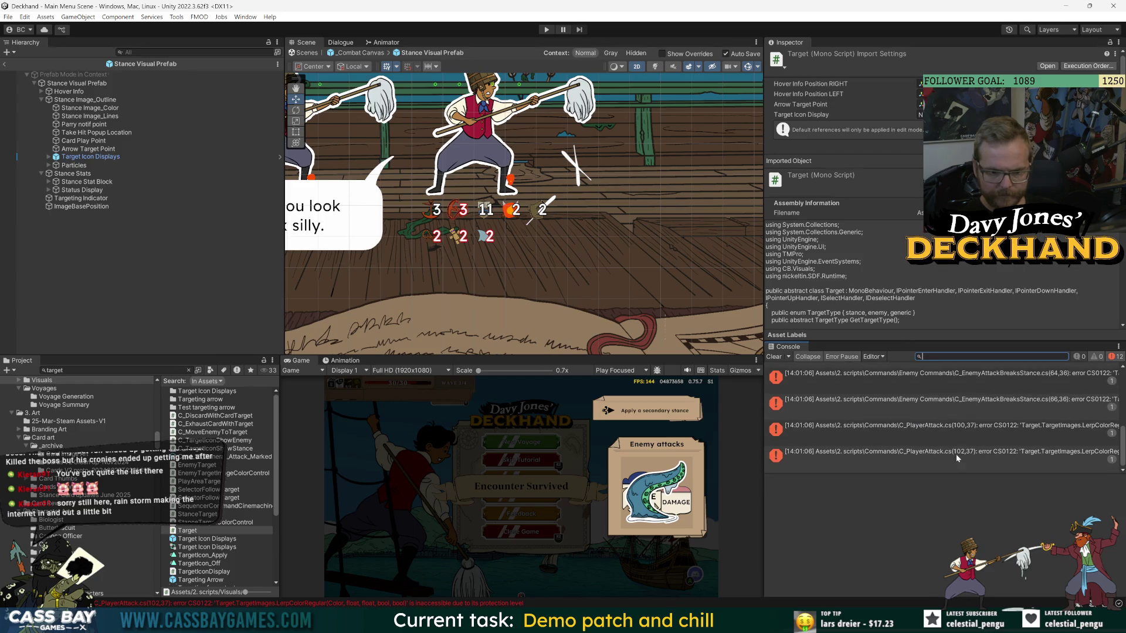
key(alt+Tab)
double_click(354, 244)
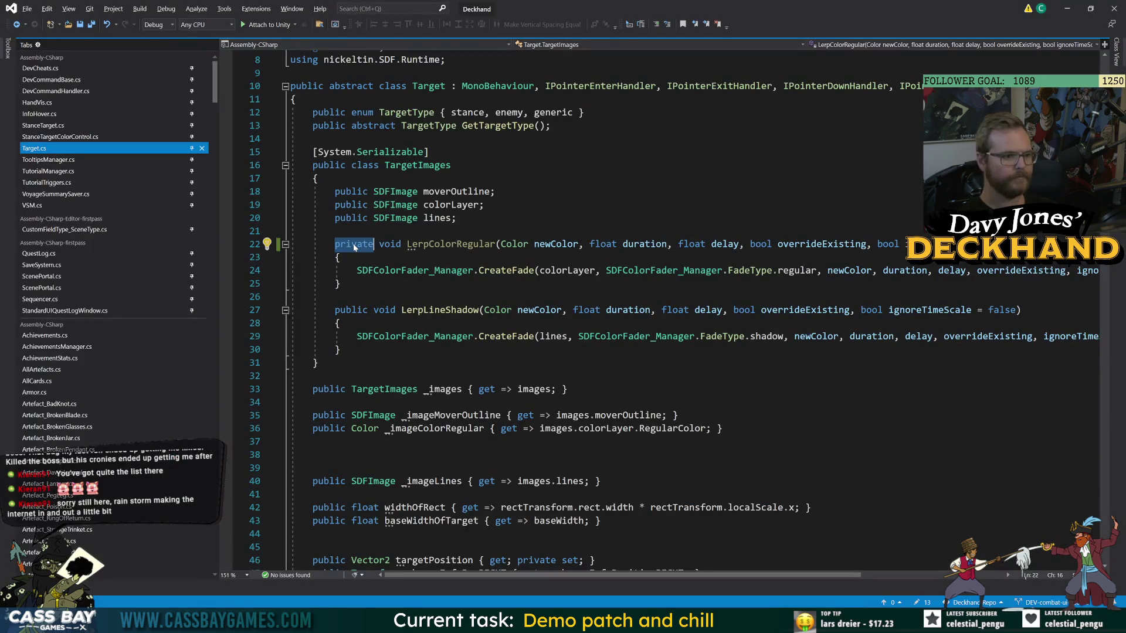
Restore LerpColorRegular in Target.cs to public, then glance at HandVis.cs.
text(public)
click(496, 191)
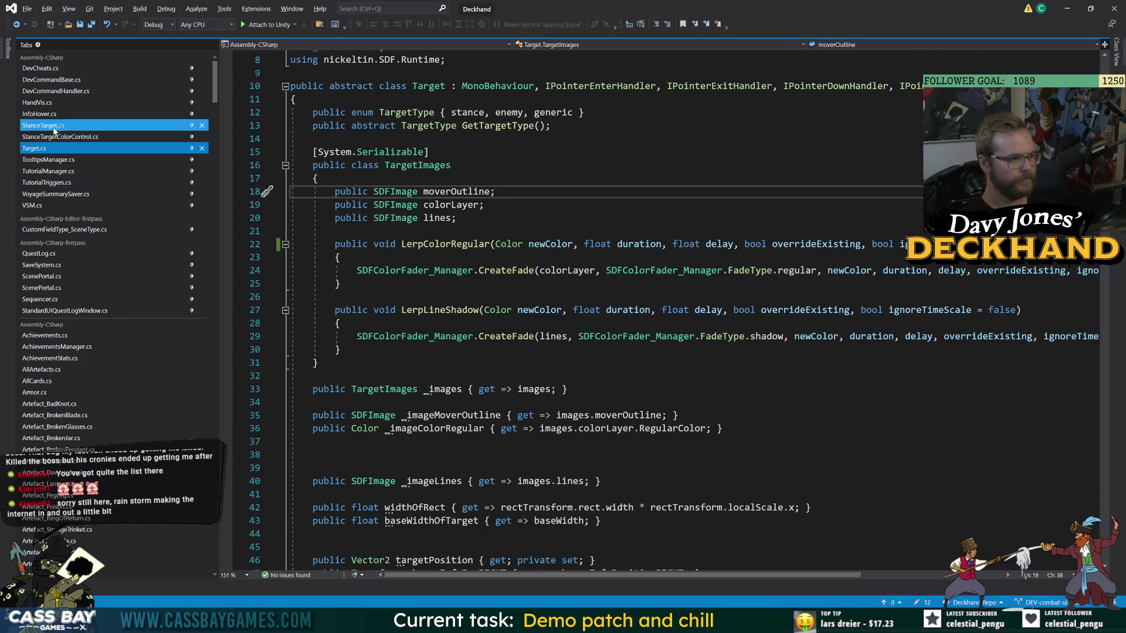
click(54, 103)
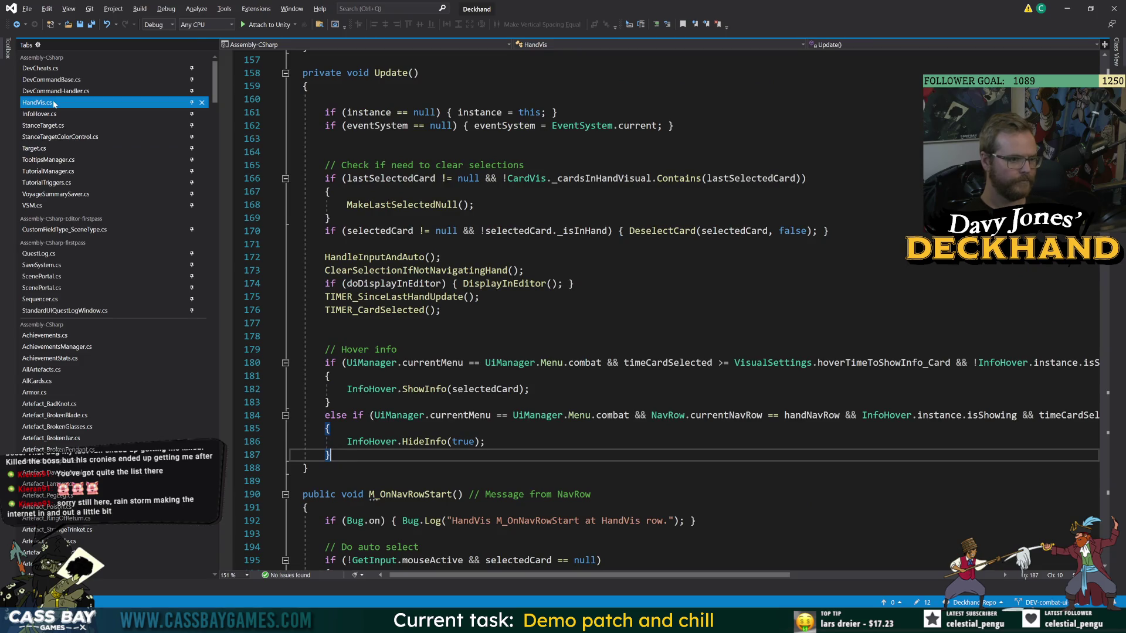
Review StanceTarget.cs and StanceTargetColorControl.cs, then switch to Unity so scripts recompile.
click(45, 126)
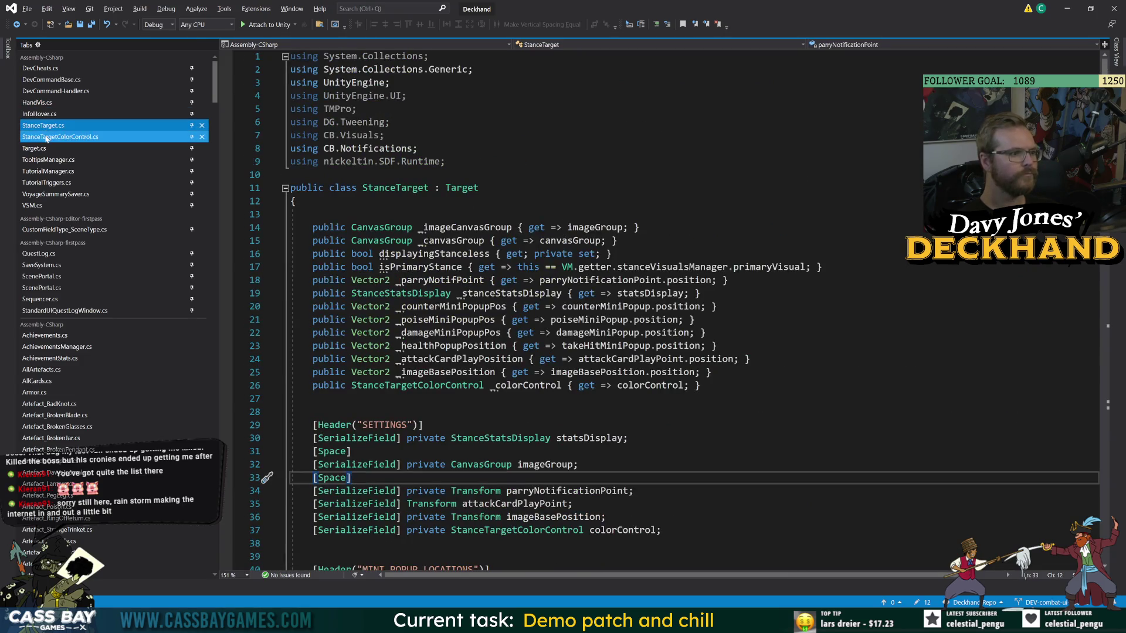
click(46, 137)
click(63, 128)
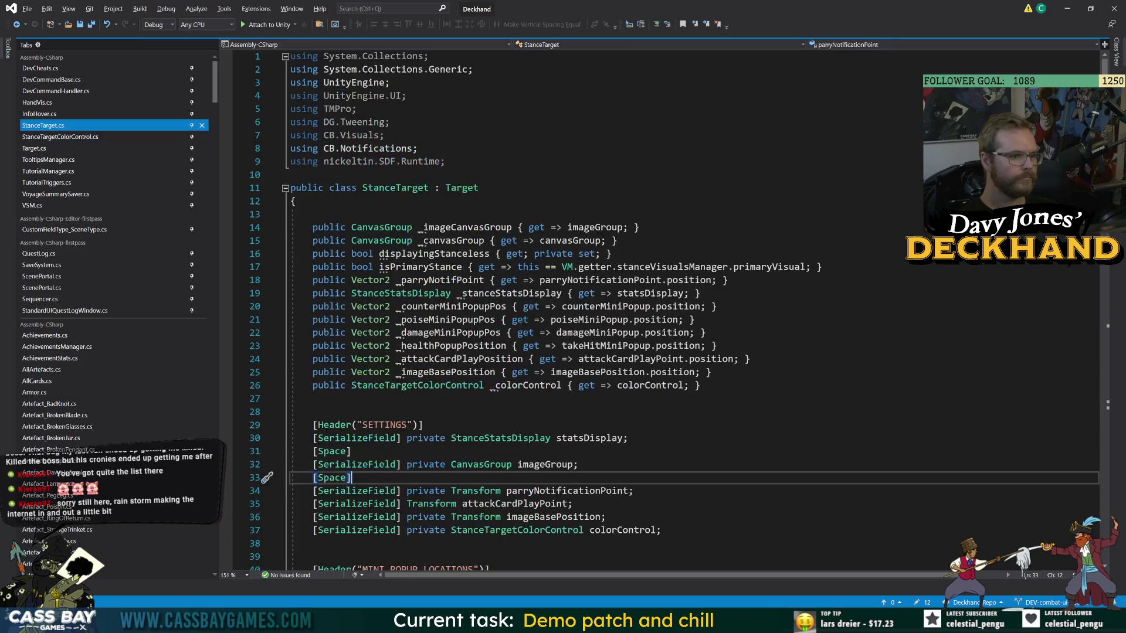
click(399, 293)
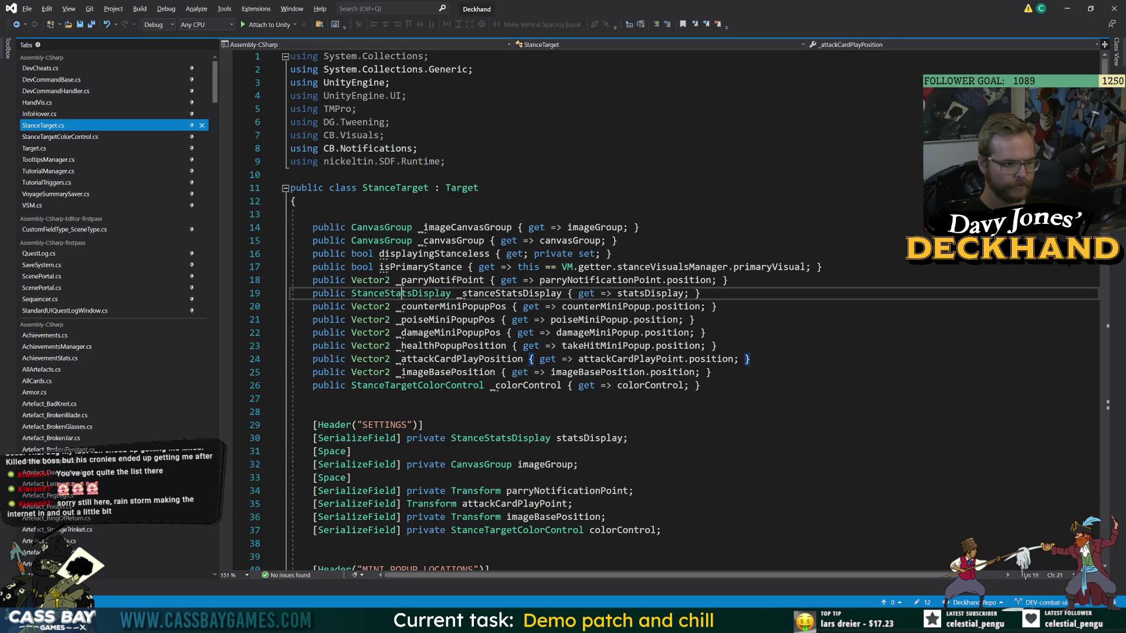
click(312, 412)
key(alt+Tab)
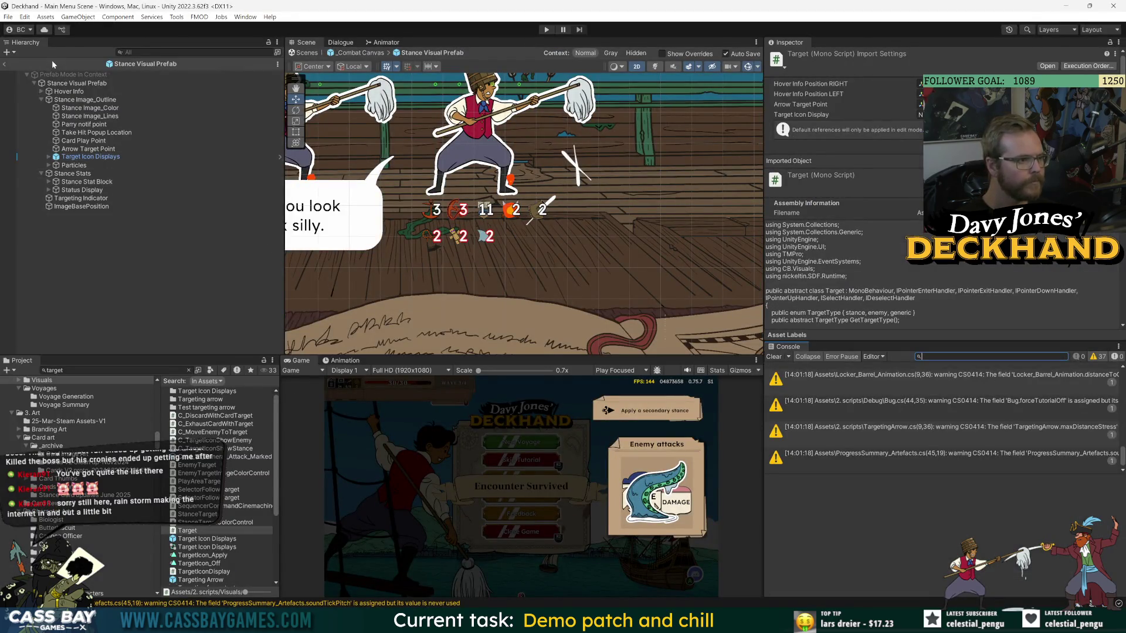
Inspect Stance Image_Outline and locate the object assigned as its Color Image.
click(82, 100)
scroll(870, 311, down, 2)
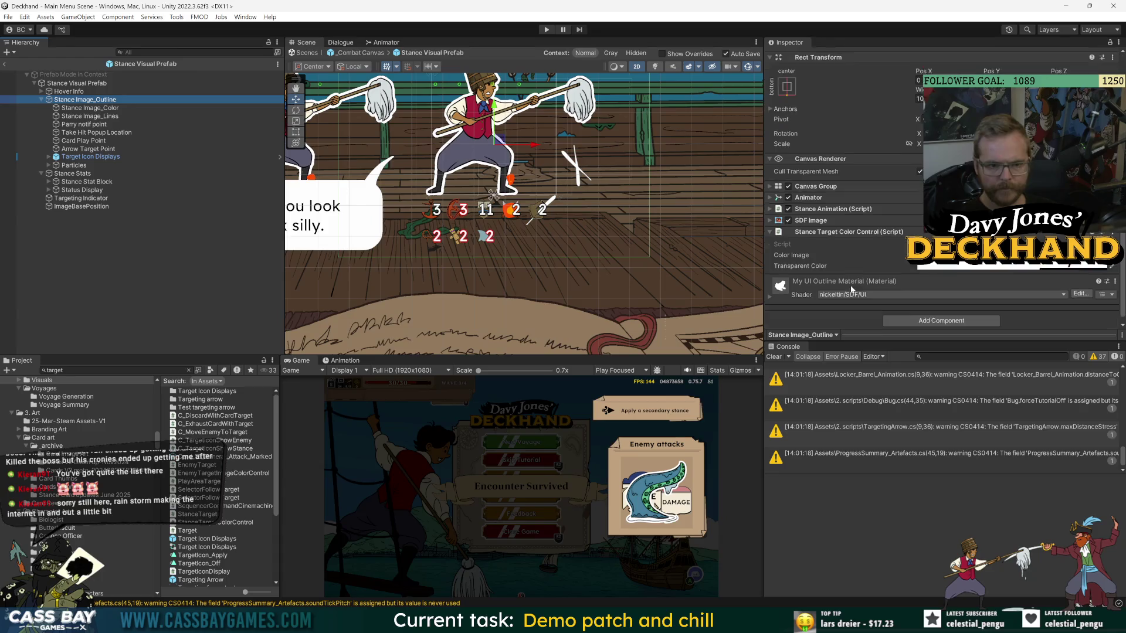
click(837, 205)
click(837, 207)
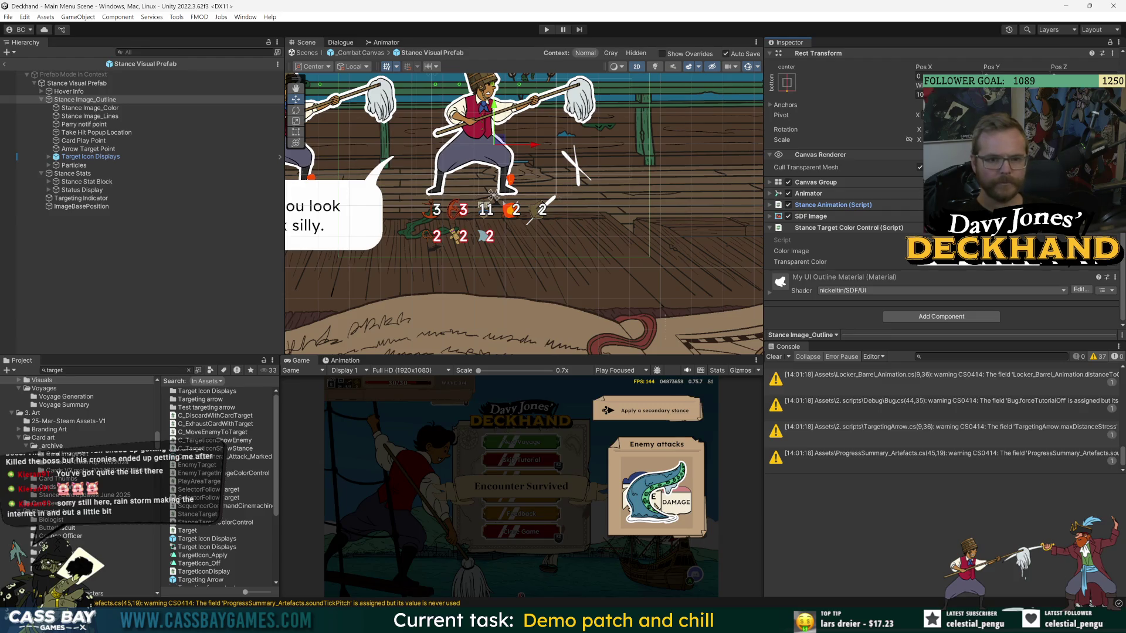
click(967, 251)
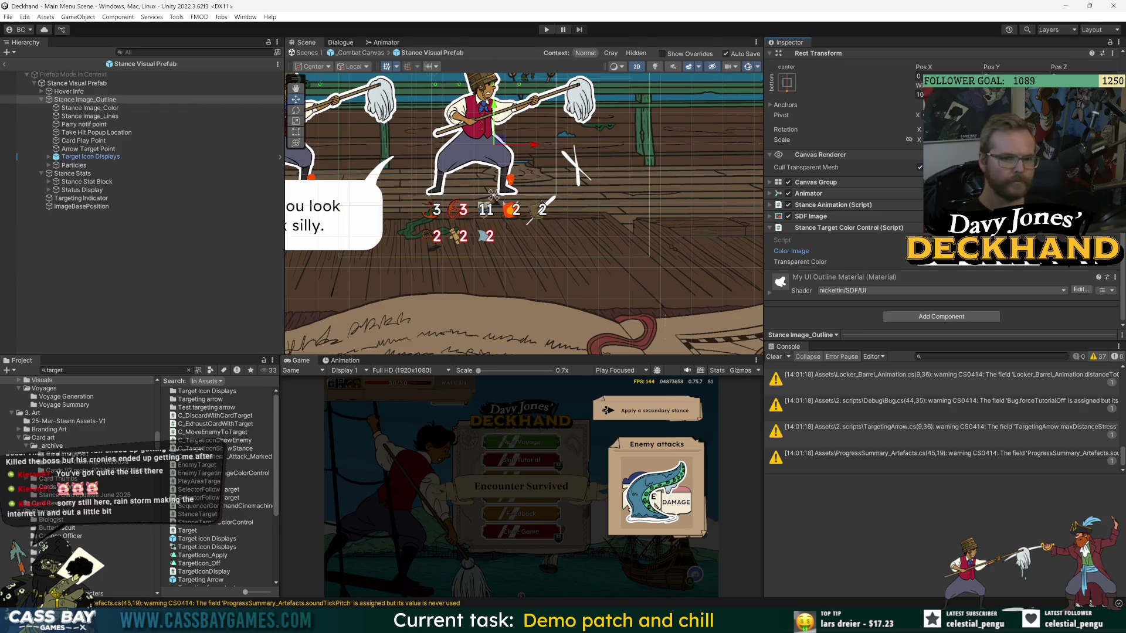
Check the Stance Visual Prefab's Mover Outline object, then return to Visual Studio.
click(82, 83)
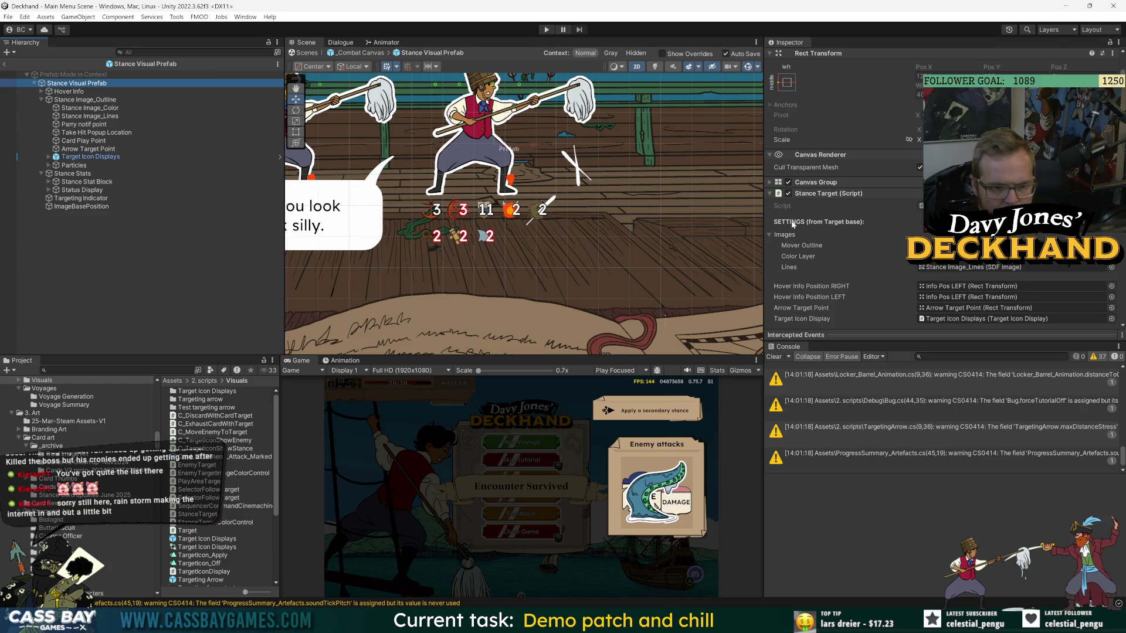
click(950, 245)
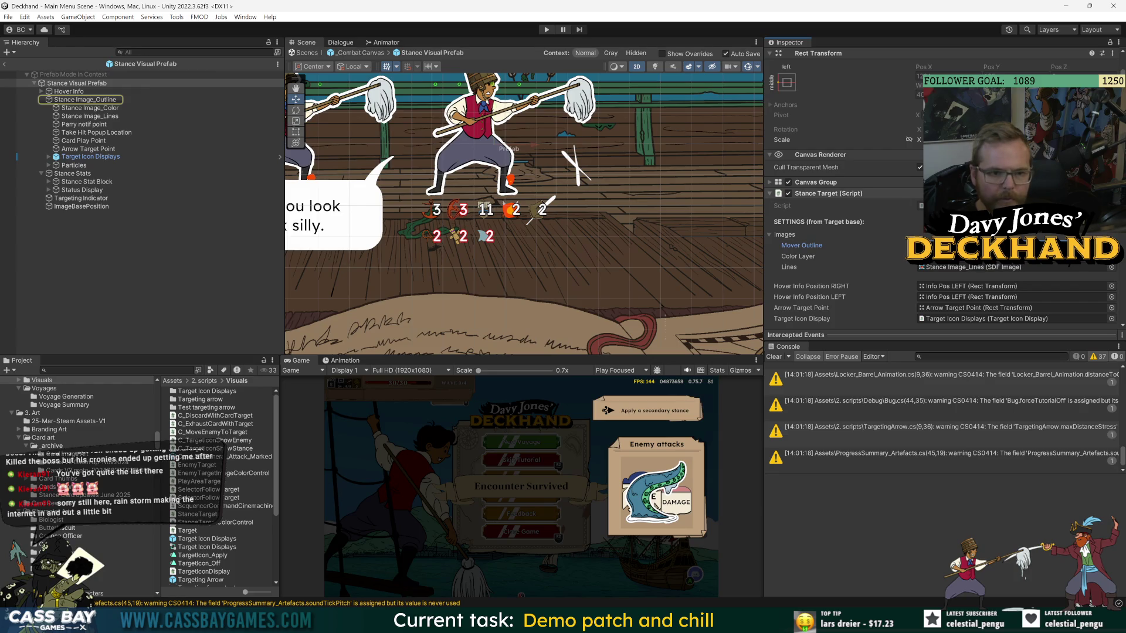
key(alt+Tab)
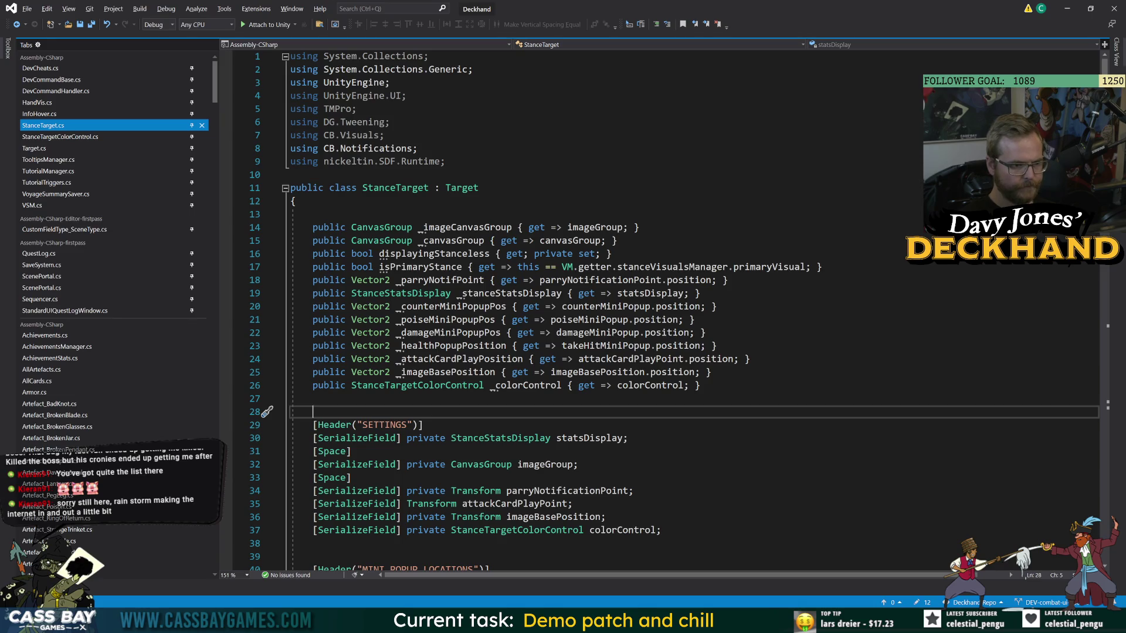
Jump to the SetImageAlphaAndColor definition and examine how it uses imageTargetAlpha and stancelessAlpha.
scroll(663, 311, down, 6)
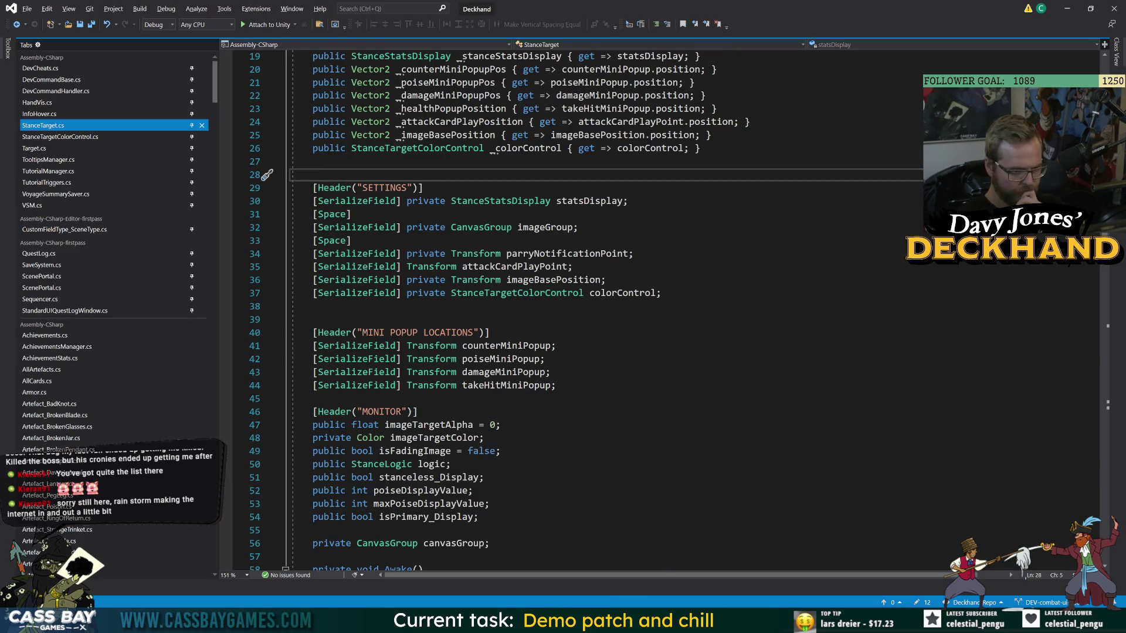
scroll(662, 311, down, 8)
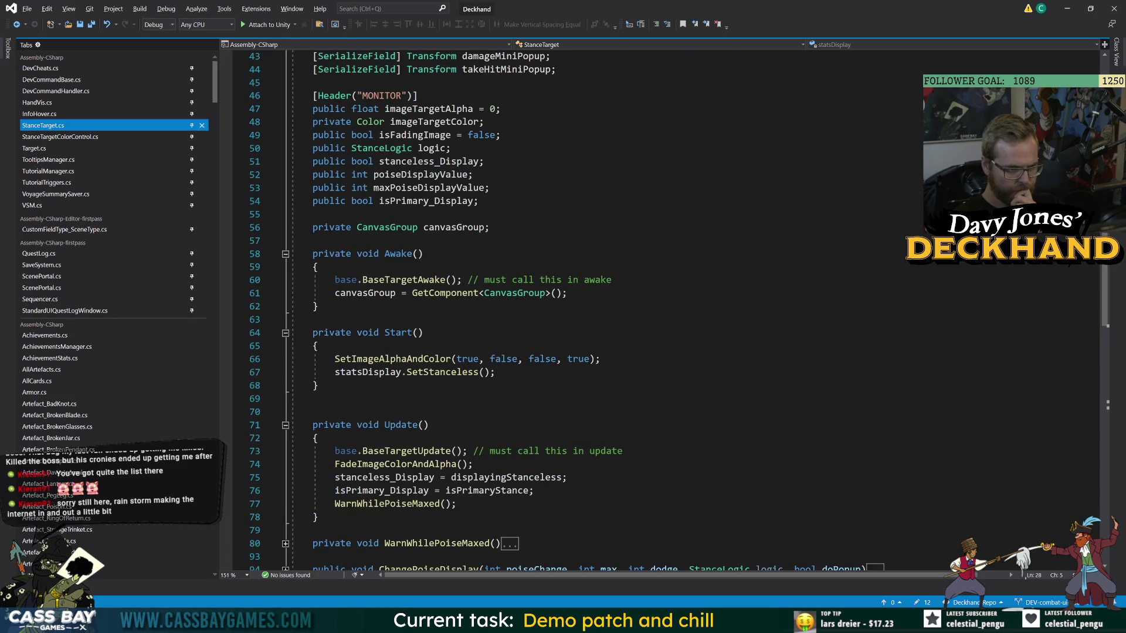
click(430, 359)
key(F12)
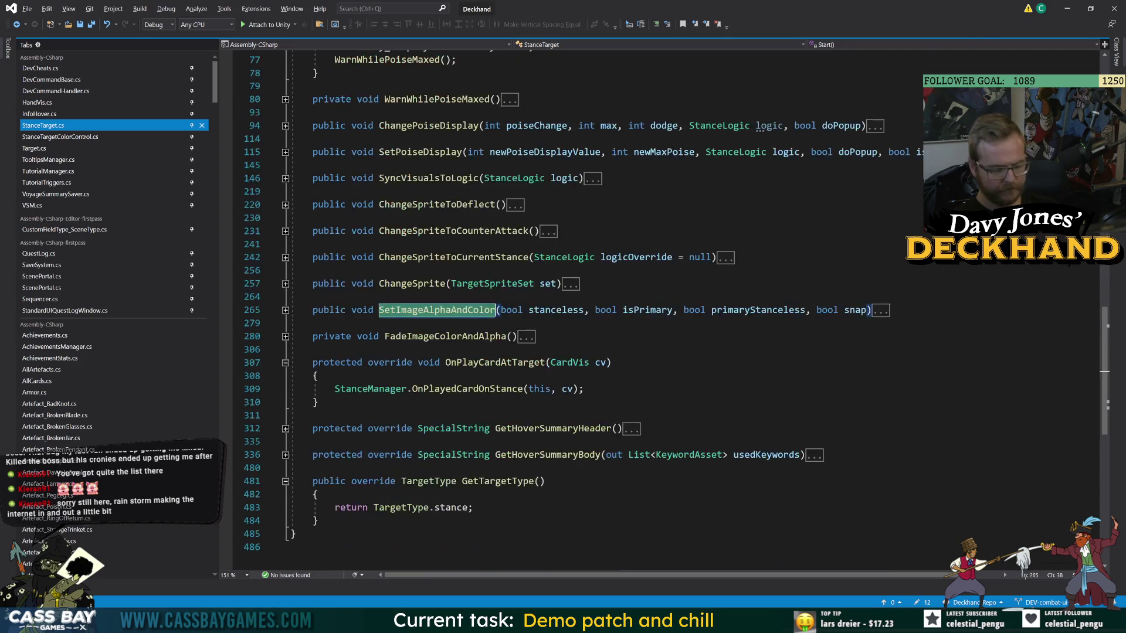
click(285, 310)
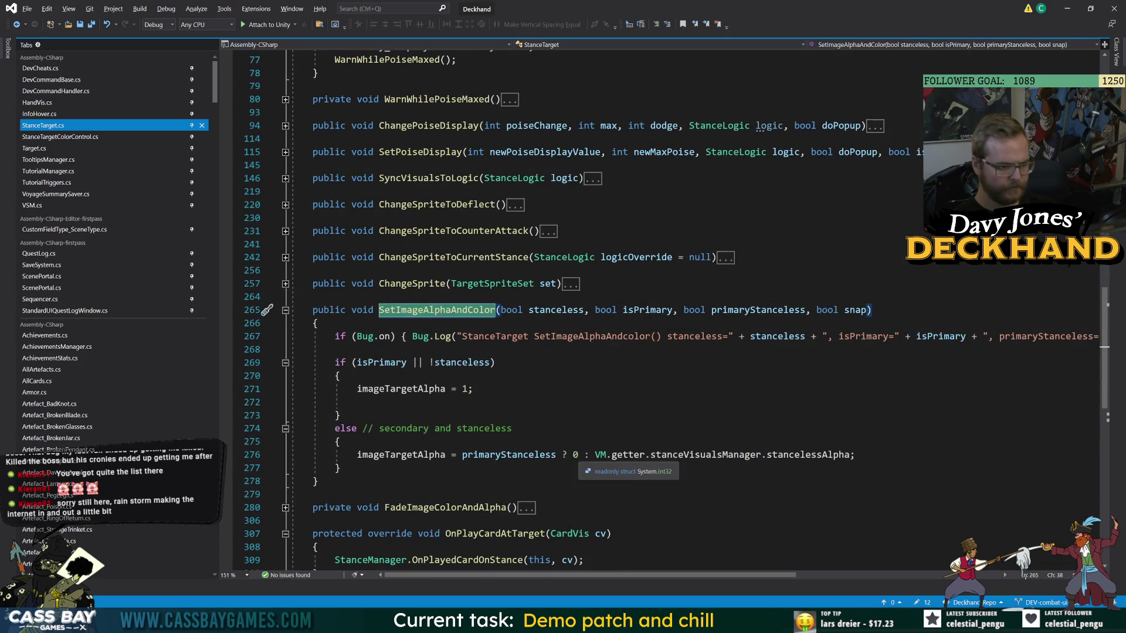
click(809, 455)
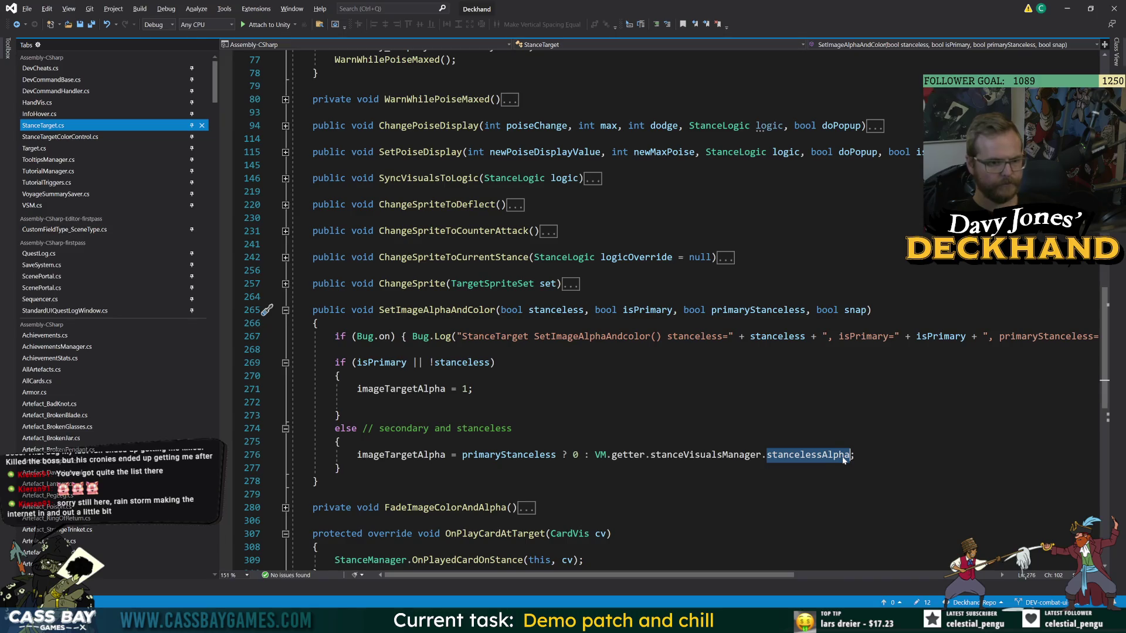
click(446, 455)
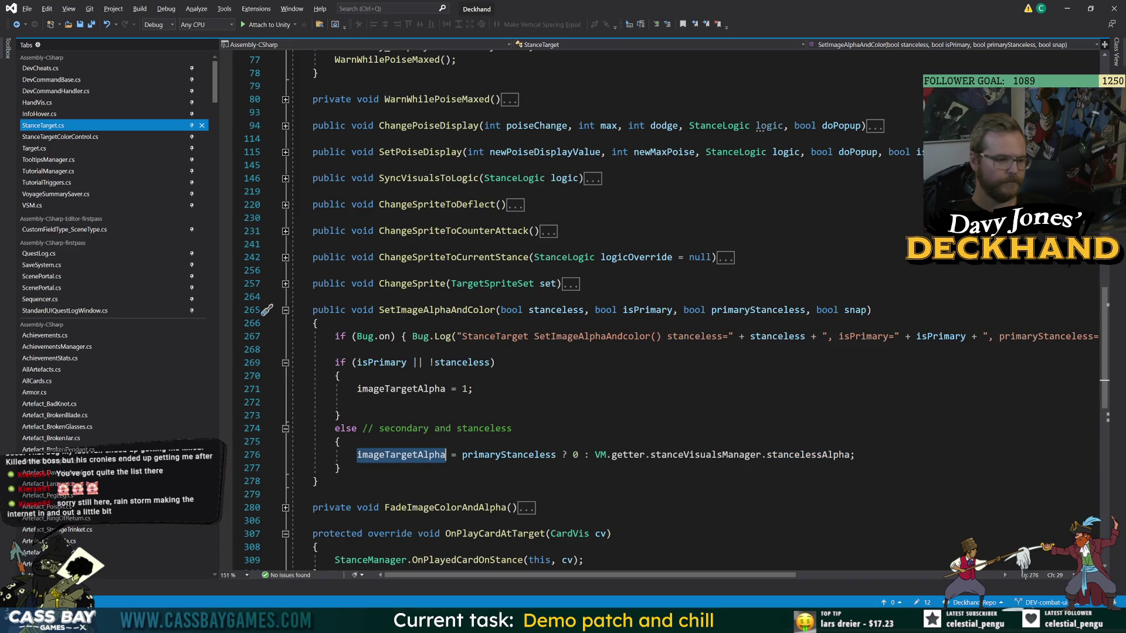
click(285, 310)
click(611, 362)
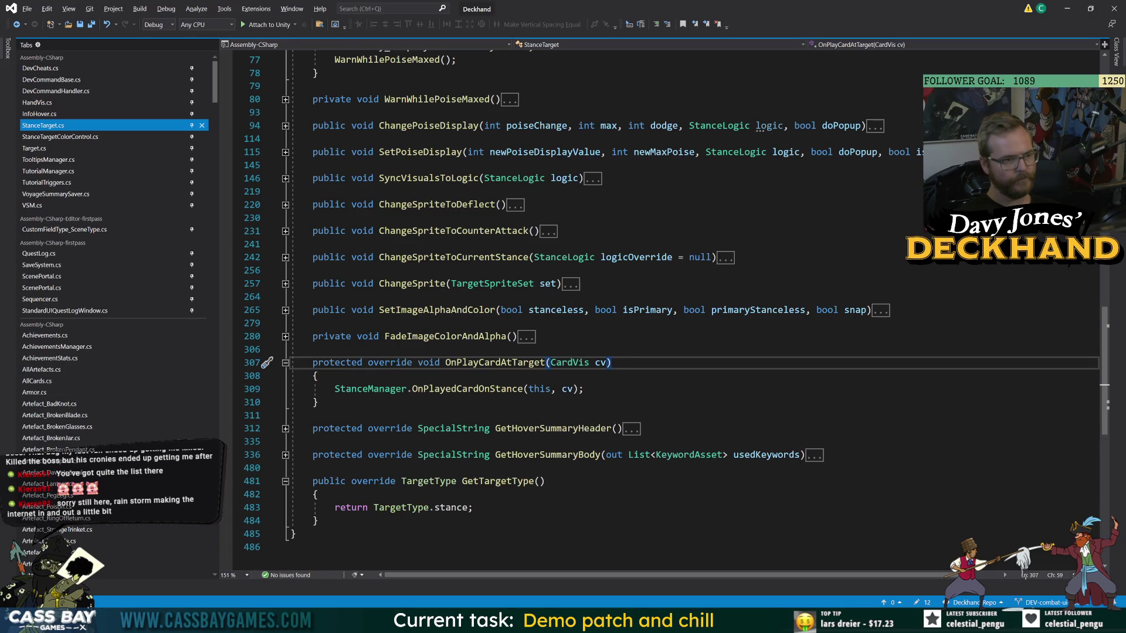
Revisit SetImageAlphaAndColor from the line 66 call, then read StanceTargetColorControl.cs's colour methods.
scroll(663, 305, up, 7)
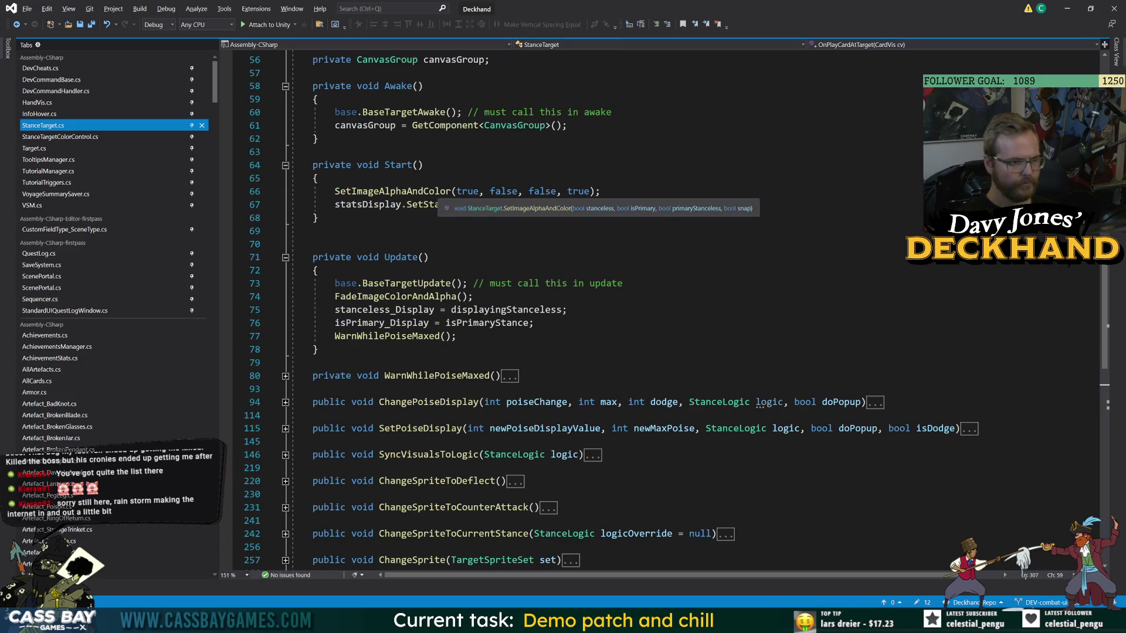
click(413, 192)
key(F12)
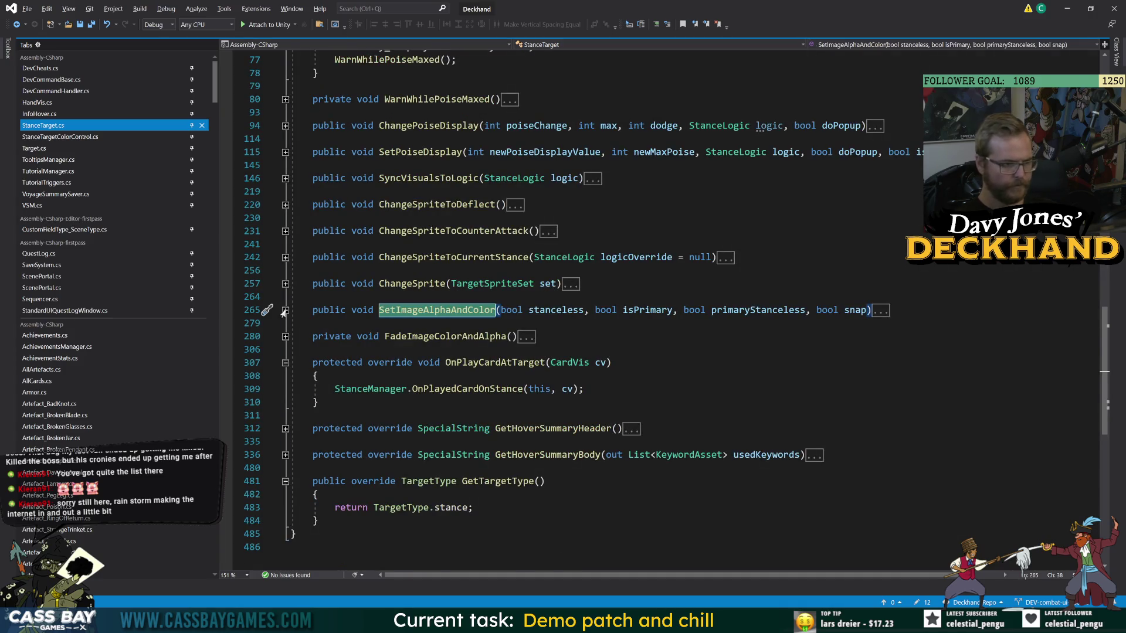
click(286, 310)
click(444, 389)
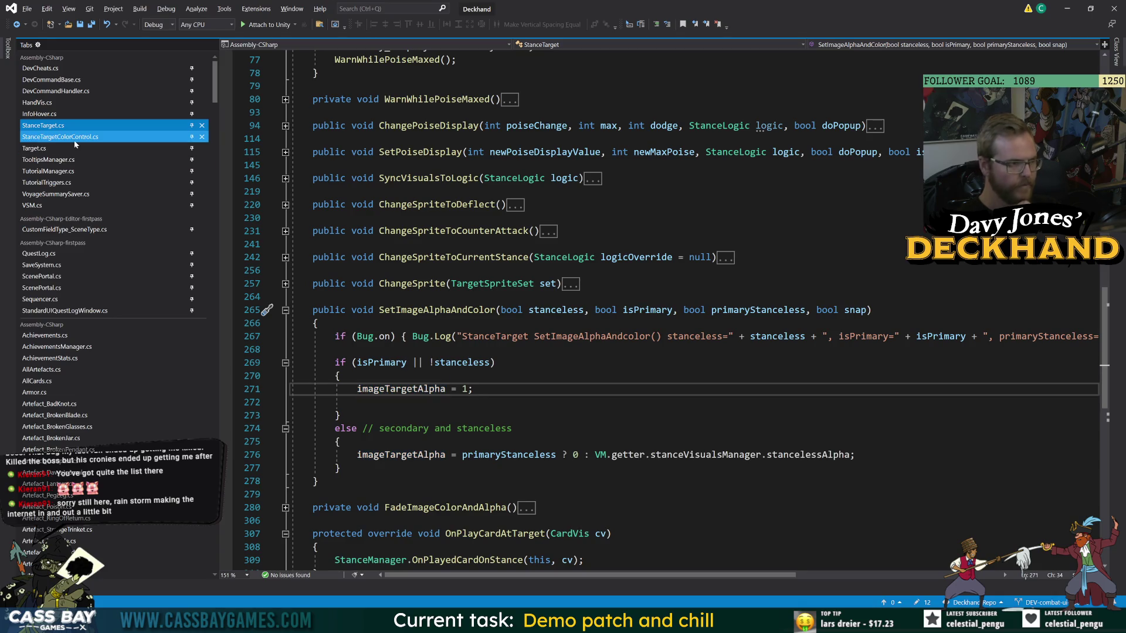
click(58, 137)
scroll(663, 305, down, 3)
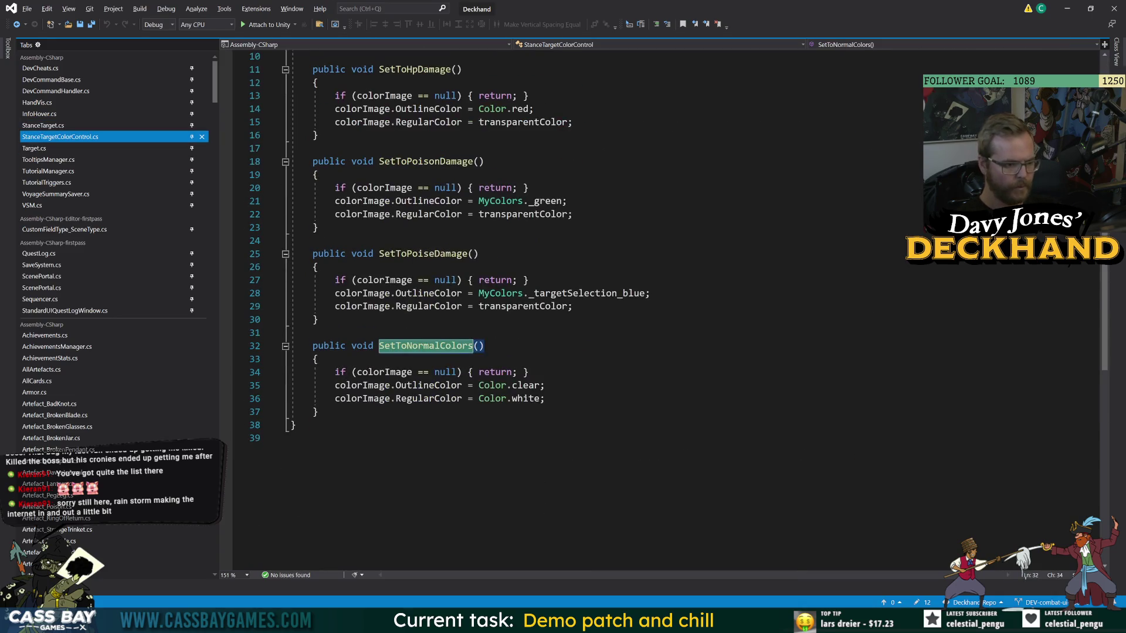
Browse the Target base class, highlighting its SDFColorFader_Manager references on line 29.
click(55, 125)
click(35, 149)
click(618, 336)
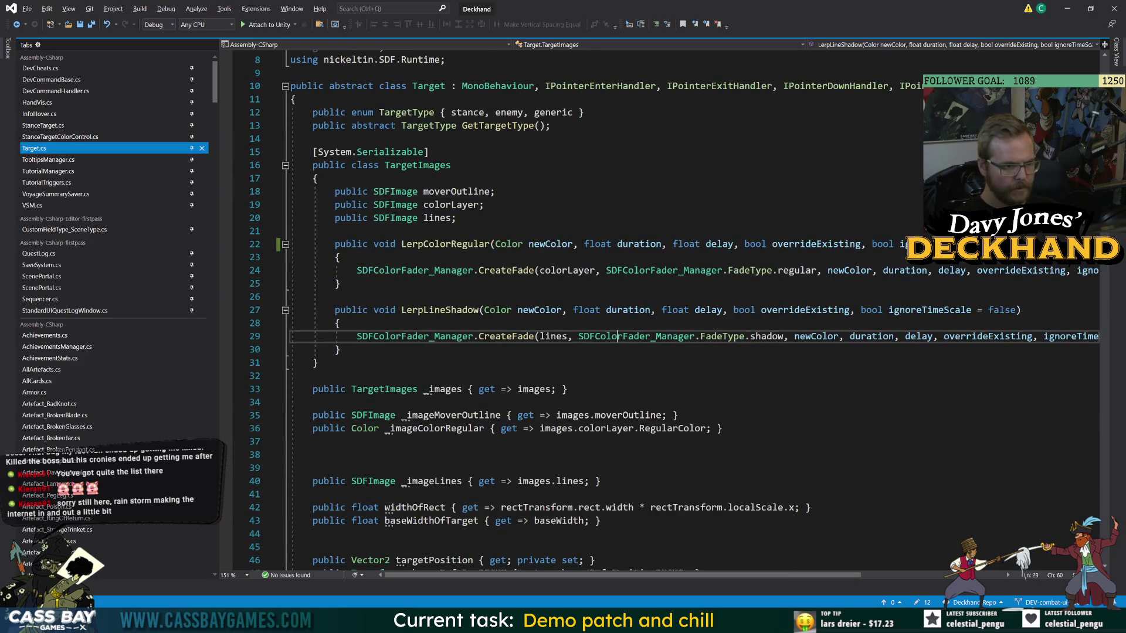
scroll(618, 336, down, 7)
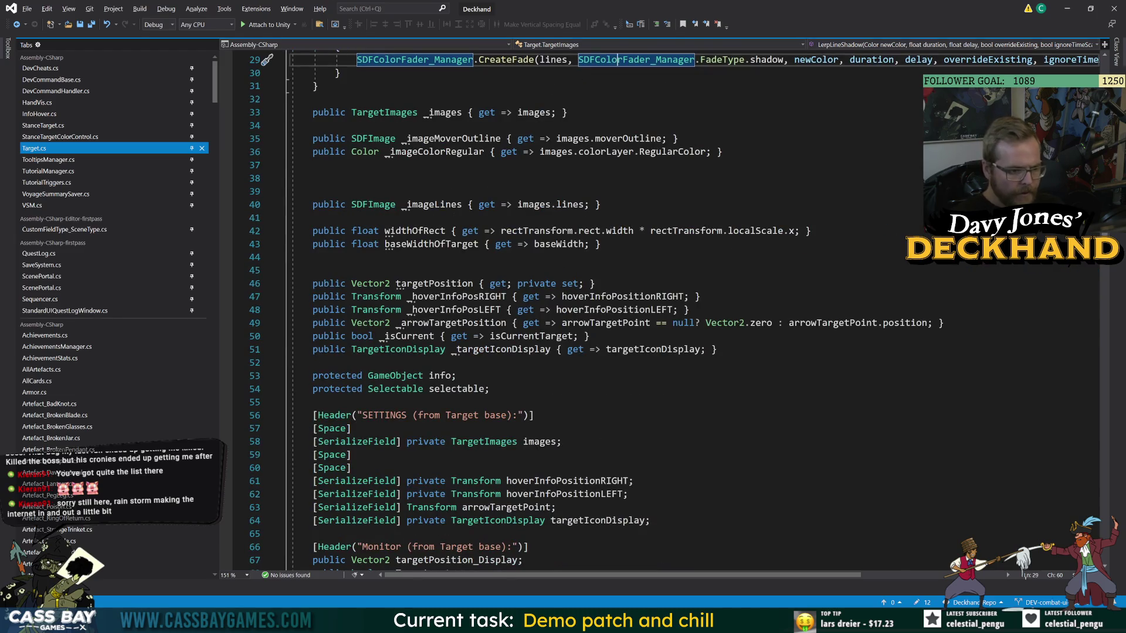
scroll(618, 336, down, 8)
scroll(618, 336, down, 9)
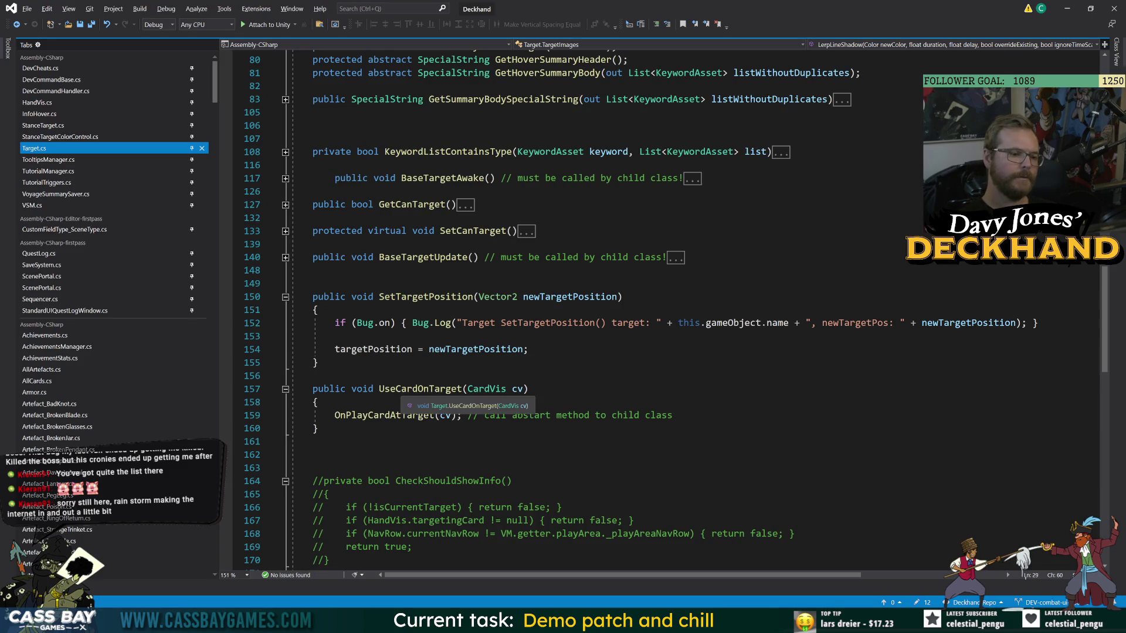
scroll(618, 336, down, 11)
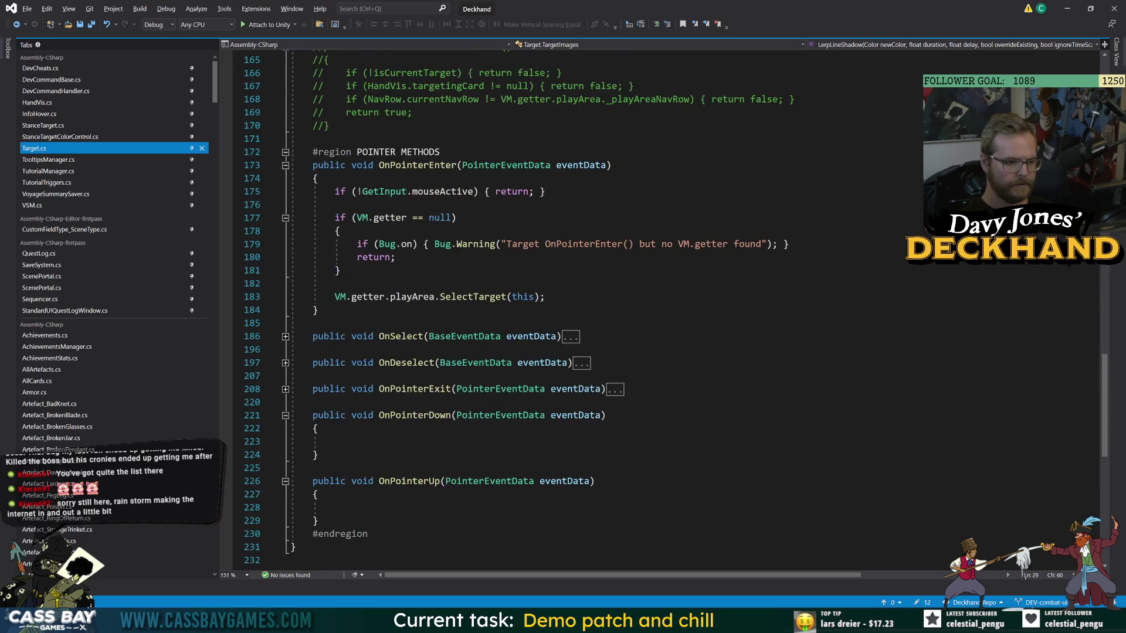
scroll(618, 336, down, 12)
scroll(617, 336, up, 15)
scroll(617, 336, up, 20)
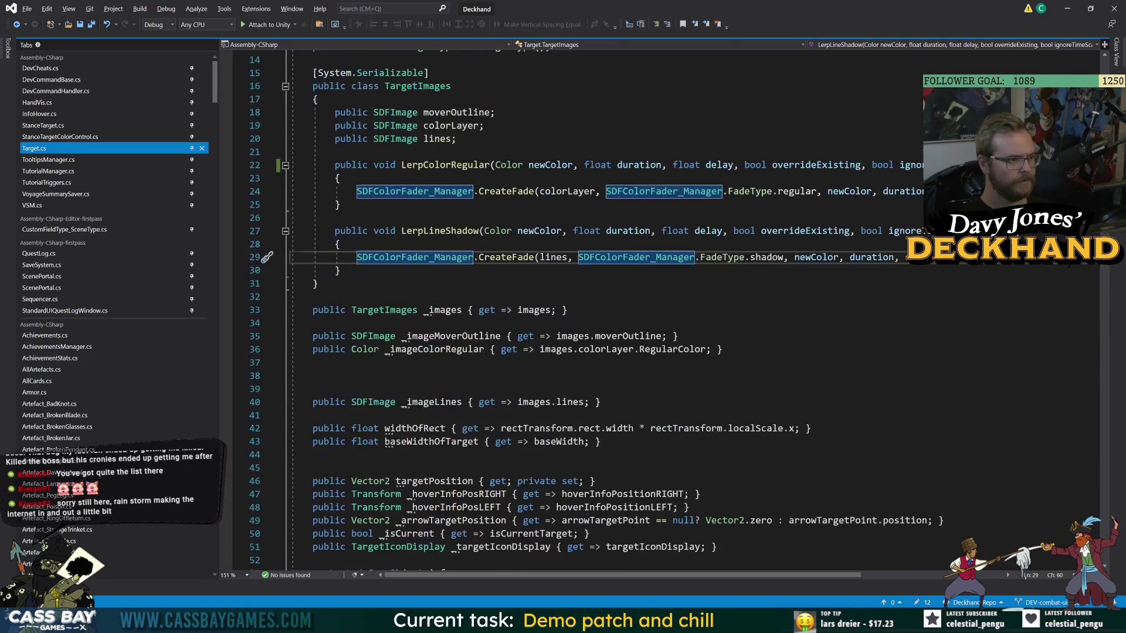
scroll(617, 336, up, 5)
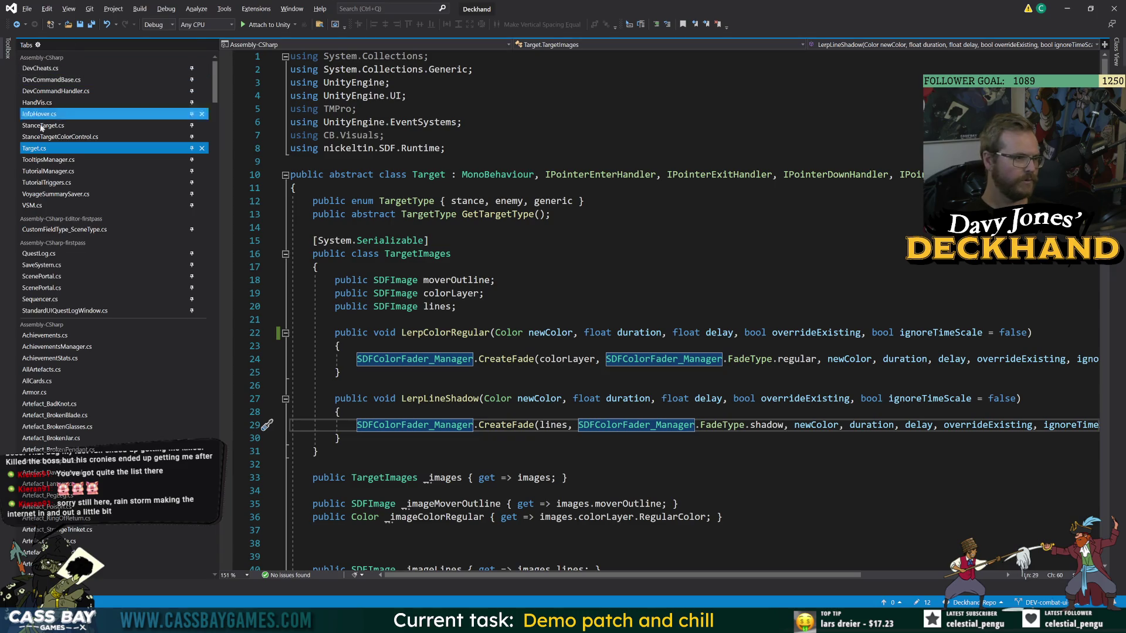
Leave the prefab, select PlayArea in the combat canvas, and open its script.
key(alt+Tab)
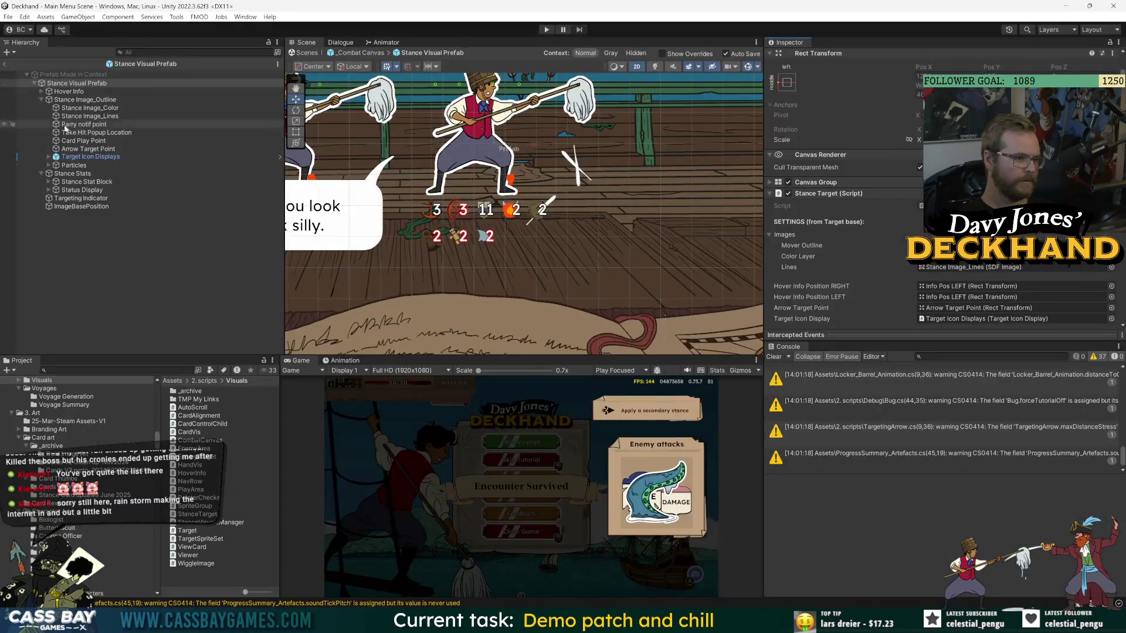
click(5, 66)
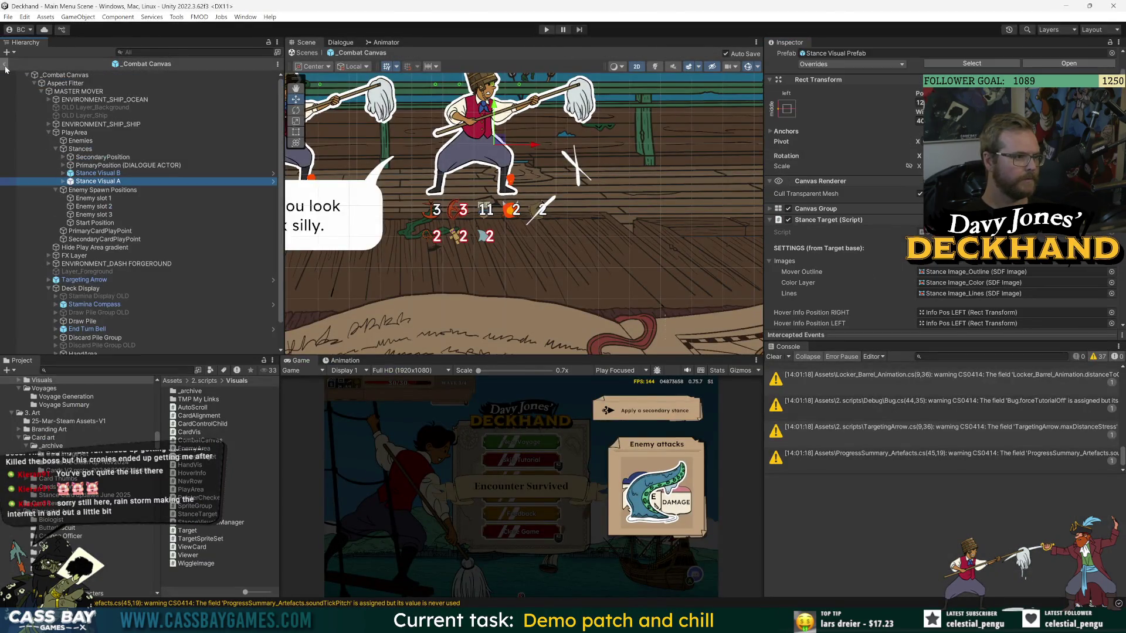
click(80, 133)
click(811, 216)
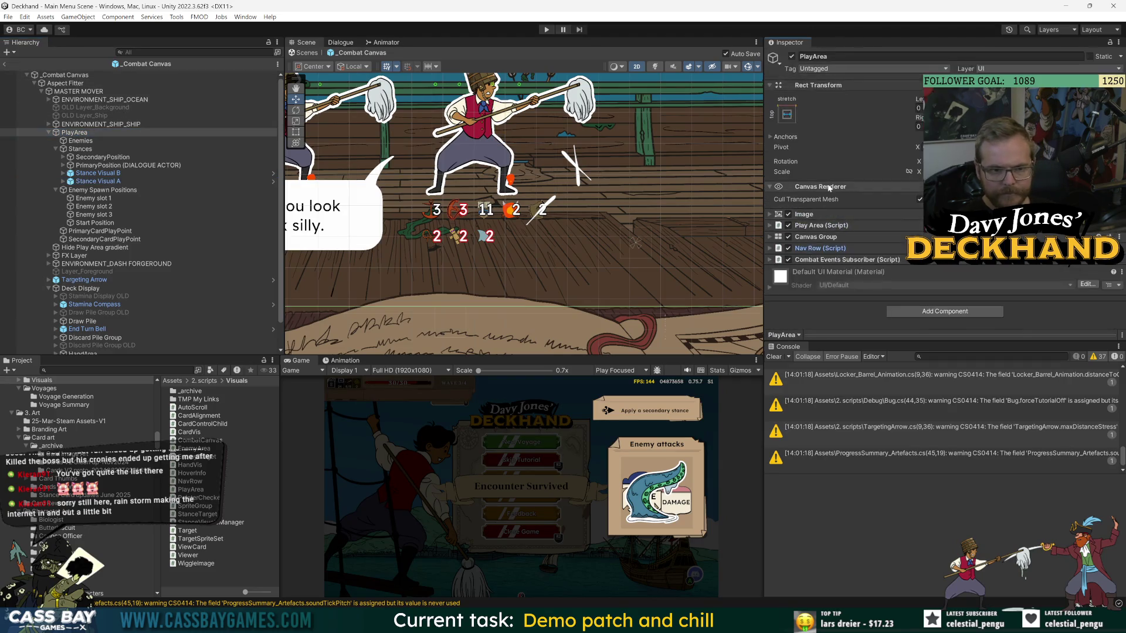
key(alt+Tab)
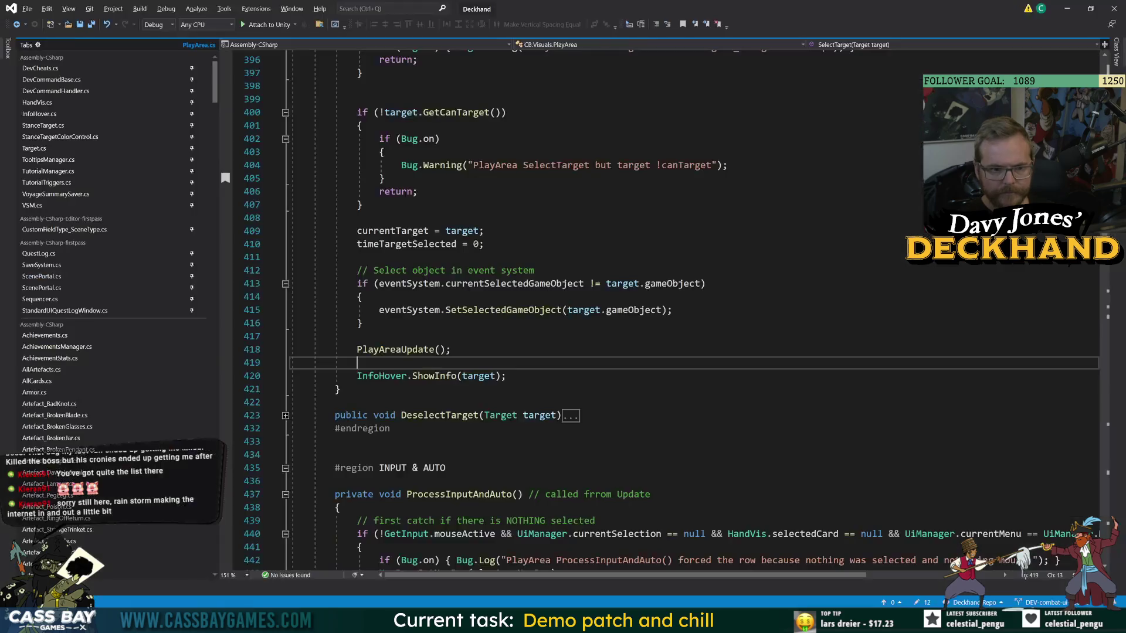
Read PlayArea.cs from SelectTarget through TargetNavigationsUpdate, then return to Unity.
scroll(673, 311, down, 18)
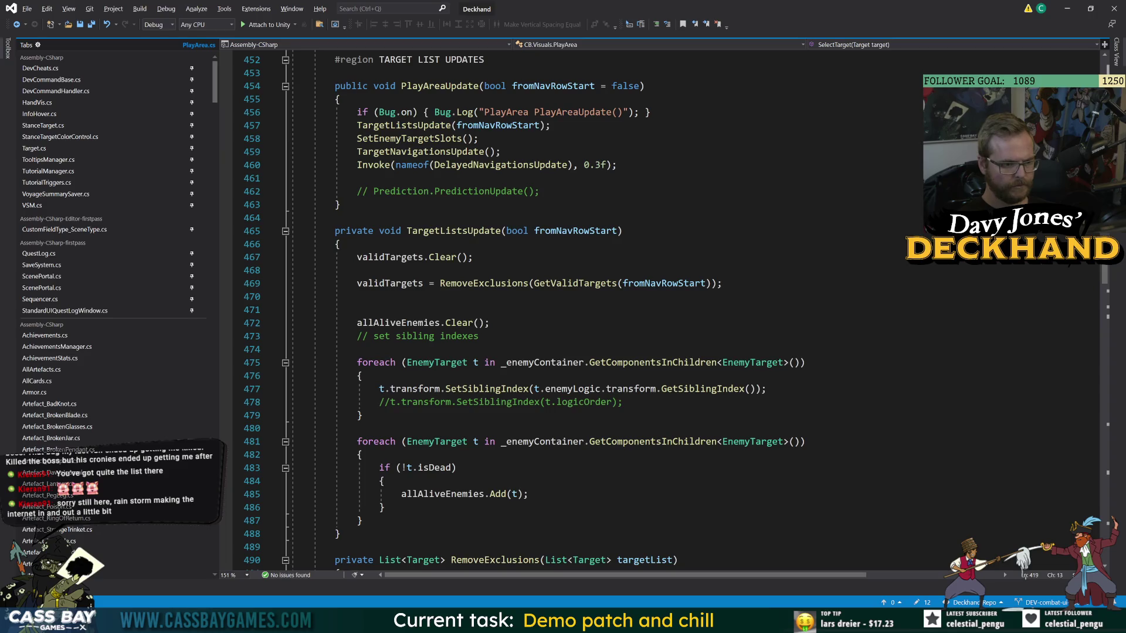
scroll(674, 311, down, 8)
scroll(674, 310, down, 7)
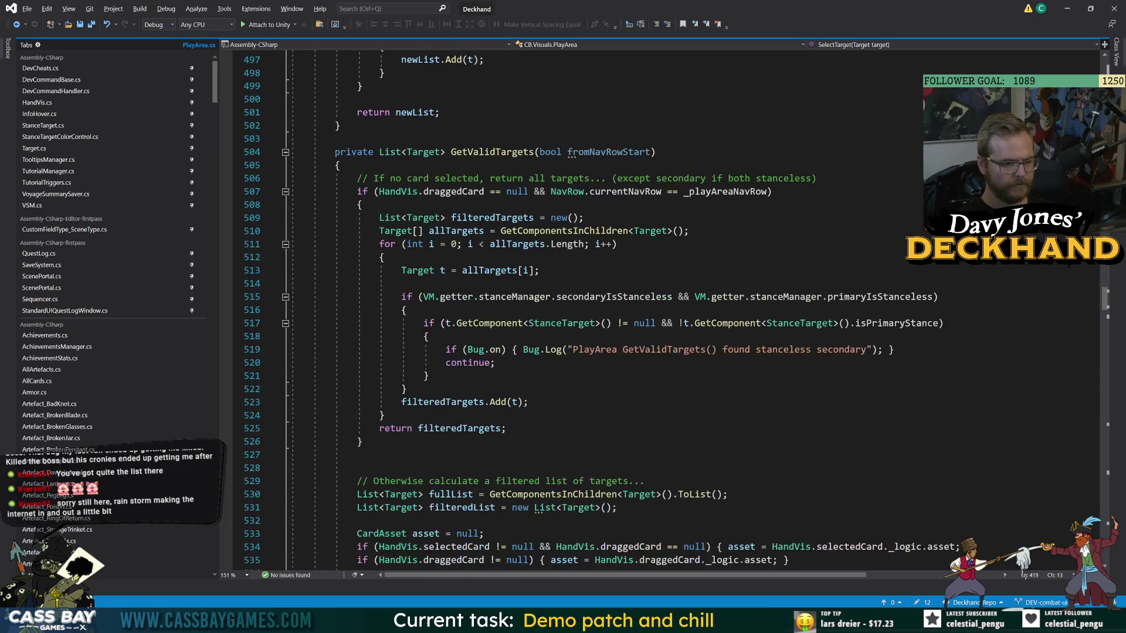
scroll(674, 310, down, 12)
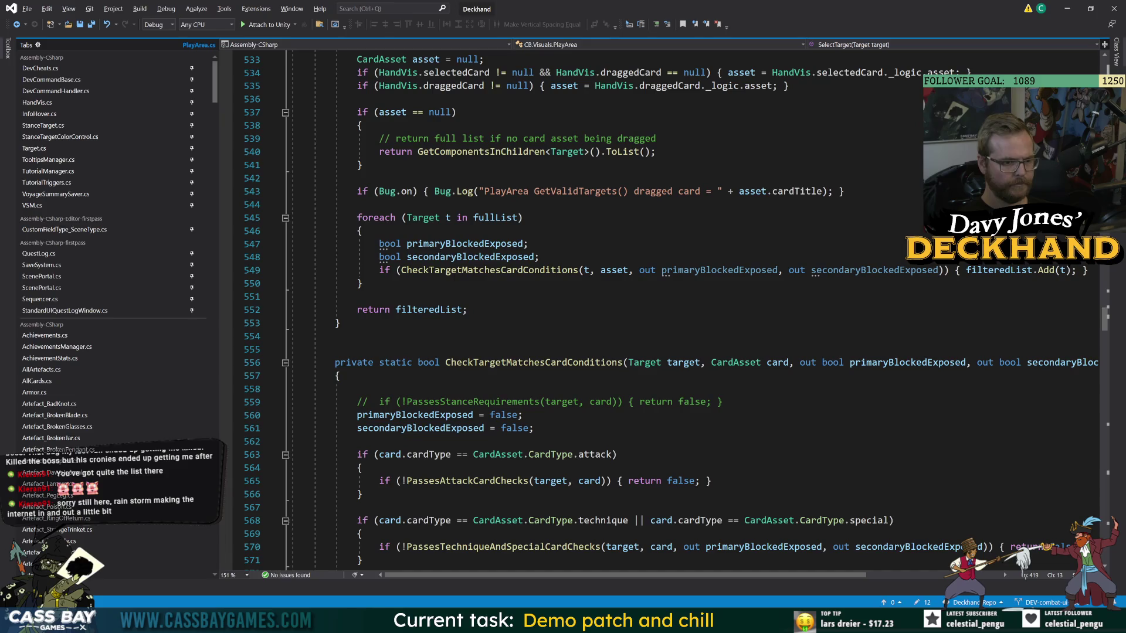
scroll(674, 310, down, 20)
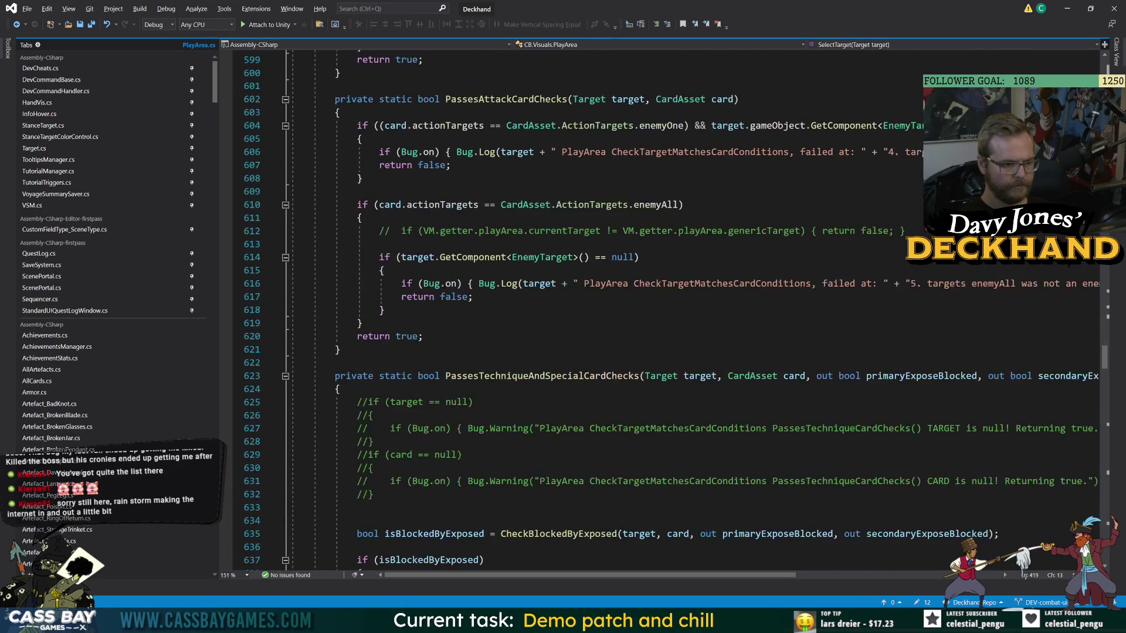
scroll(674, 311, down, 9)
scroll(674, 311, down, 20)
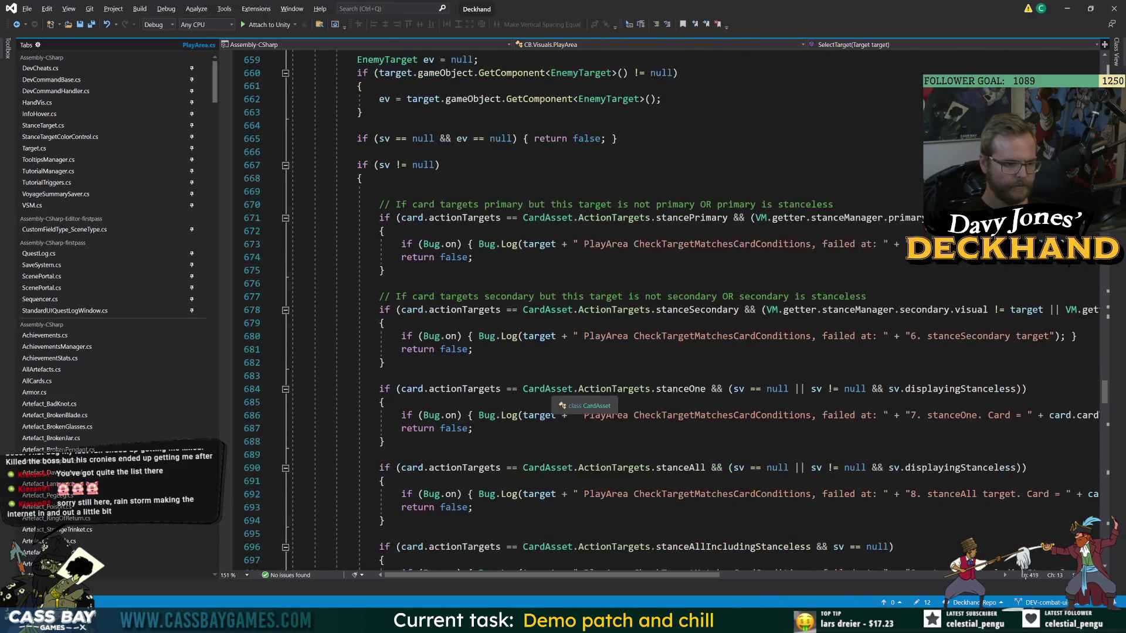
scroll(673, 311, down, 20)
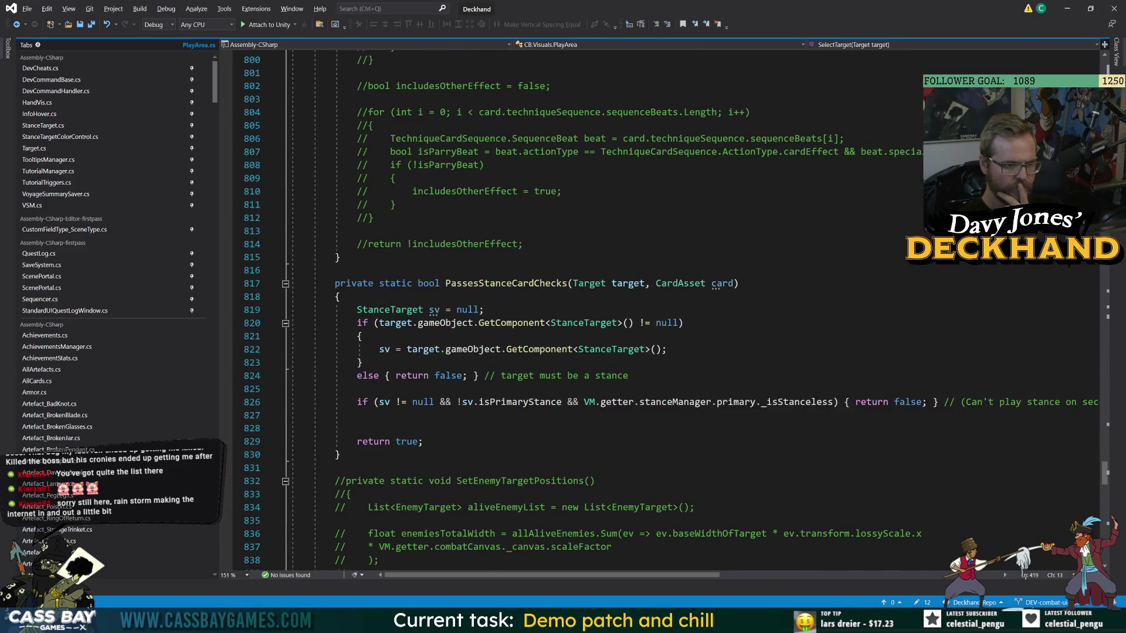
scroll(674, 310, down, 17)
scroll(674, 311, down, 20)
scroll(674, 311, up, 7)
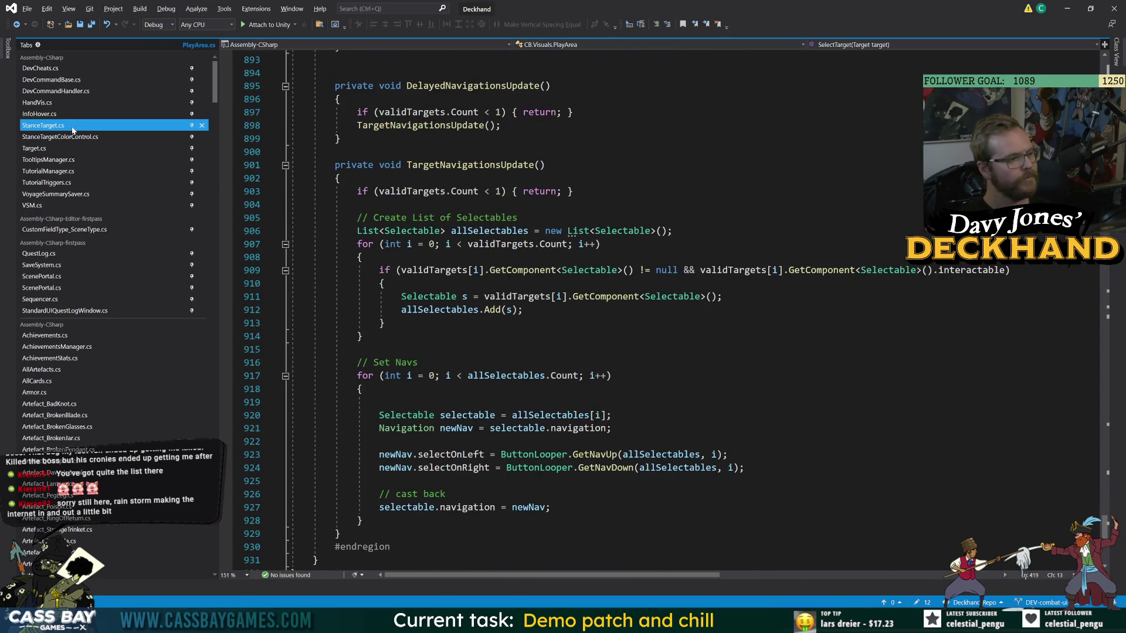
key(alt+Tab)
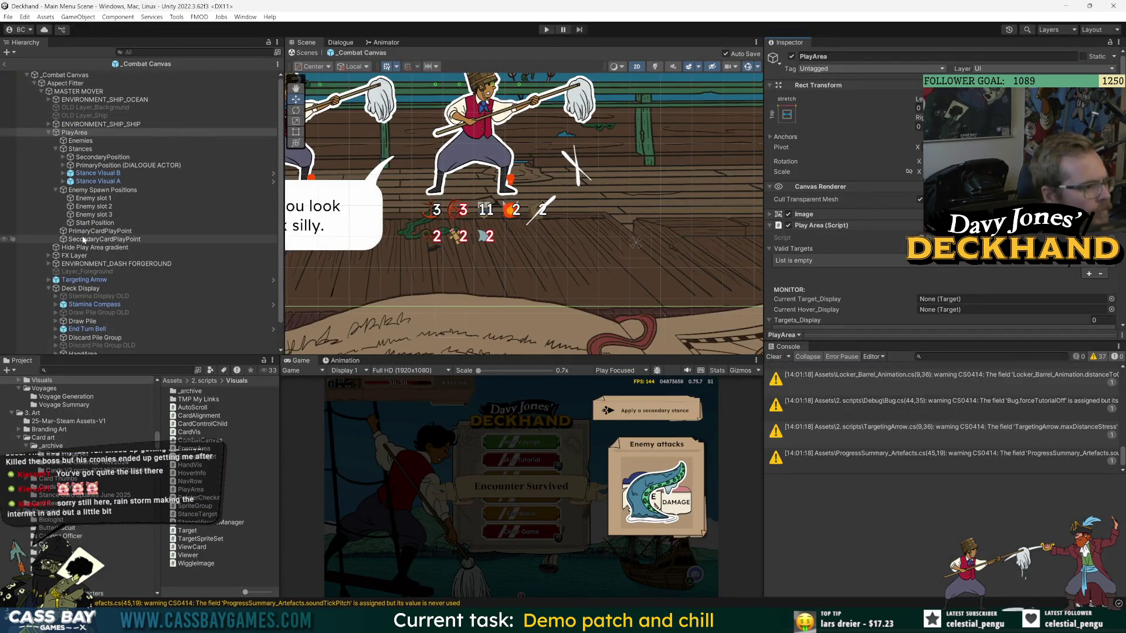
Open Stance Visual A in prefab mode, check its Stance Target settings like Can Target, then return to StanceTarget.cs.
double_click(94, 182)
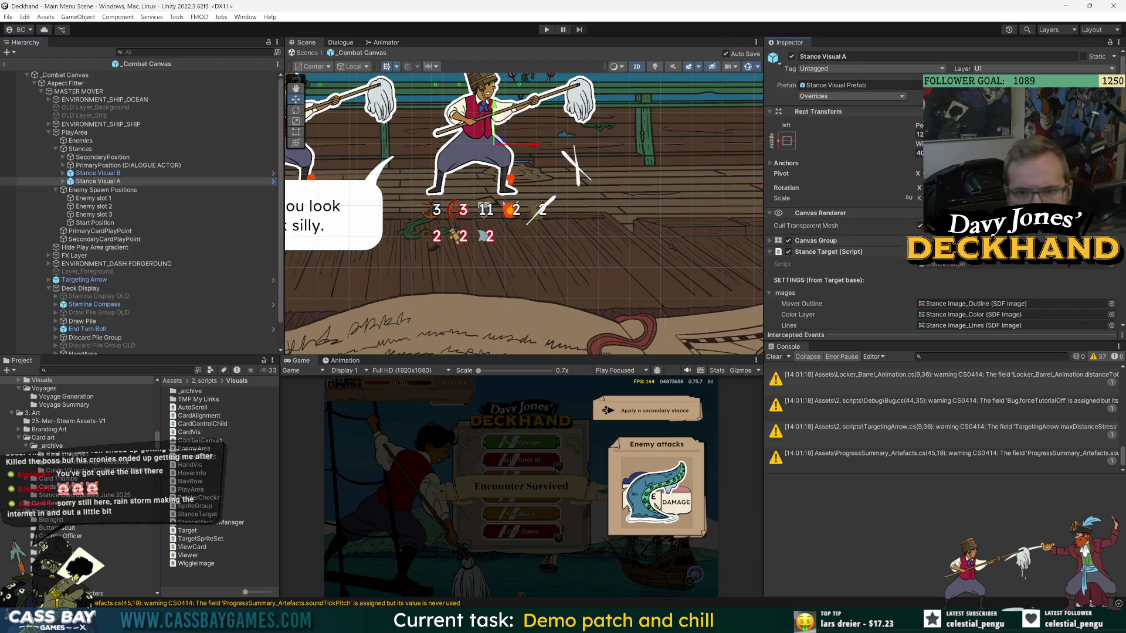
scroll(839, 232, down, 3)
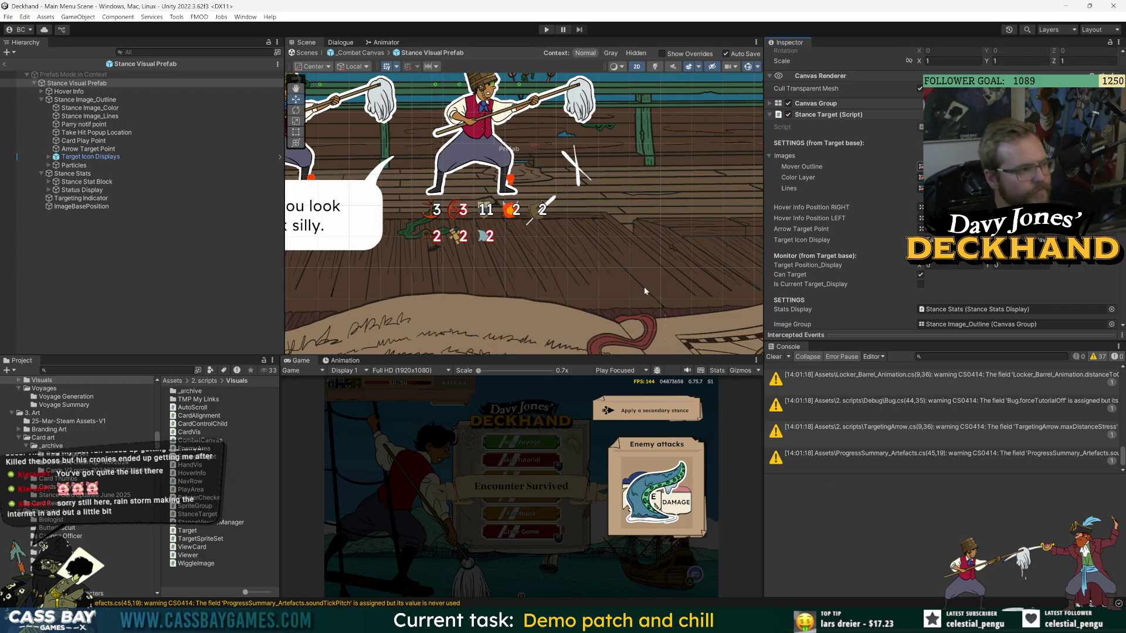
key(alt+Tab)
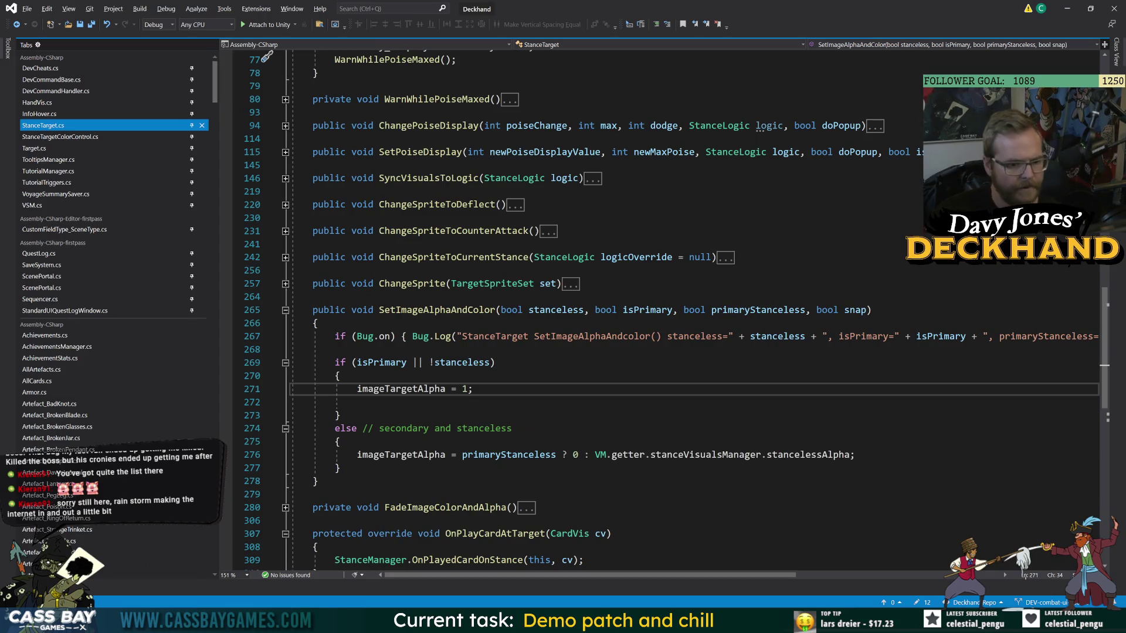
Dismiss the Unity Hub window and bring StanceTarget.cs back into focus at the top.
key(alt+Tab)
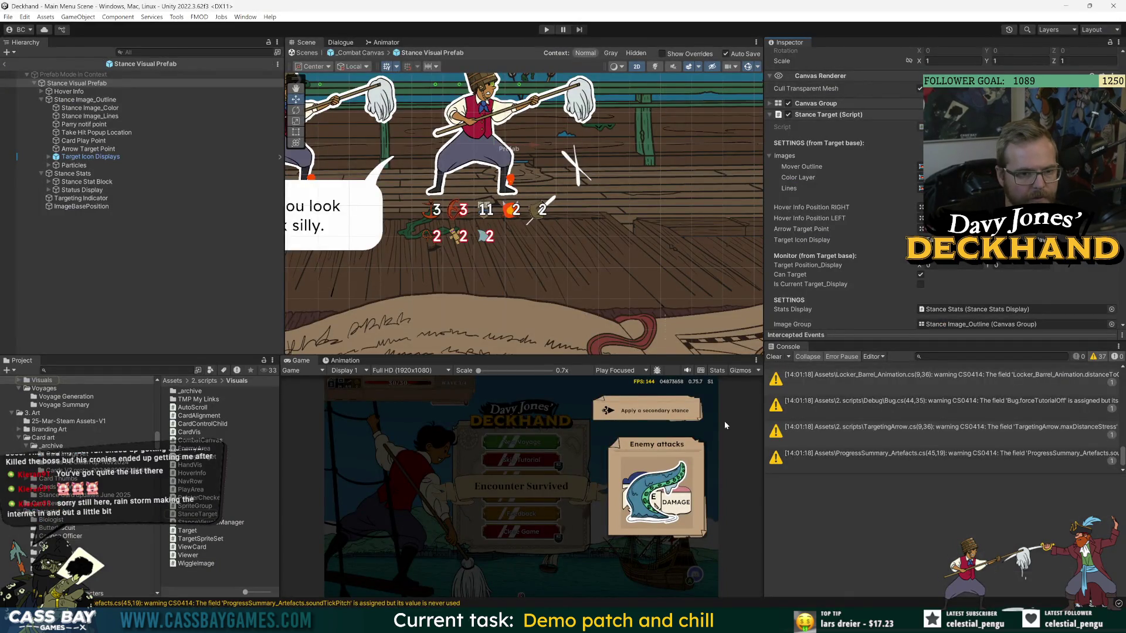
click(644, 621)
click(644, 563)
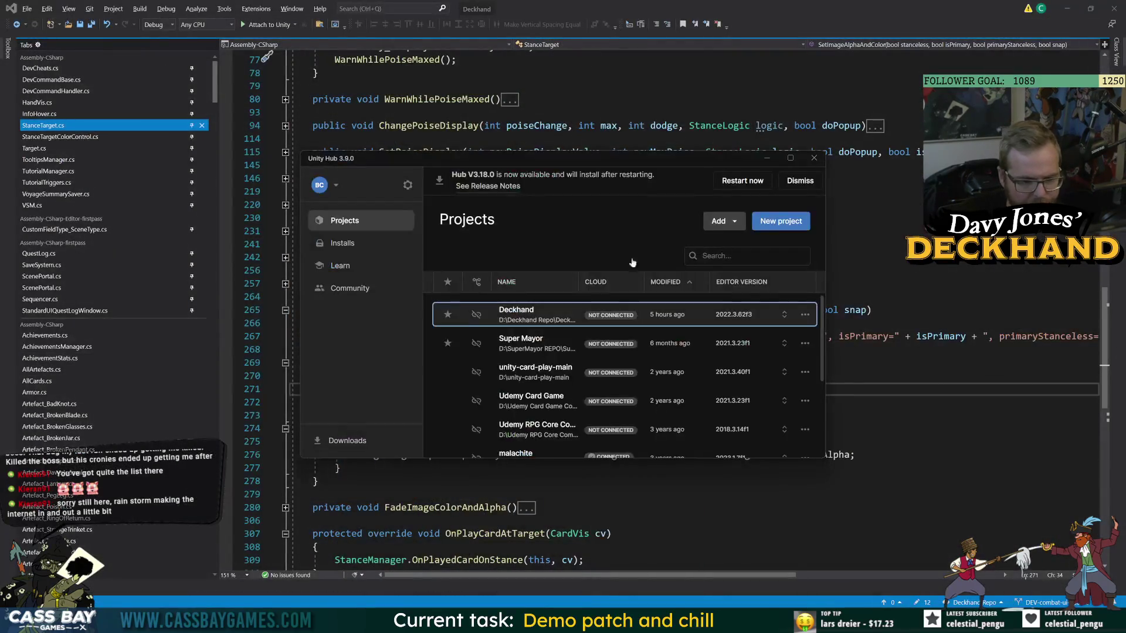
key(alt+Tab)
click(338, 468)
scroll(267, 57, up, 20)
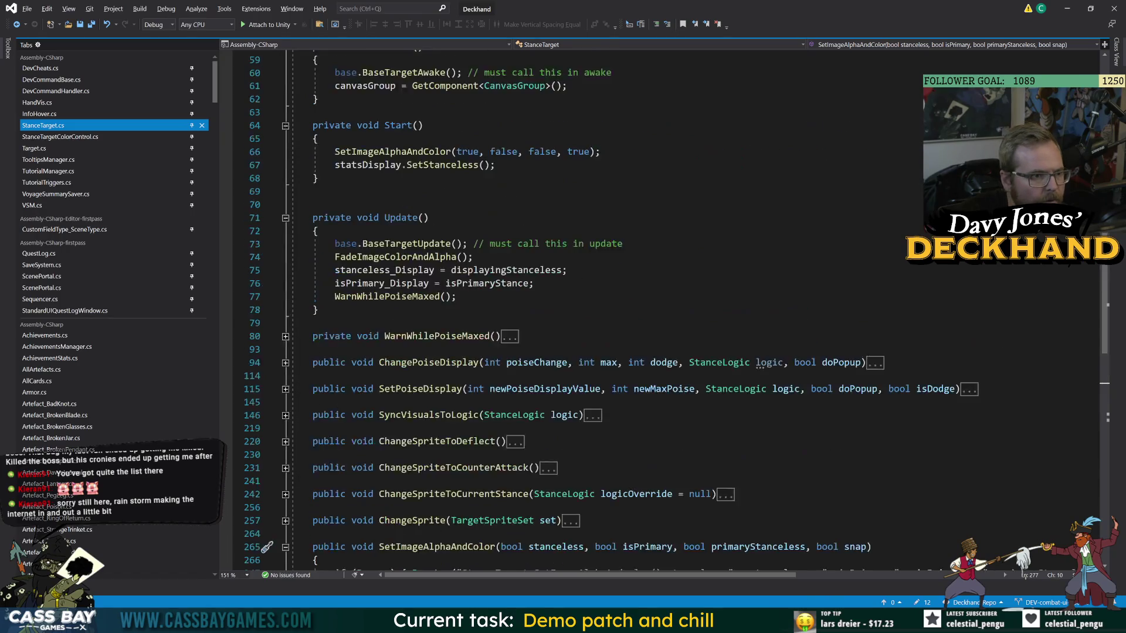
scroll(397, 57, up, 3)
Check StanceTarget's properties and serialized statsDisplay and colorControl fields, then return to Unity.
double_click(397, 57)
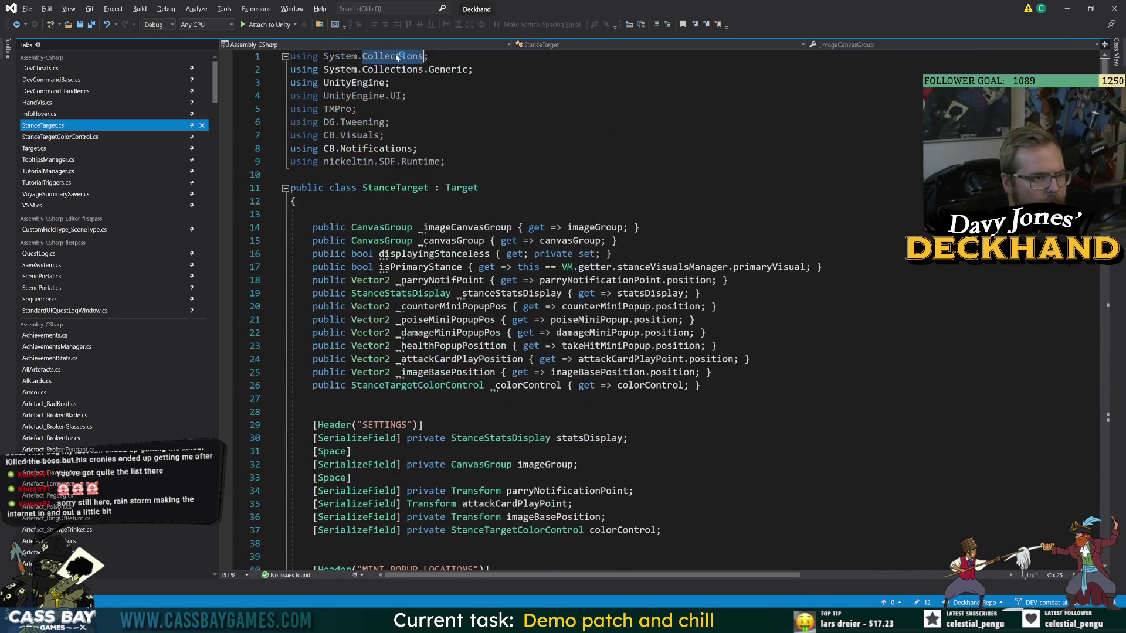
click(429, 188)
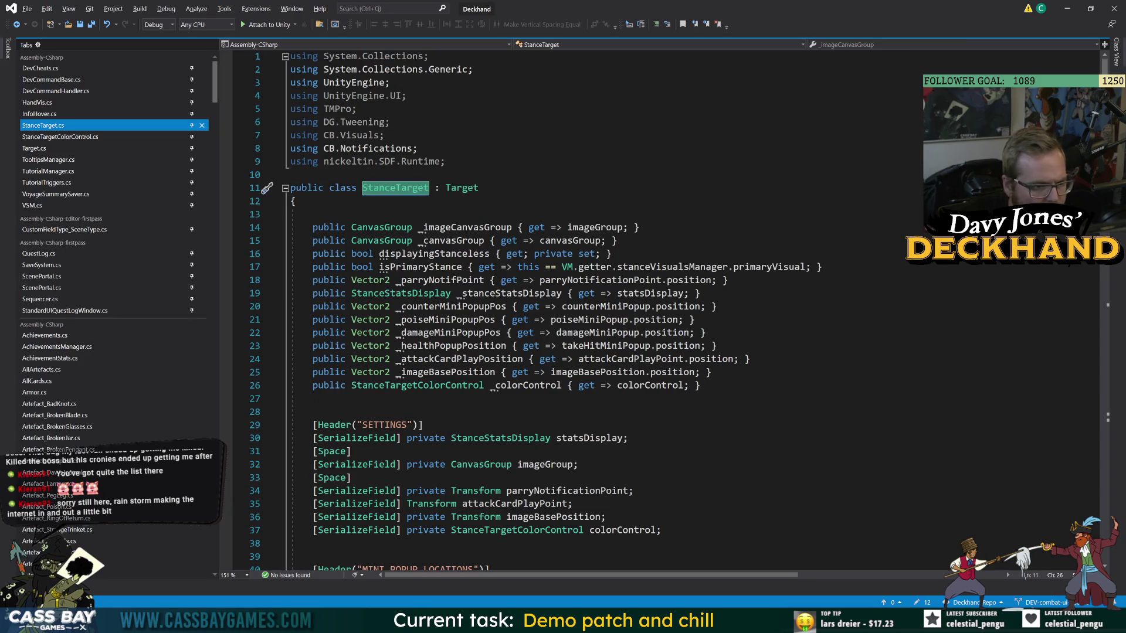
click(429, 294)
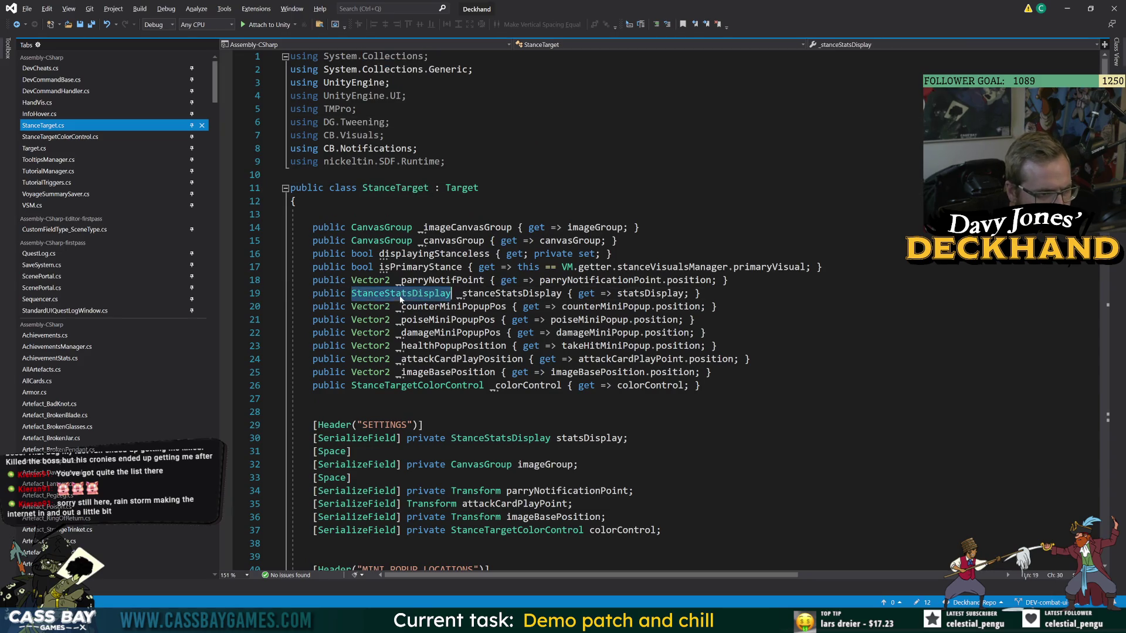
click(330, 280)
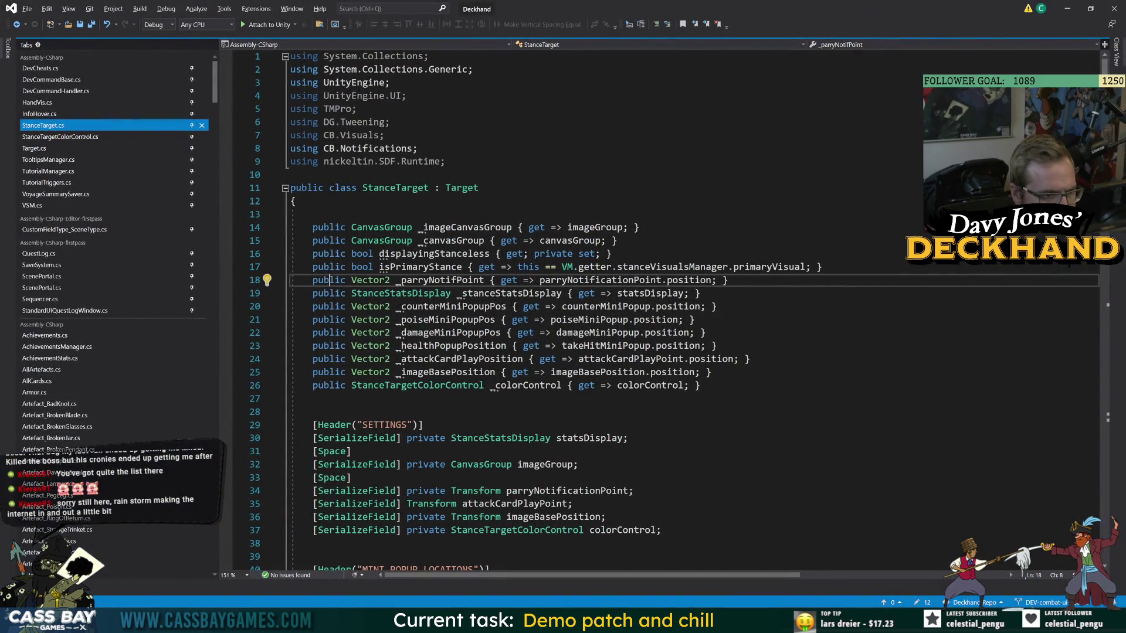
click(529, 438)
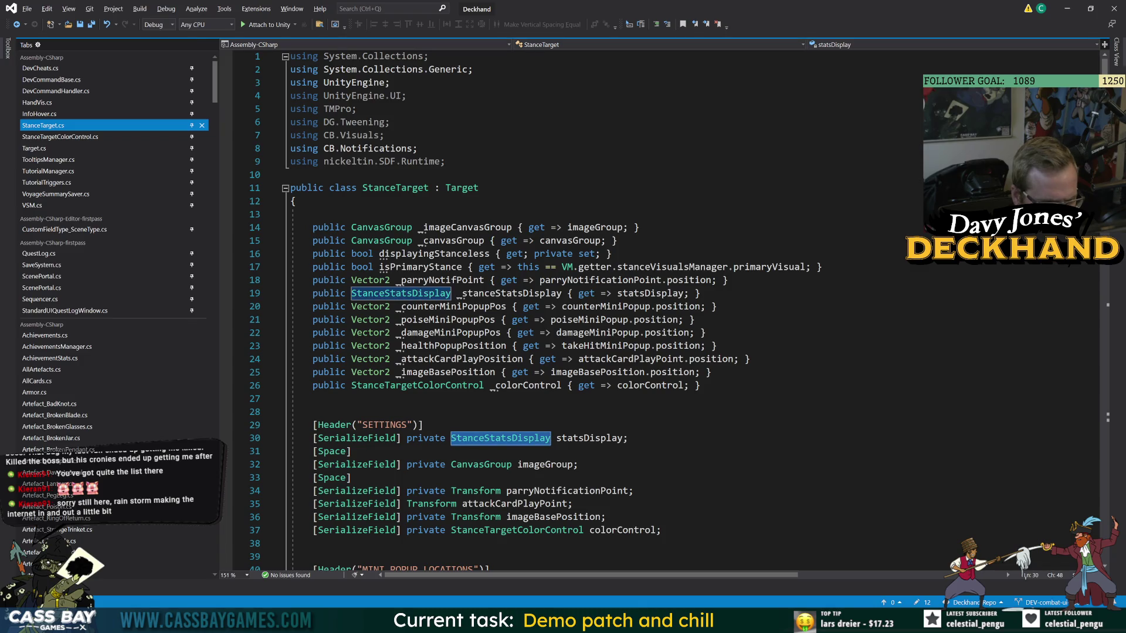
click(582, 530)
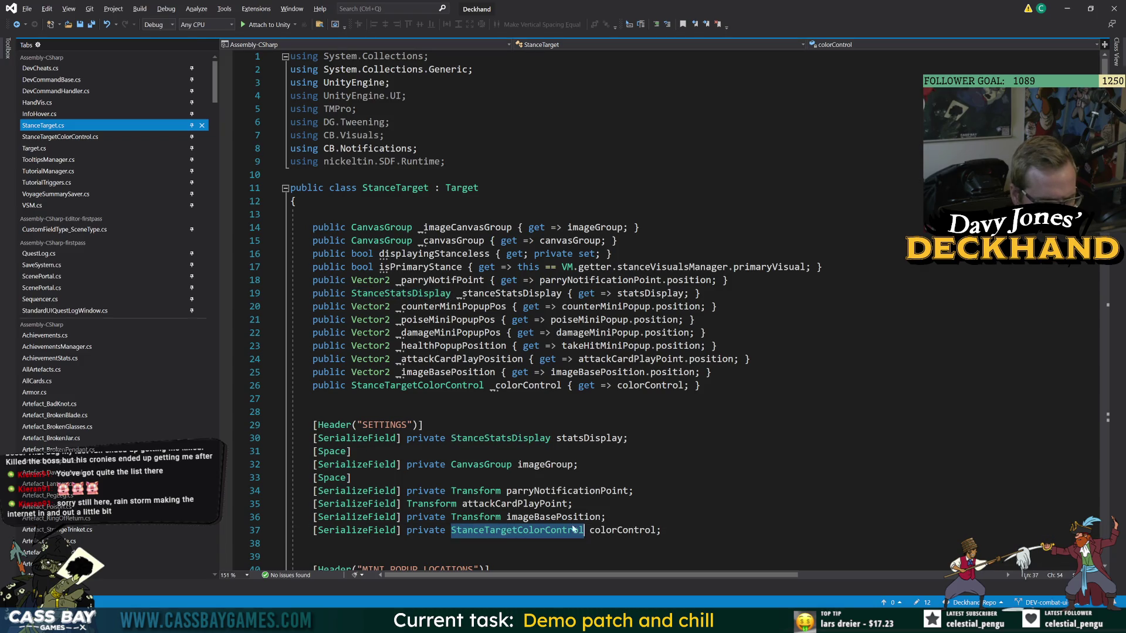
click(424, 425)
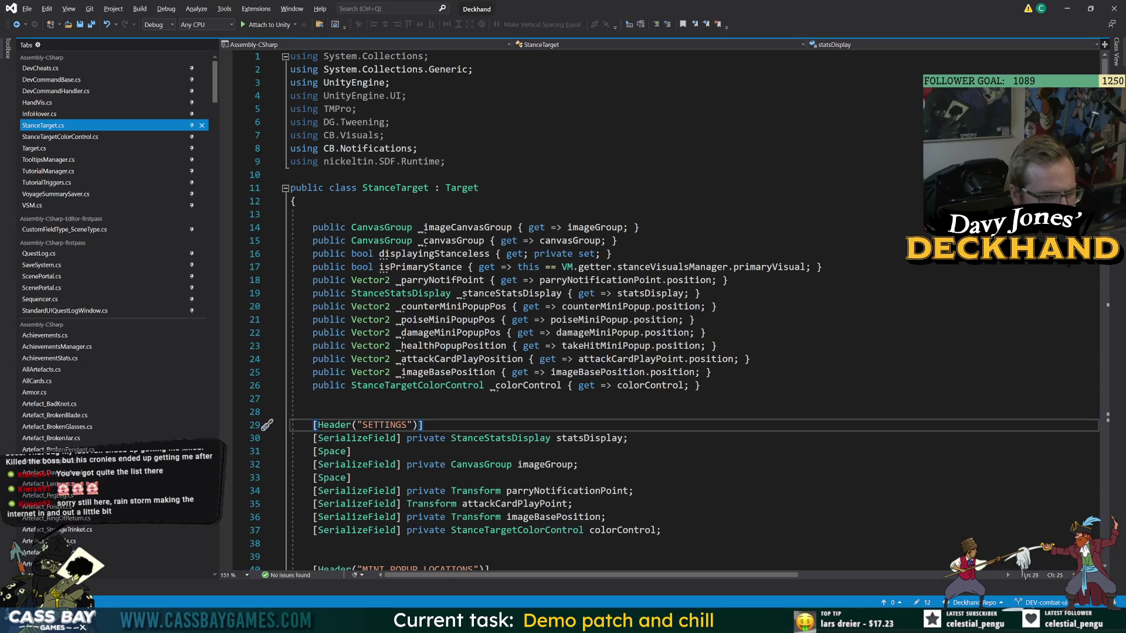
scroll(630, 426, down, 7)
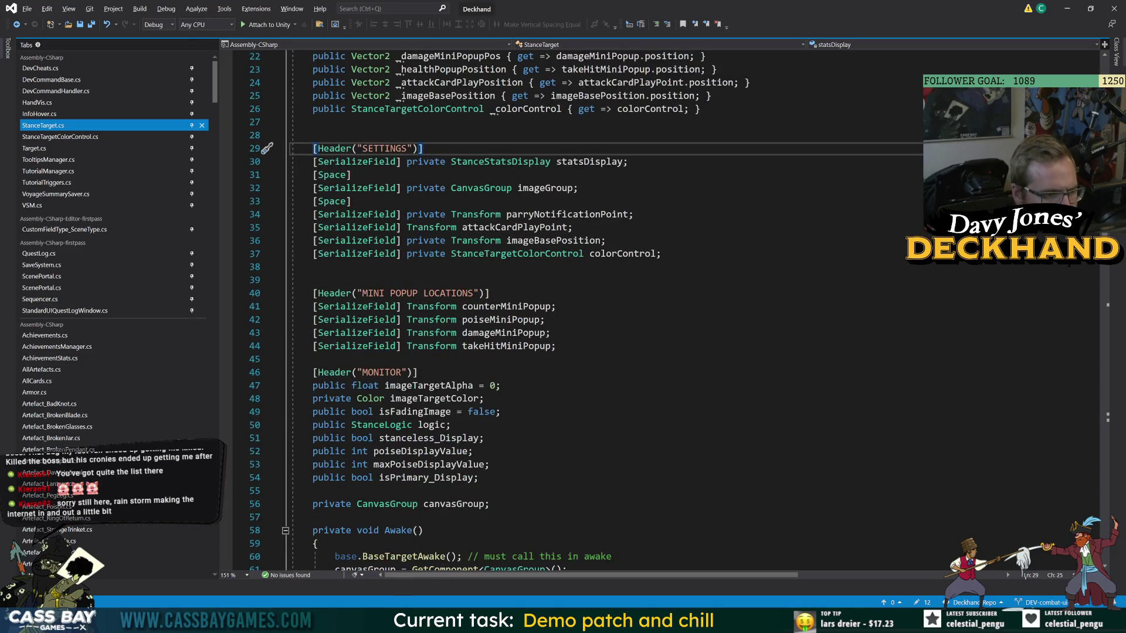
key(alt+Tab)
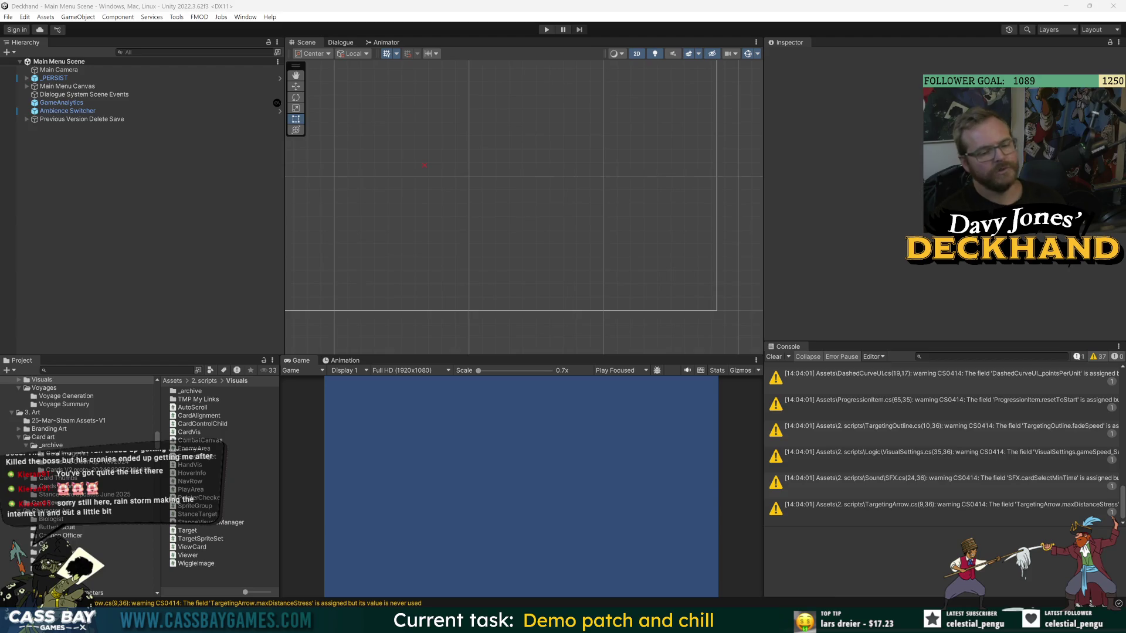
key(alt+Tab)
key(Tab)
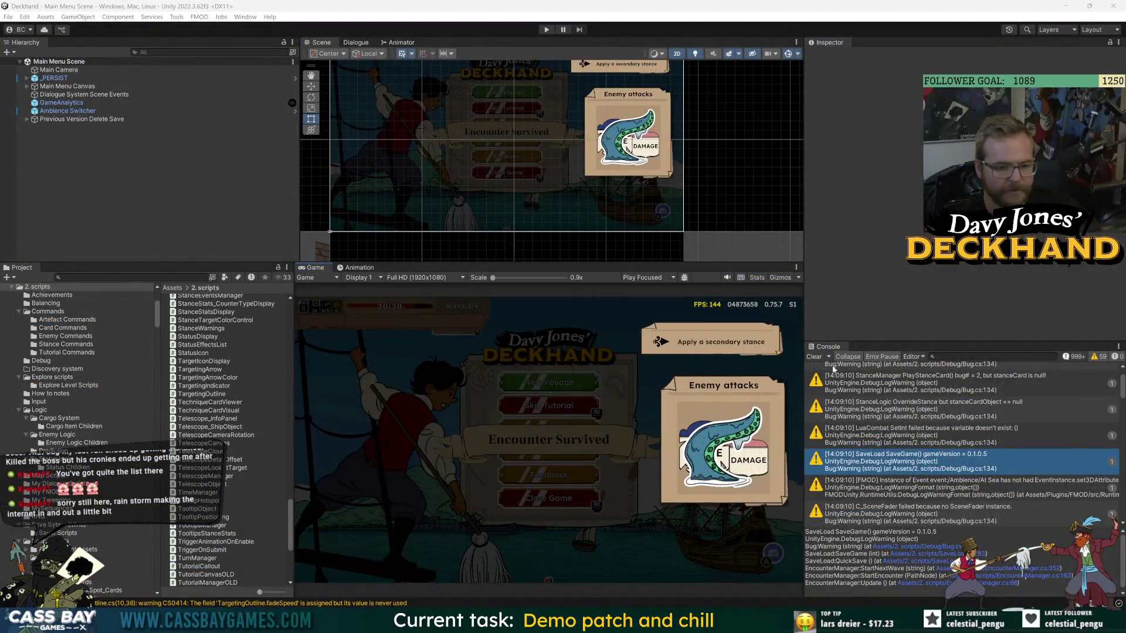
Clear the Console, enter Play mode, play The Rooster card and preview Guard and Slash.
click(820, 358)
click(545, 29)
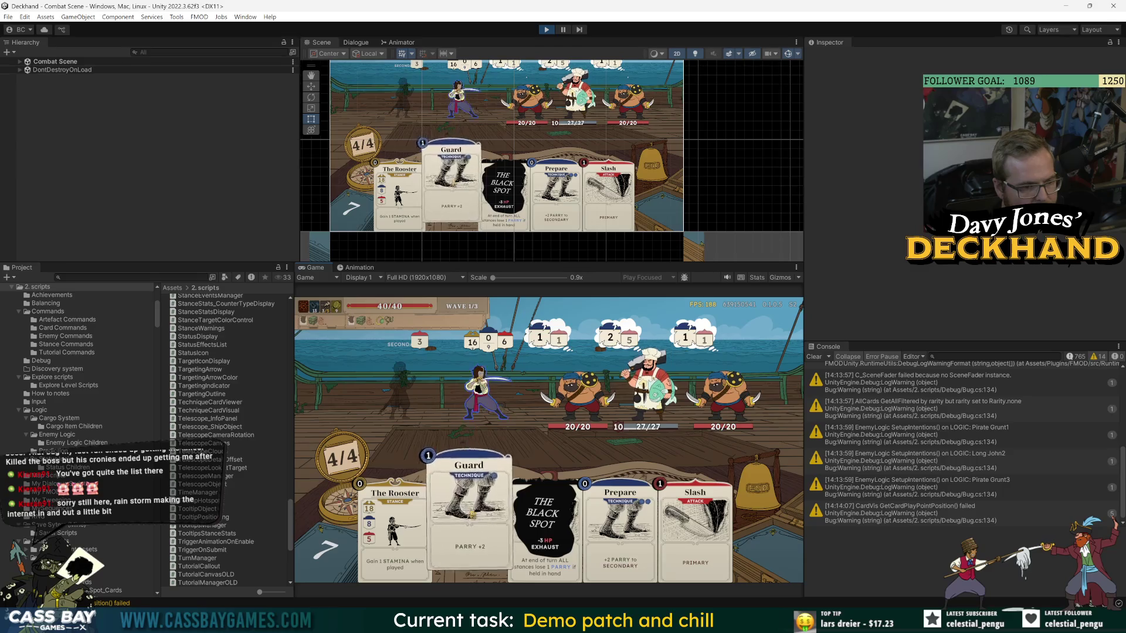
click(395, 516)
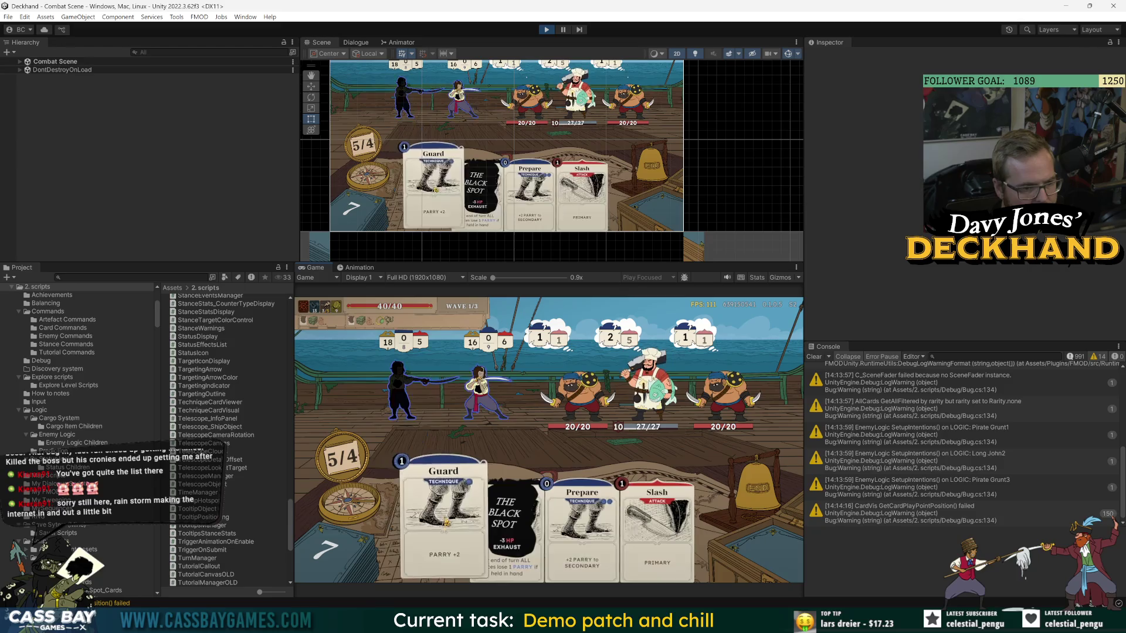
mouse_move(444, 505)
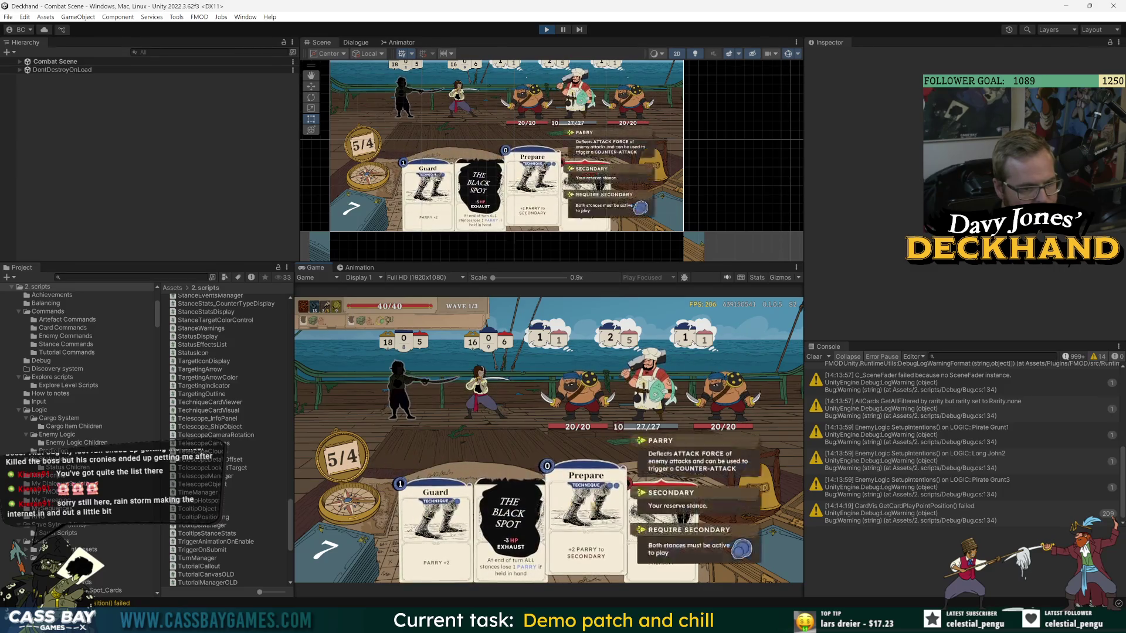
mouse_move(637, 518)
Exit Play mode and bring TargetingOutline.cs back up at CheckShouldDisplay.
key(ctrl+p)
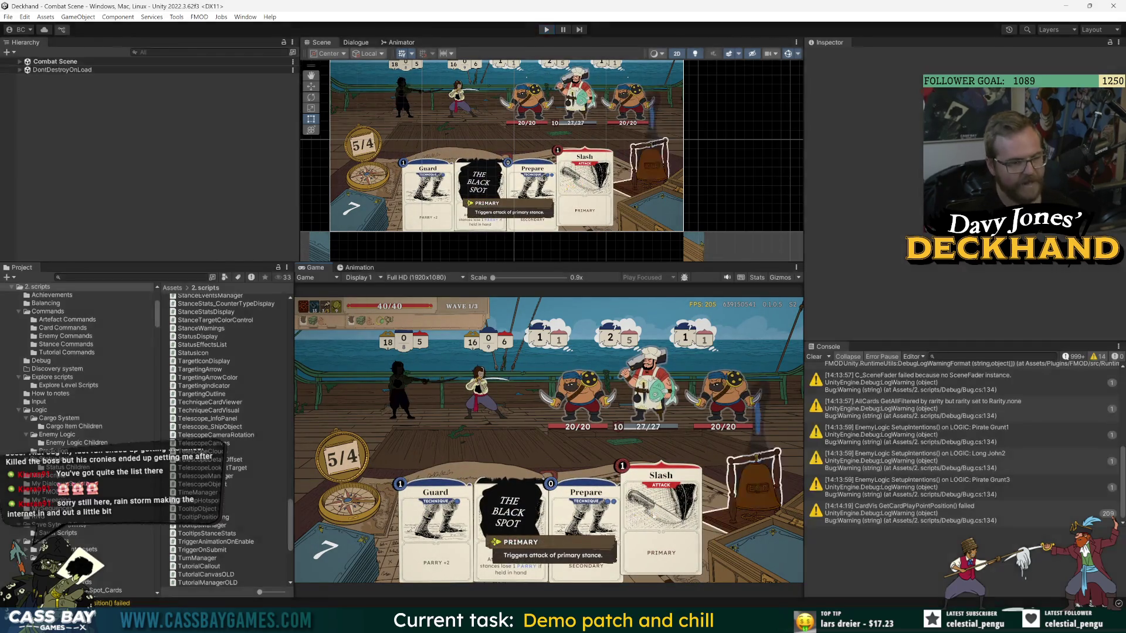
key(alt+Tab)
click(340, 286)
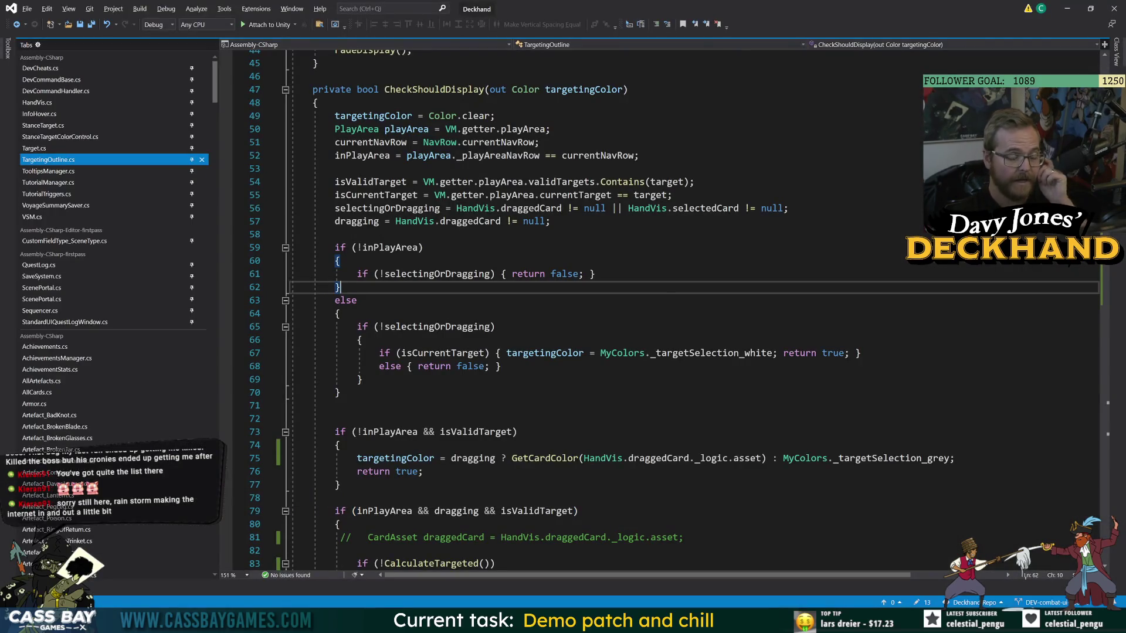
double_click(385, 248)
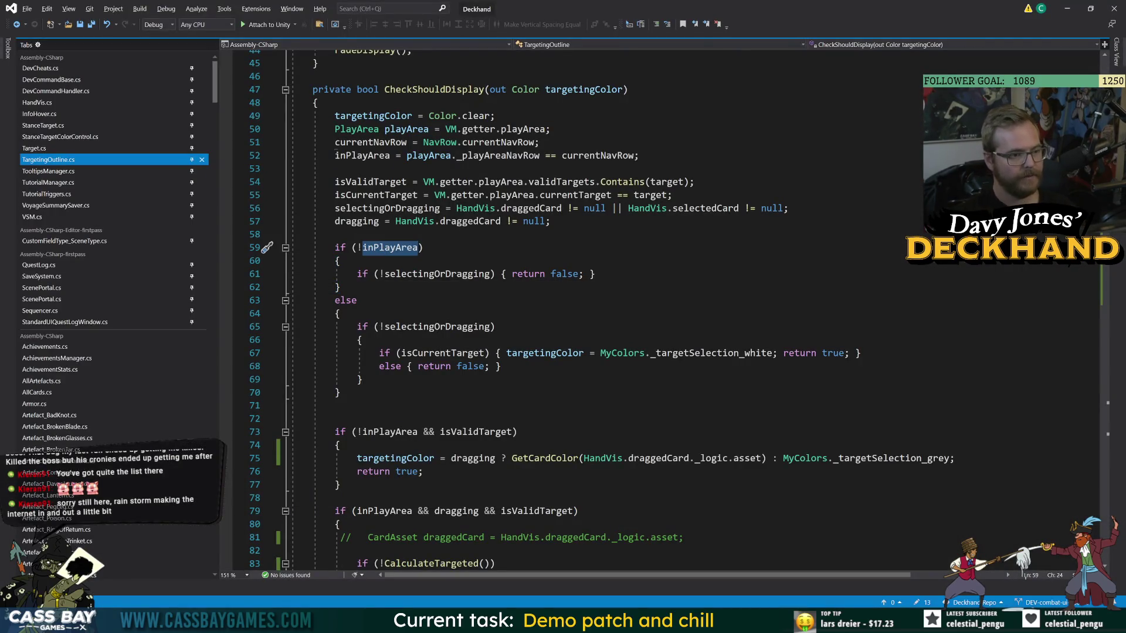
double_click(420, 275)
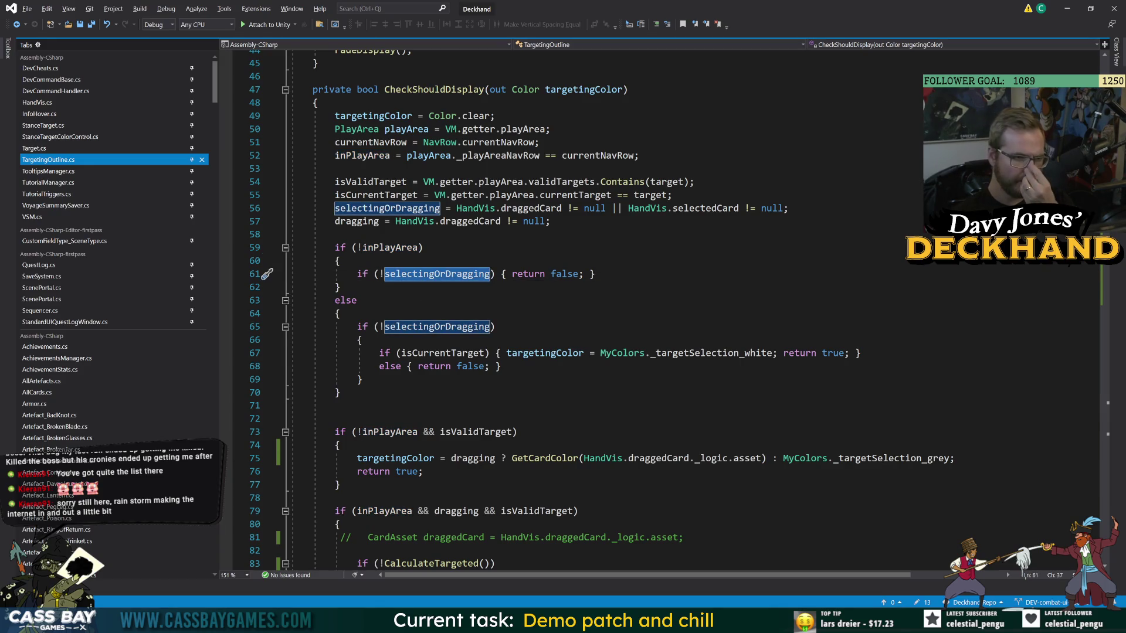
click(357, 301)
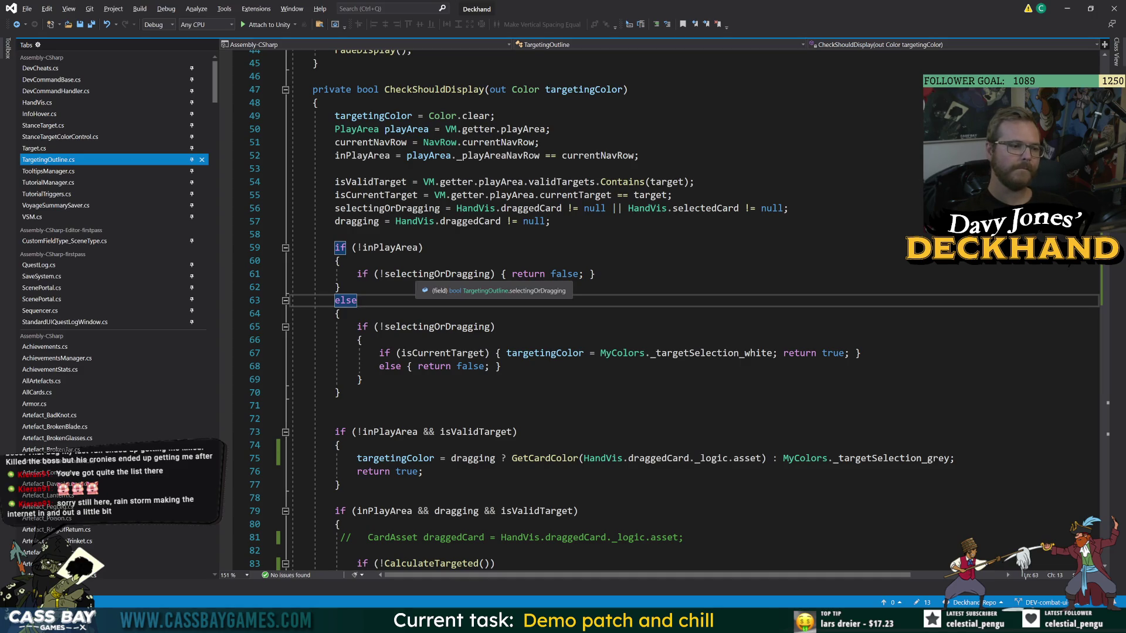
double_click(390, 248)
click(501, 366)
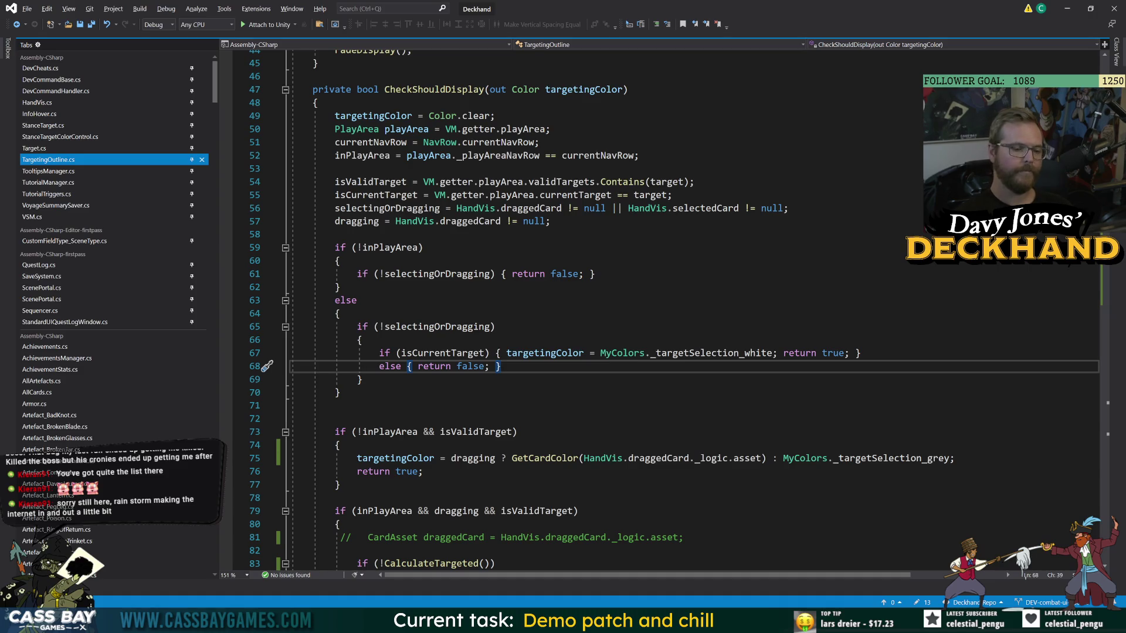
click(335, 406)
scroll(645, 310, down, 2)
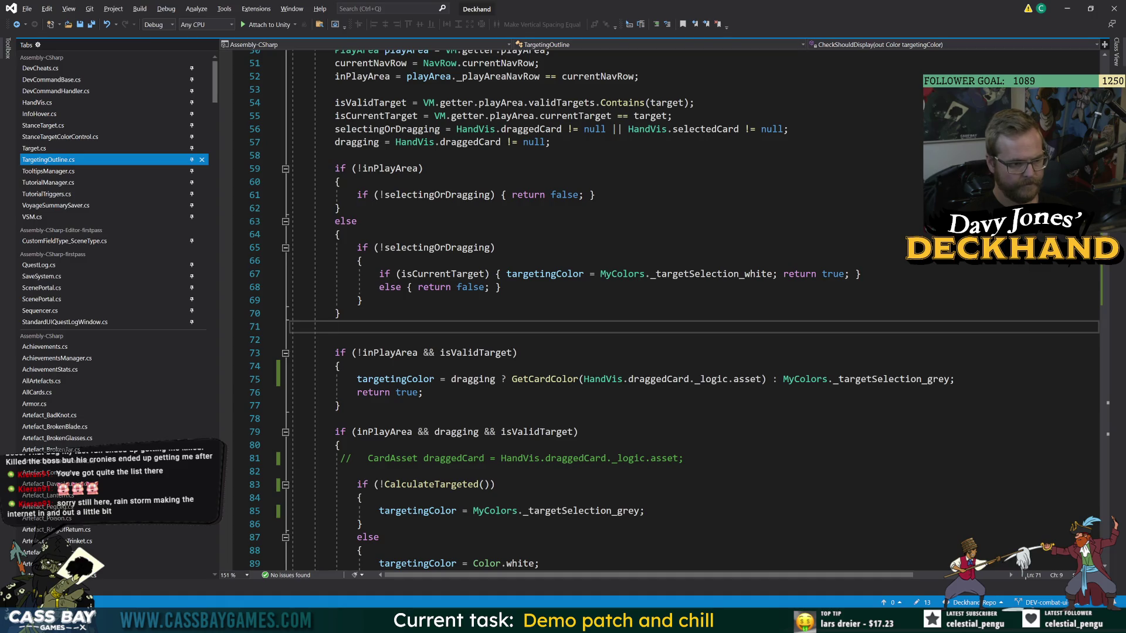
double_click(399, 380)
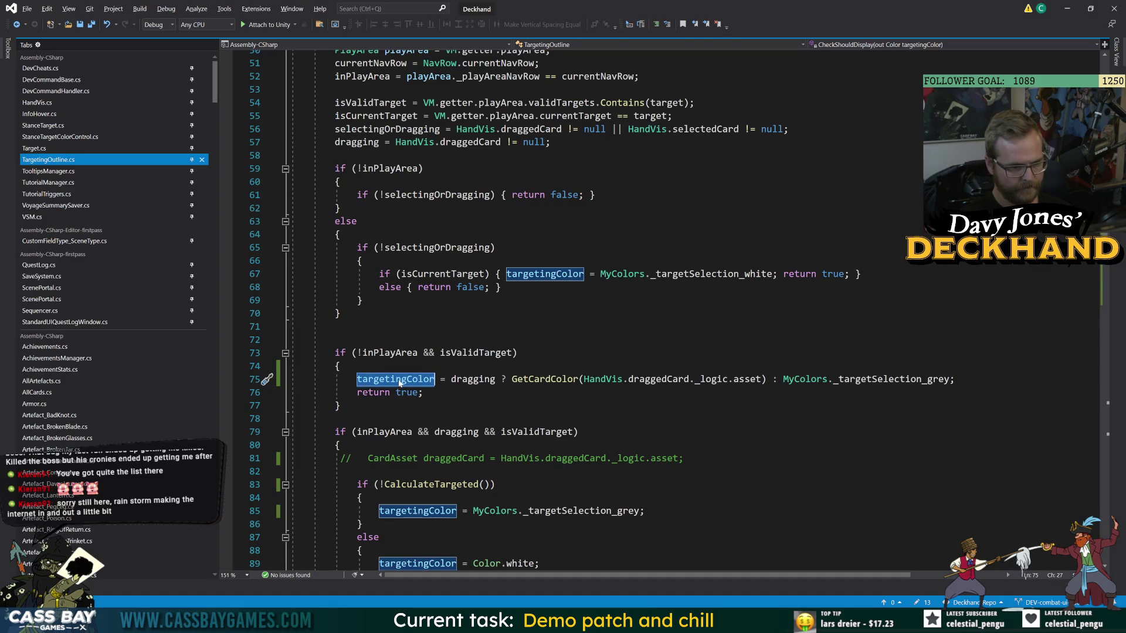
key(Down)
key(Down)
double_click(402, 380)
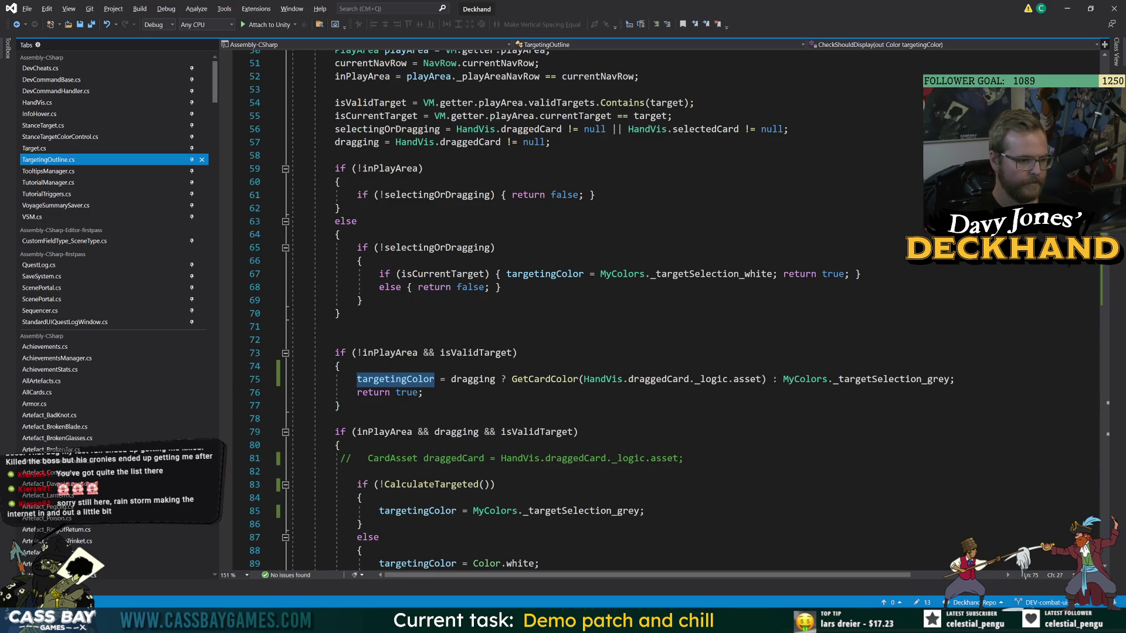
key(Down)
key(Down)
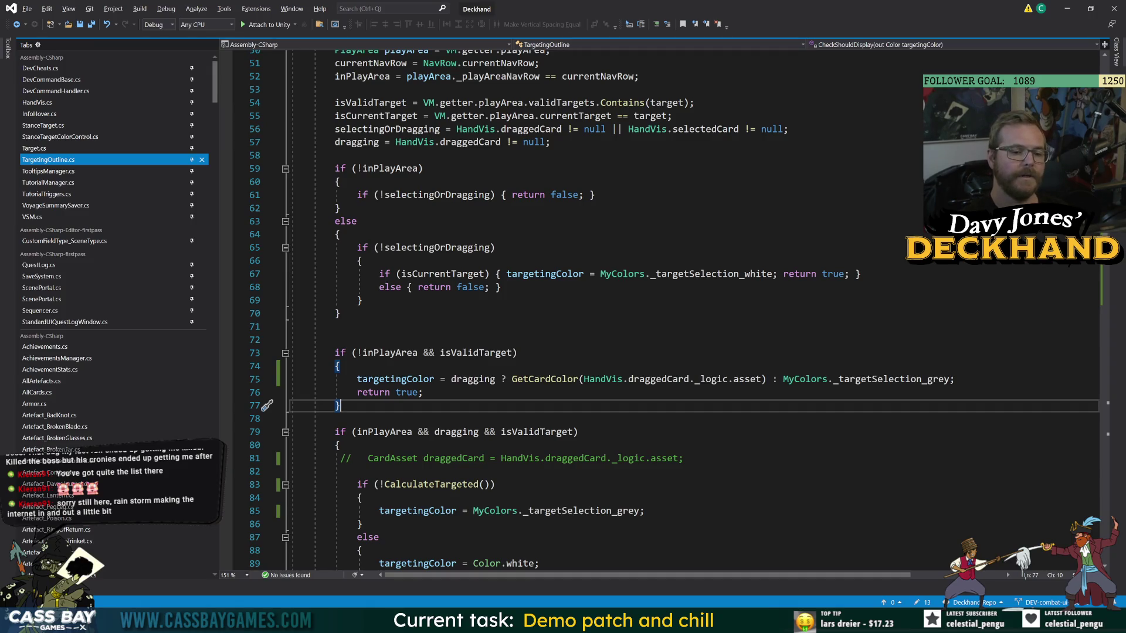
Swap line 75's ternary to grey while dragging, else selectedCard's colour instead of draggedCard.
drag(766, 379, 584, 379)
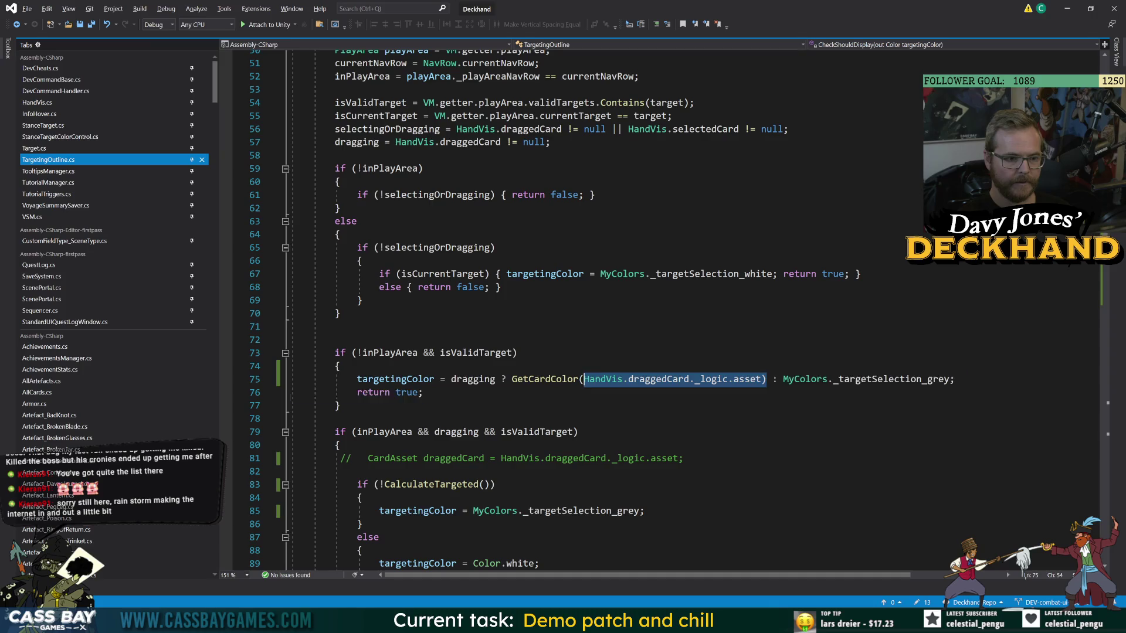
key(BackSpace)
key(Delete)
key(Delete)
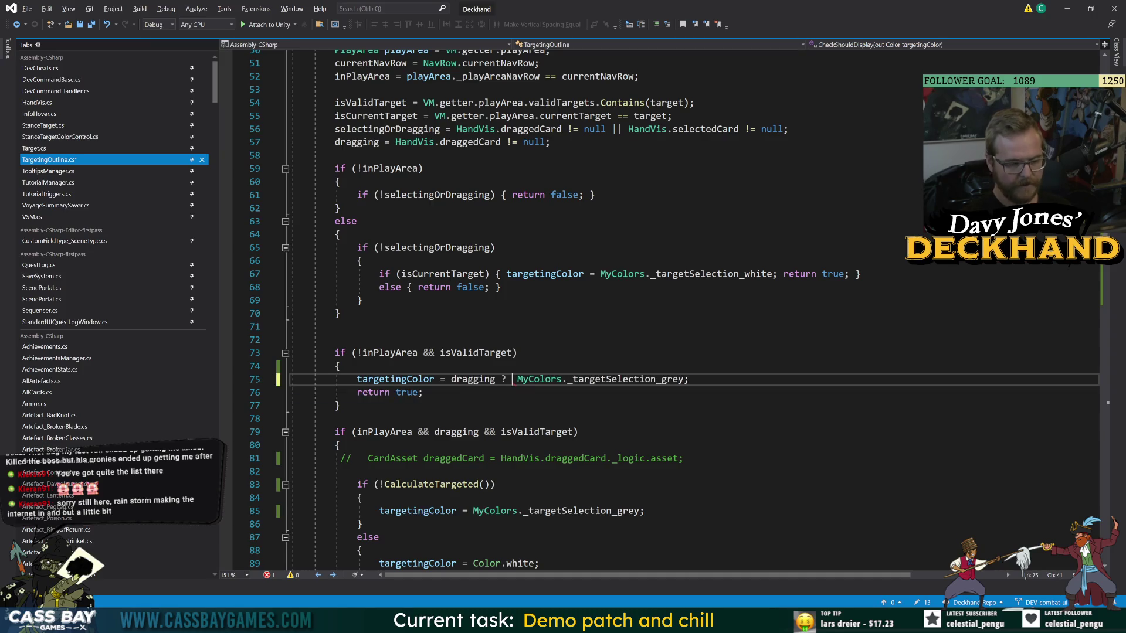
key(ctrl+Right)
key(ctrl+Right)
key(ctrl+Right)
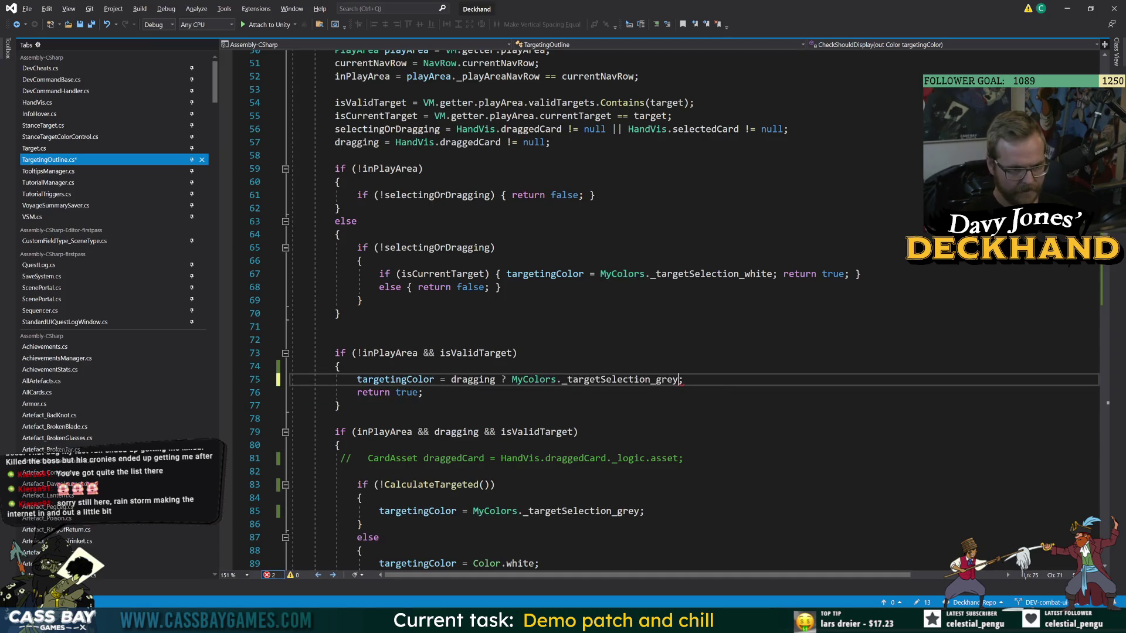
text(:)
text(GetCardColor(HandVis.draggedCard._logic.asset))
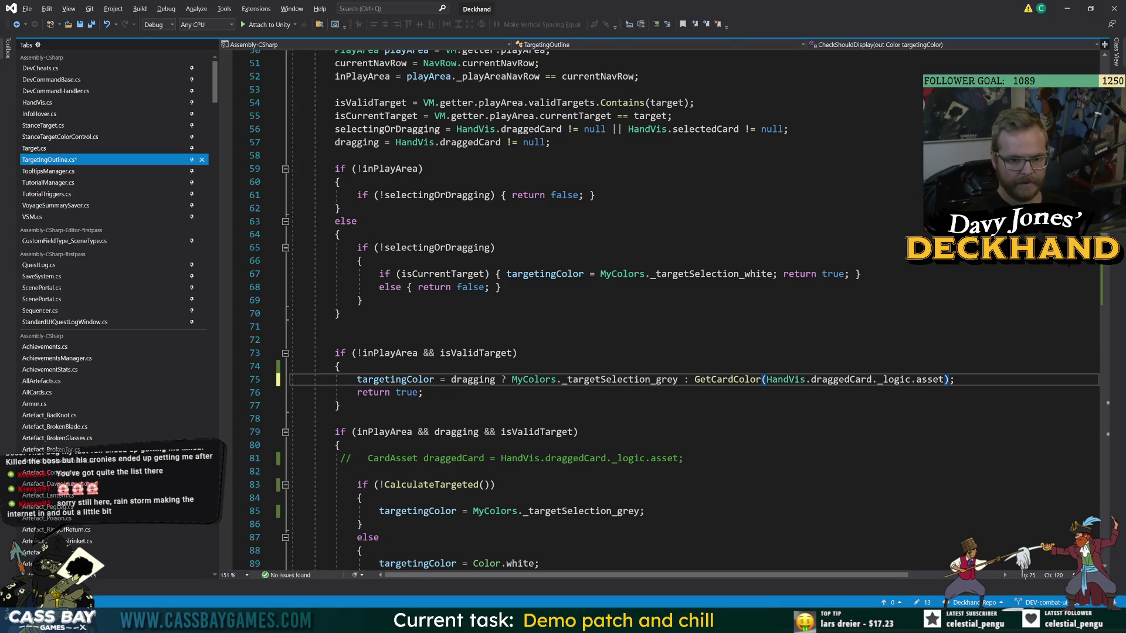
double_click(839, 380)
text(sec)
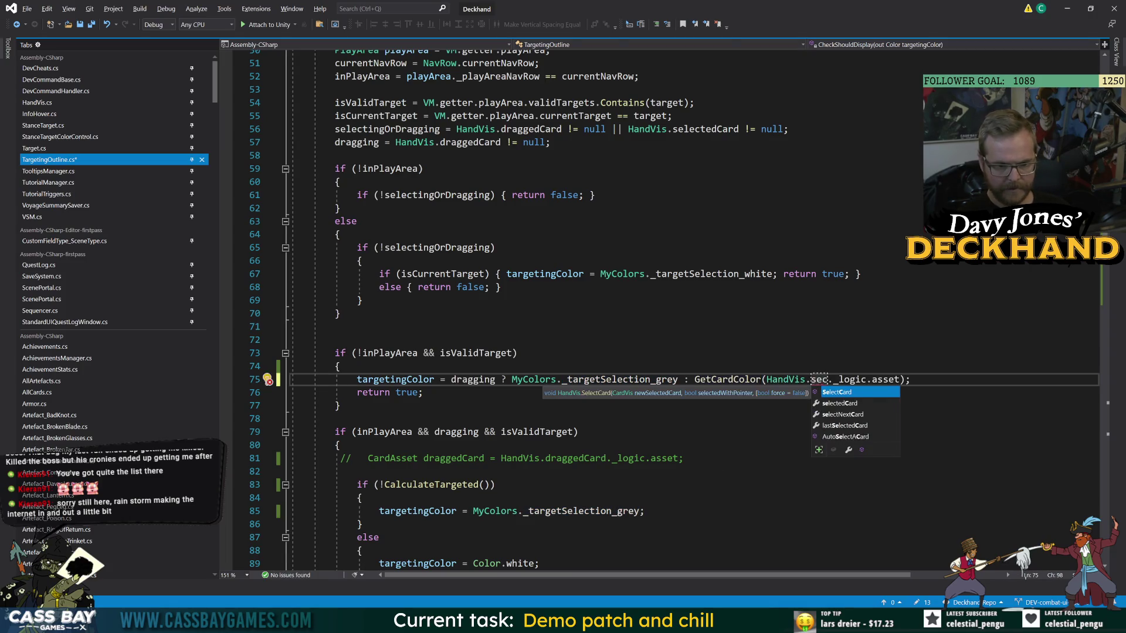
key(Tab)
click(363, 340)
Add a blank line inside the if block and start typing a new bool declaration.
click(684, 458)
key(Up)
key(Up)
key(Up)
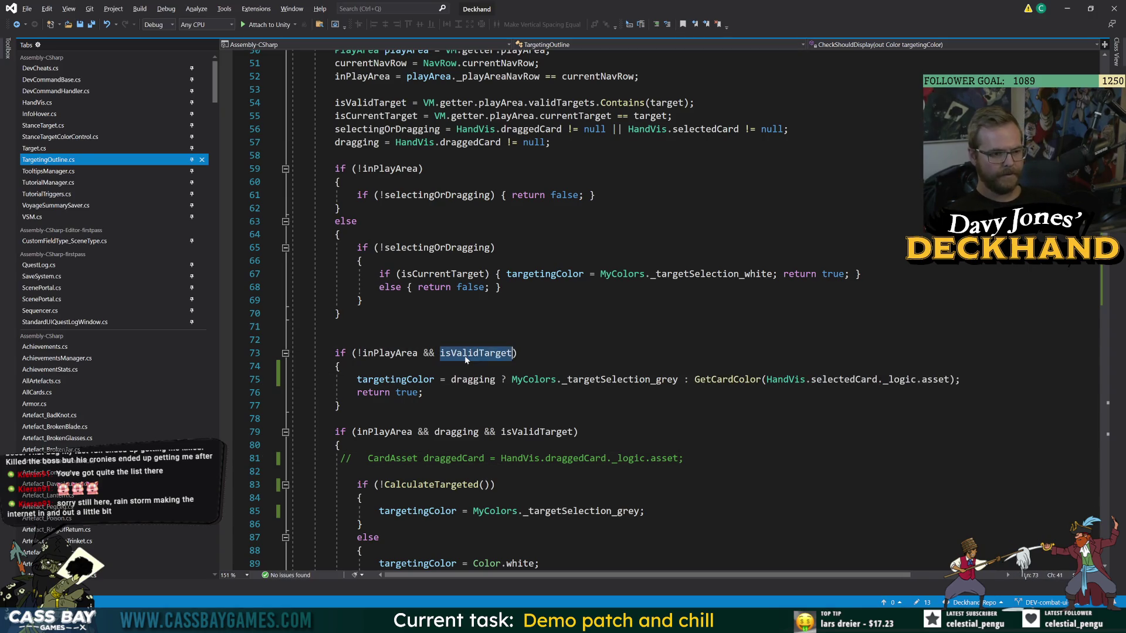
key(Down)
key(Down)
key(Down)
key(Up)
key(Up)
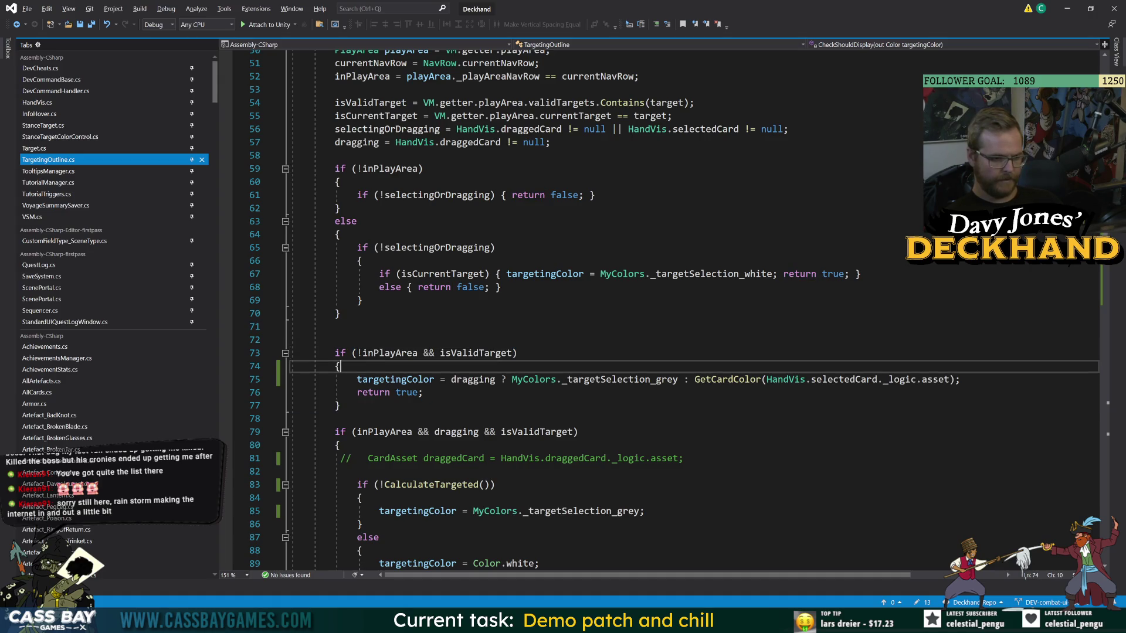
key(Return)
text(bool selectedCard =)
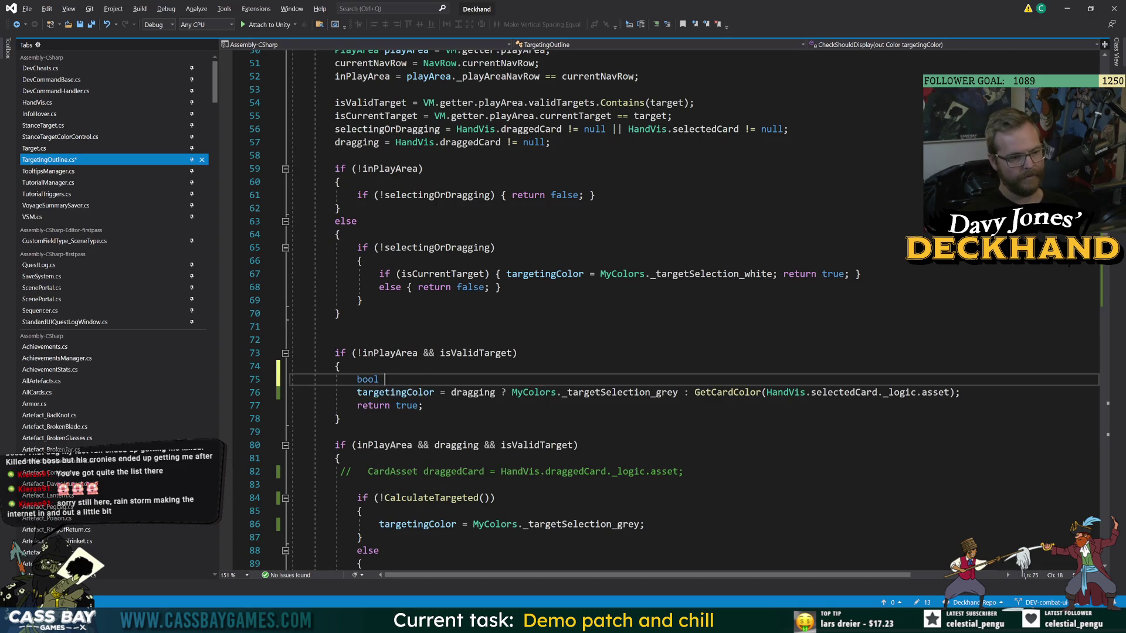